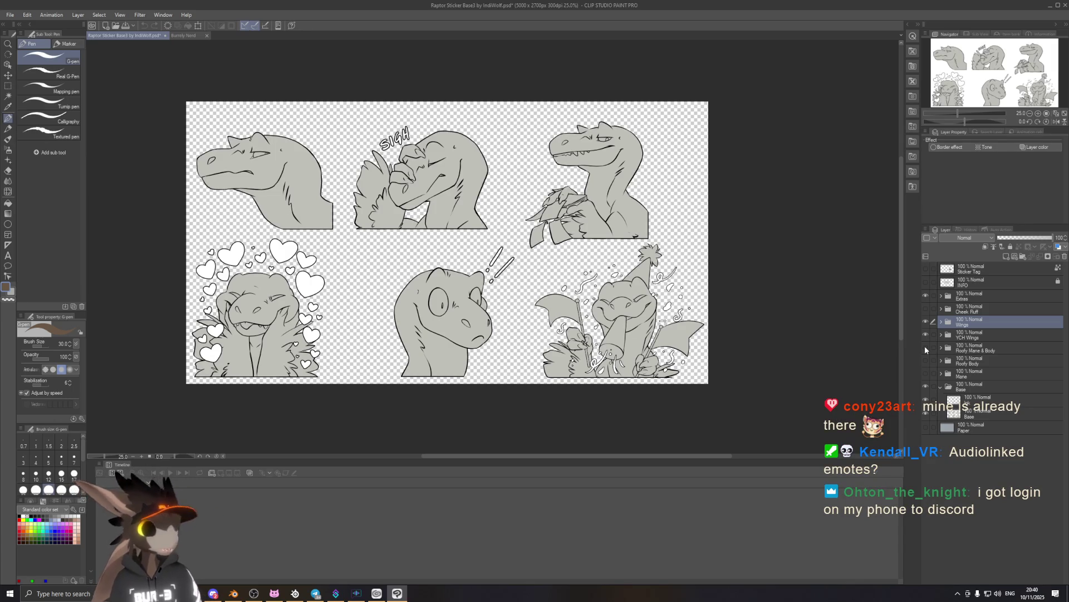
Make the Roofy Mane & Body folder visible, then bring the Art raffle wheel forward.
click(925, 347)
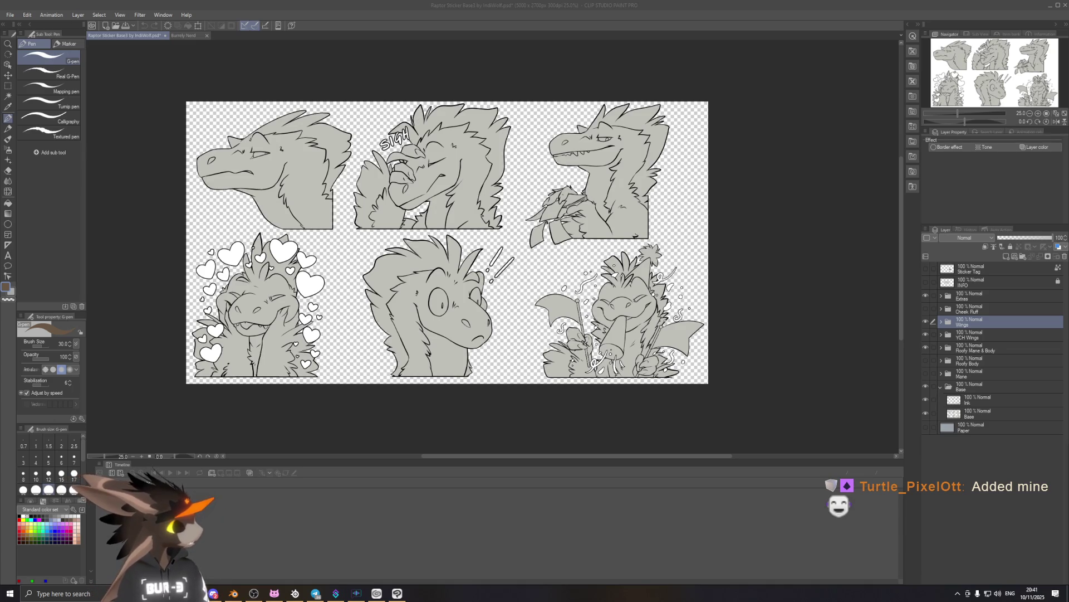
key(alt+Tab)
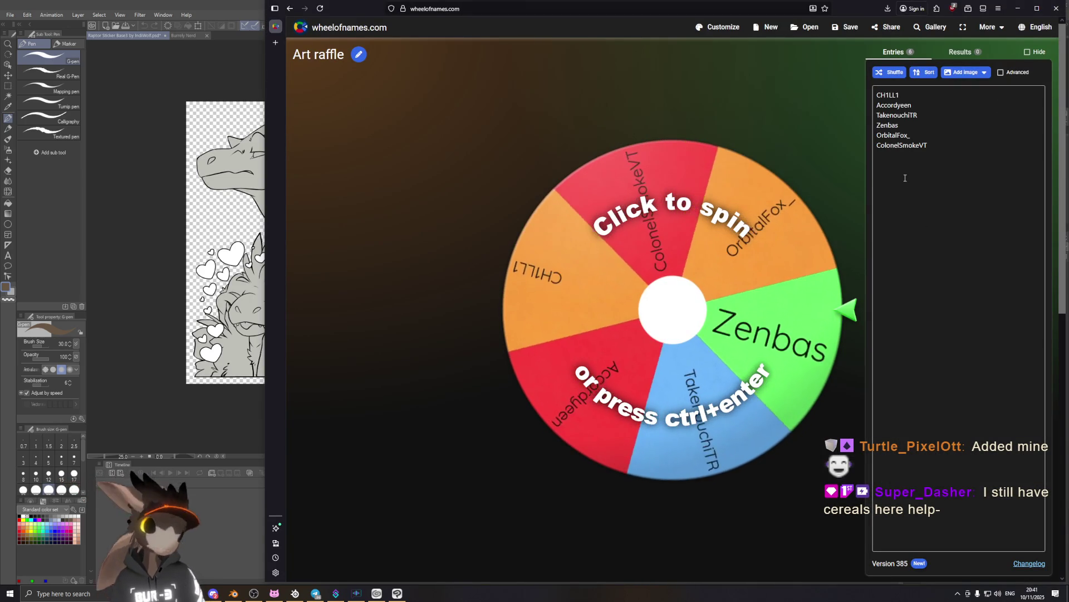
Clear all six old entries from the Art raffle list.
click(968, 158)
key(ctrl+a)
key(BackSpace)
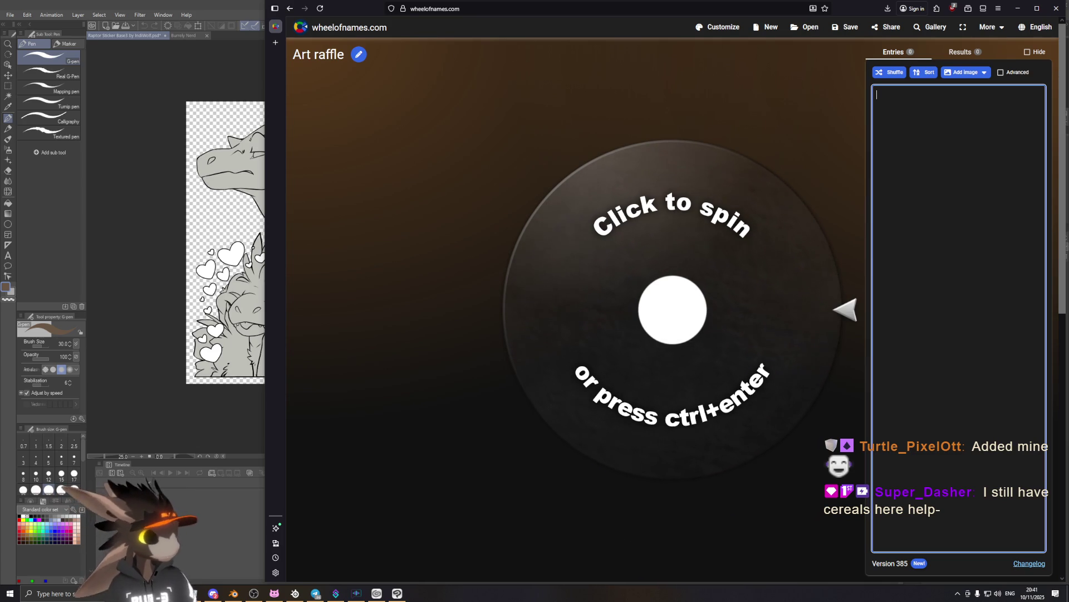
Enter three viewers' usernames on separate lines, fixing a typo, then return to the stickers.
text(Turtle_PixelOtt)
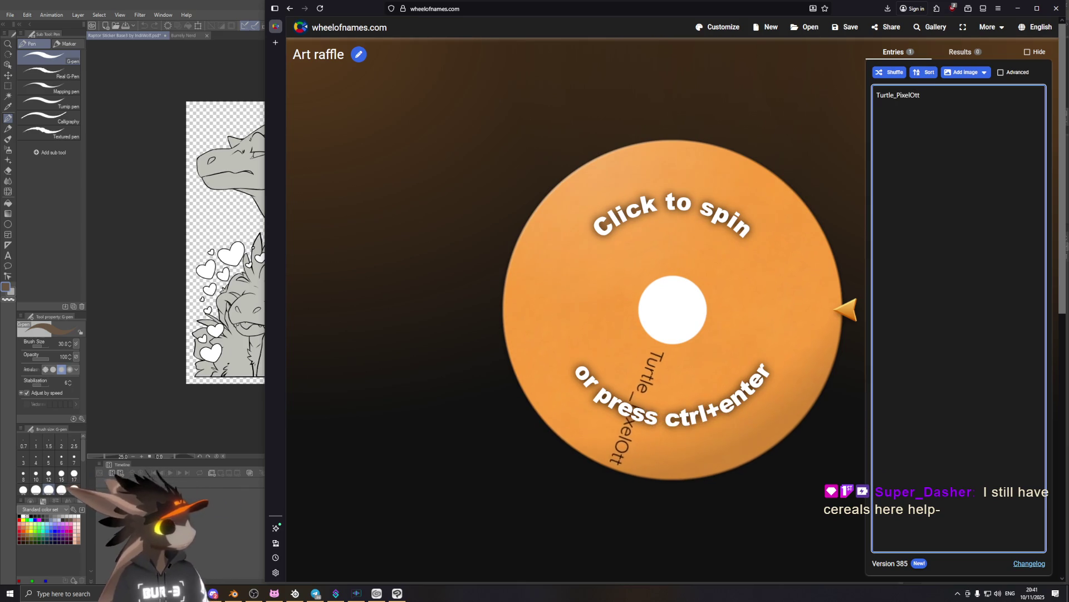
key(Return)
text(Cony)
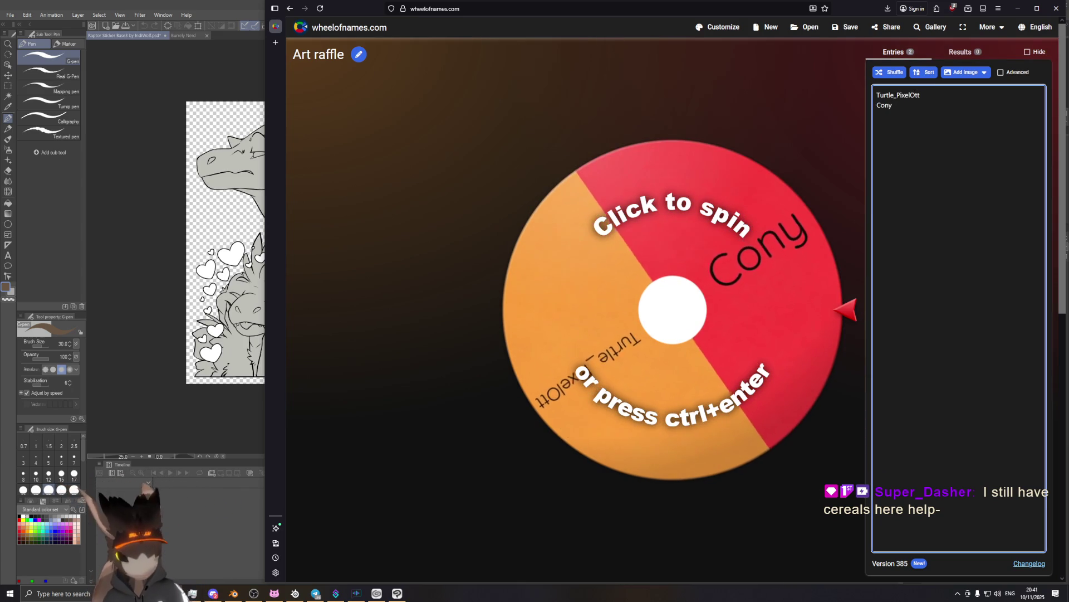
text(23ar)
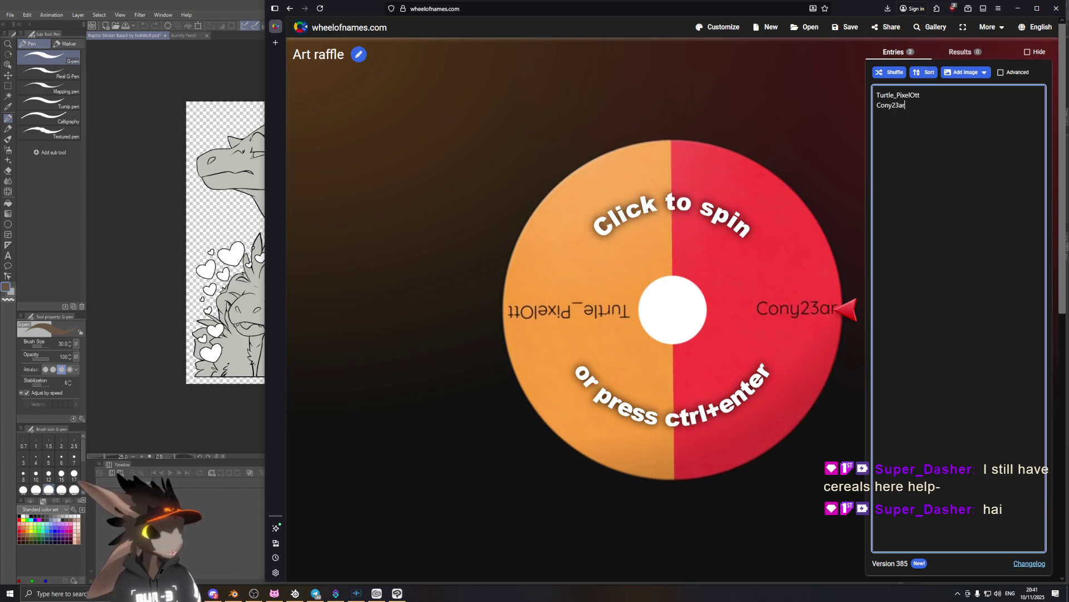
text(t)
key(Return)
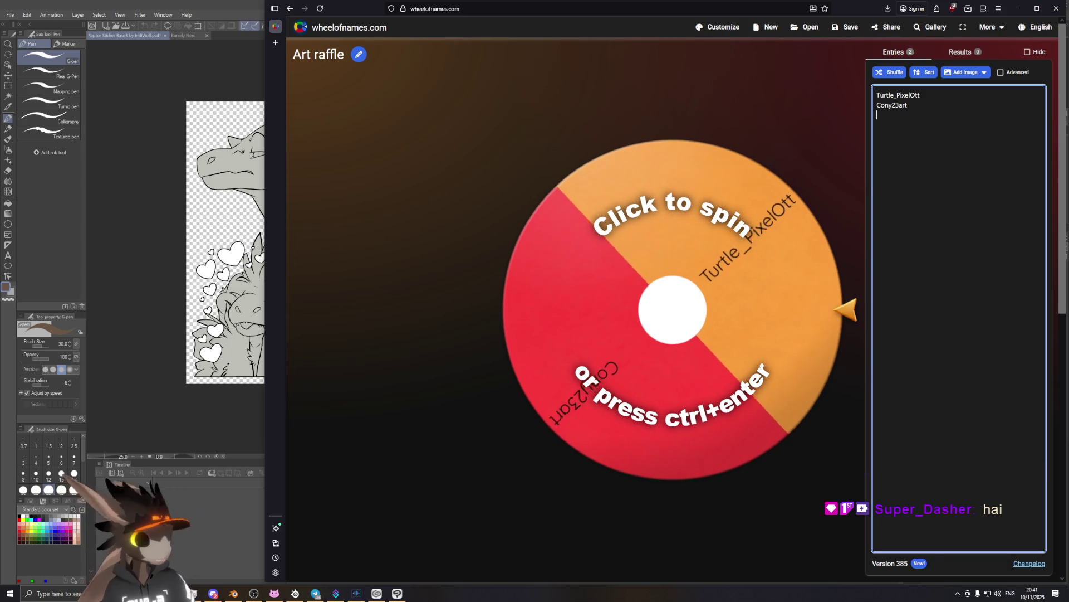
text(Super_Daser)
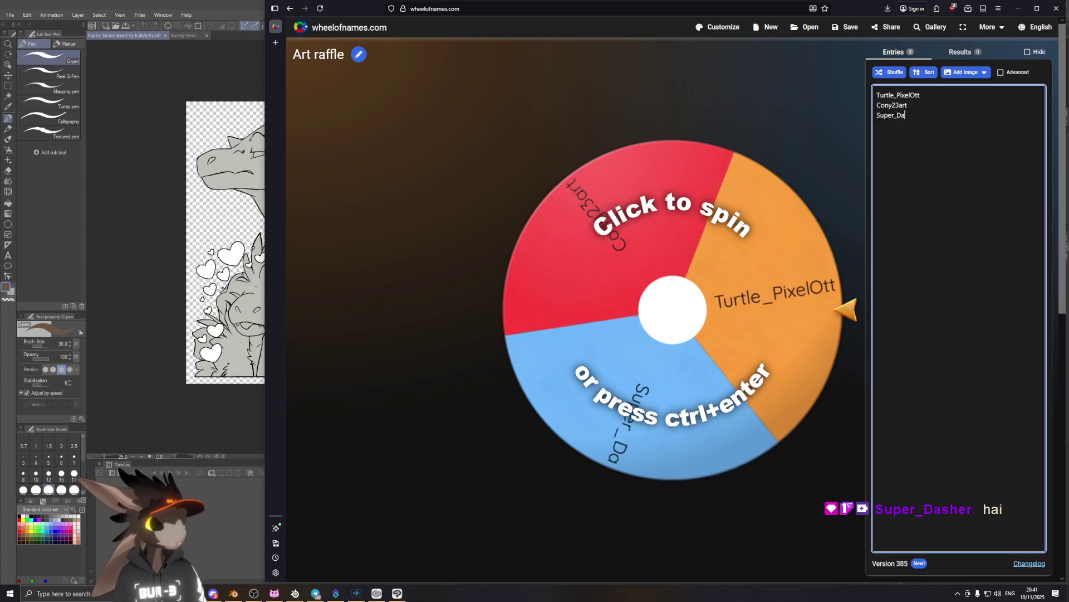
key(BackSpace)
key(BackSpace)
text(her)
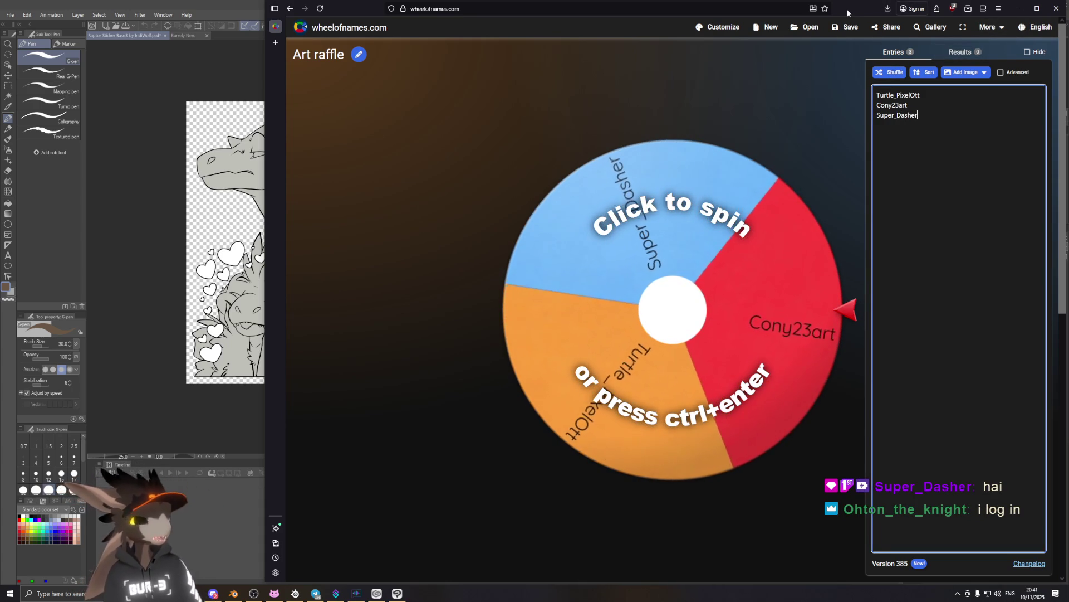
key(alt+Tab)
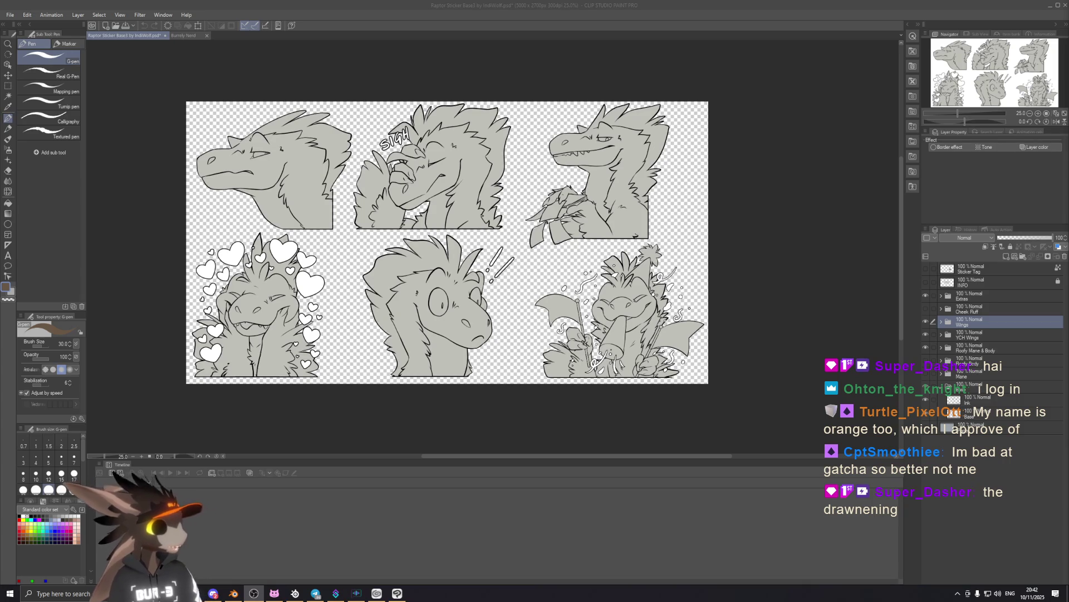
Bring the raffle wheel back up, then drag the browser window off-screen to the right.
key(alt+Tab)
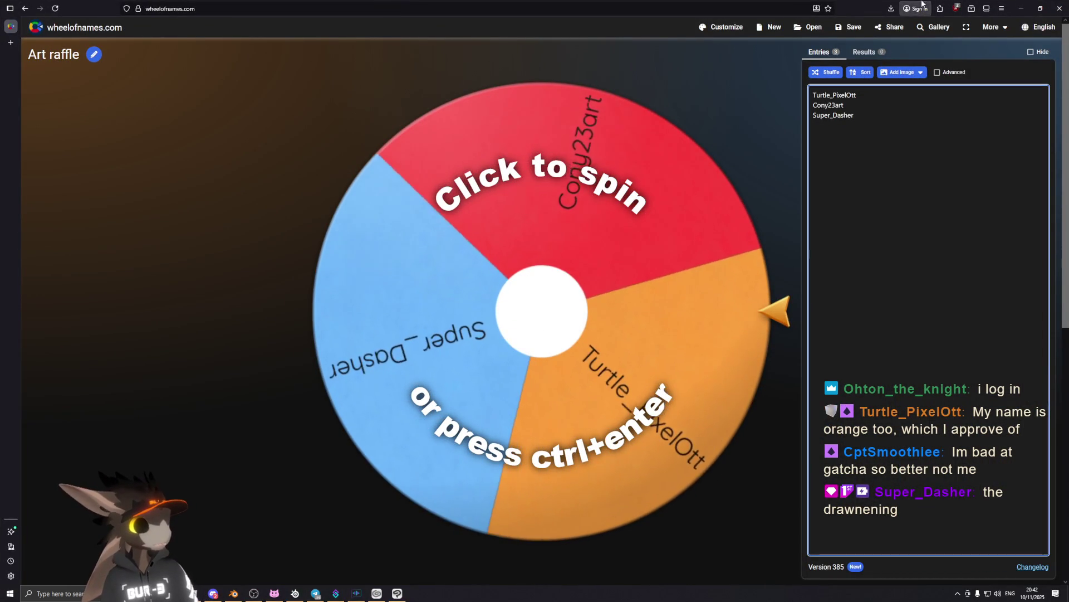
key(alt+Tab)
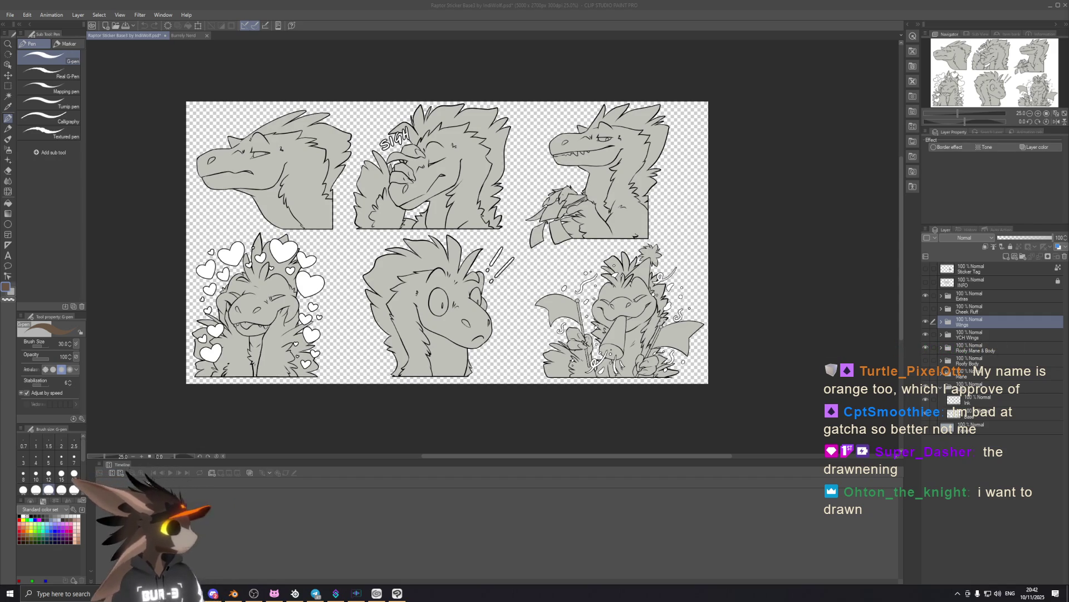
key(alt+Tab)
mouse_move(838, 6)
mouse_down()
mouse_move(833, 19)
mouse_move(824, 1)
mouse_up()
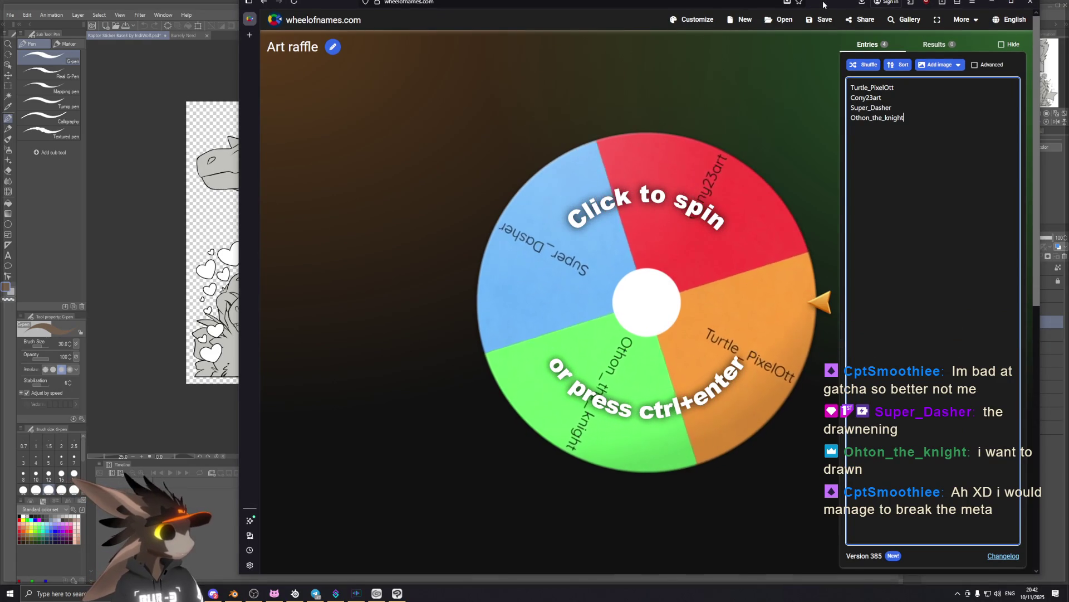
drag(823, 5, 1068, 11)
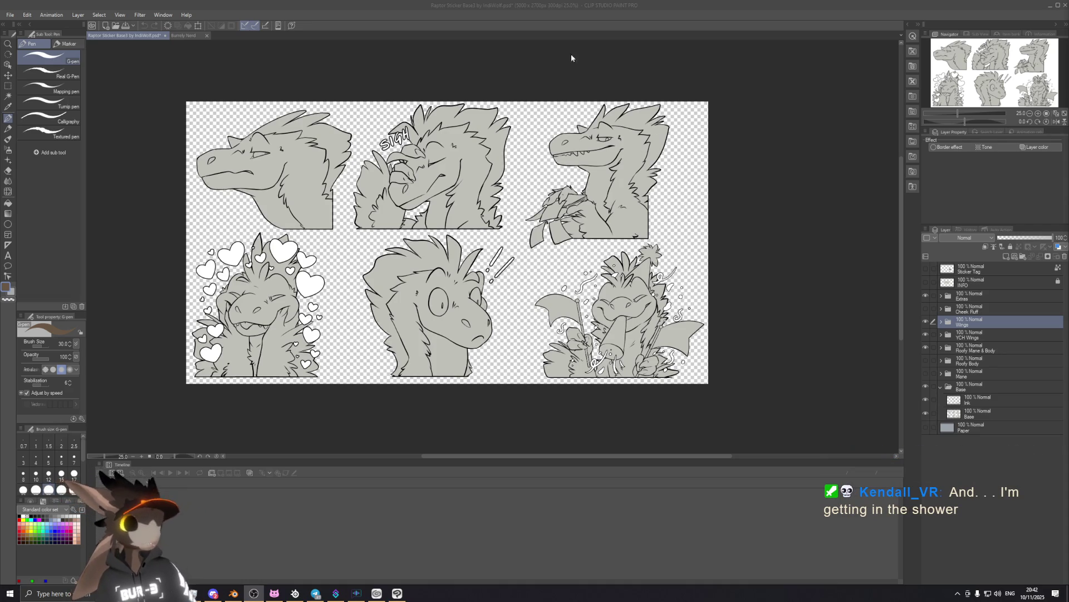
Toggle the Extras and Base layers on and off to compare the stickers.
click(628, 9)
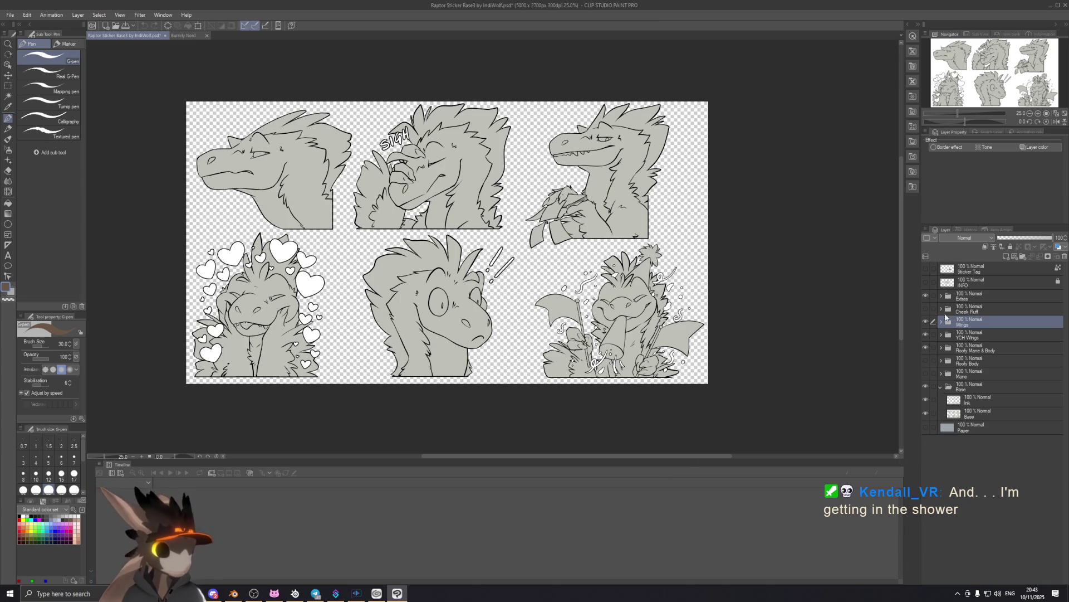
click(926, 296)
click(926, 295)
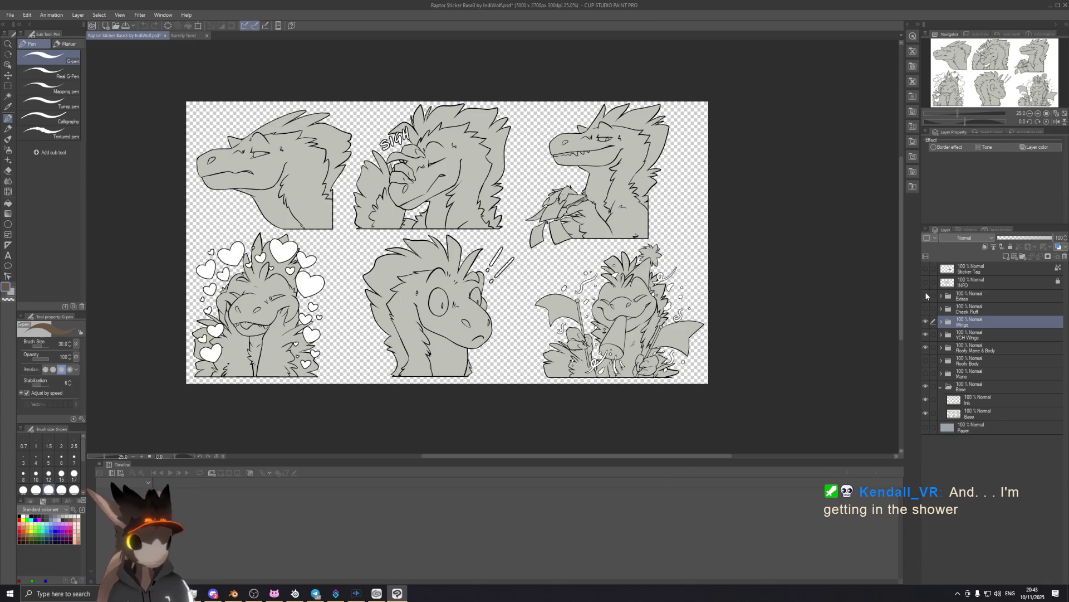
click(926, 296)
click(926, 295)
click(926, 295)
click(926, 296)
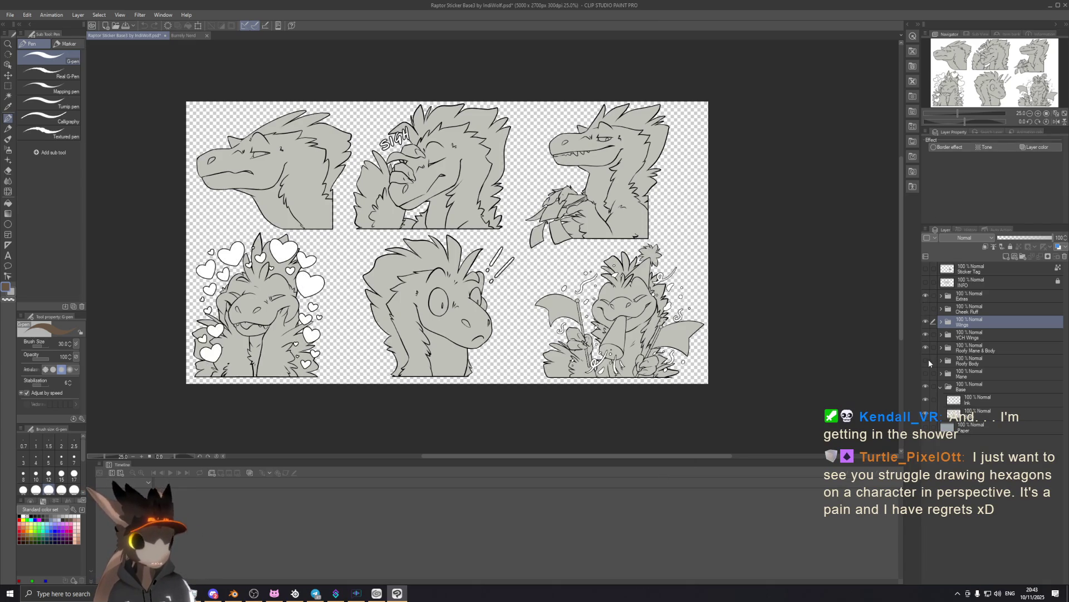
click(926, 412)
click(927, 411)
click(926, 412)
click(926, 412)
click(927, 383)
click(928, 383)
click(928, 383)
click(928, 384)
Compare the Roofy Mane & Body and YCH Wings layers, then select Base and zoom in.
click(926, 346)
click(926, 348)
click(926, 348)
click(925, 347)
click(925, 335)
click(926, 334)
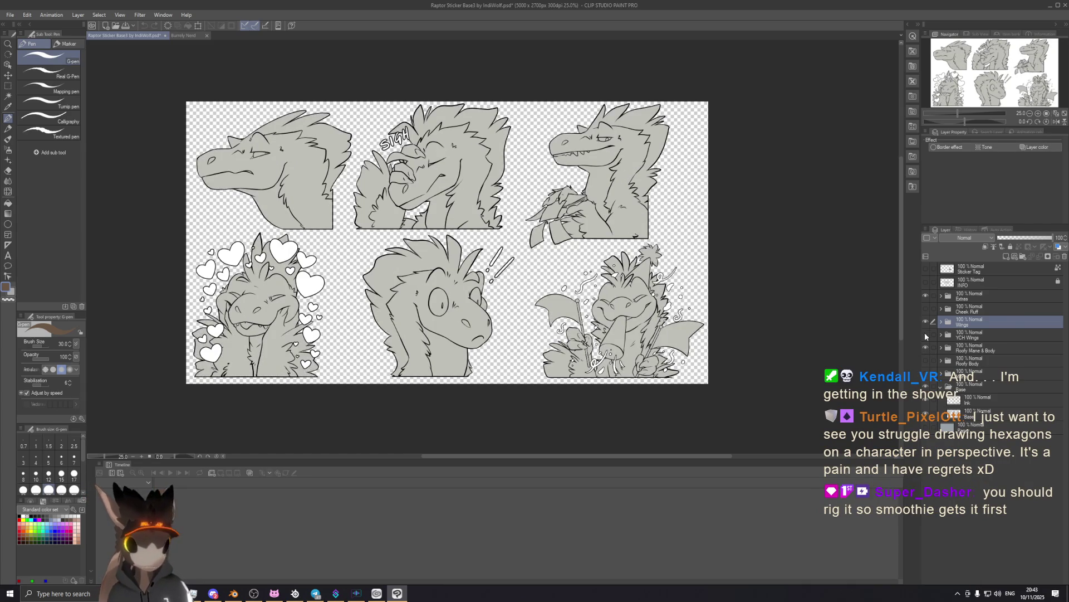
click(926, 335)
click(926, 334)
click(972, 414)
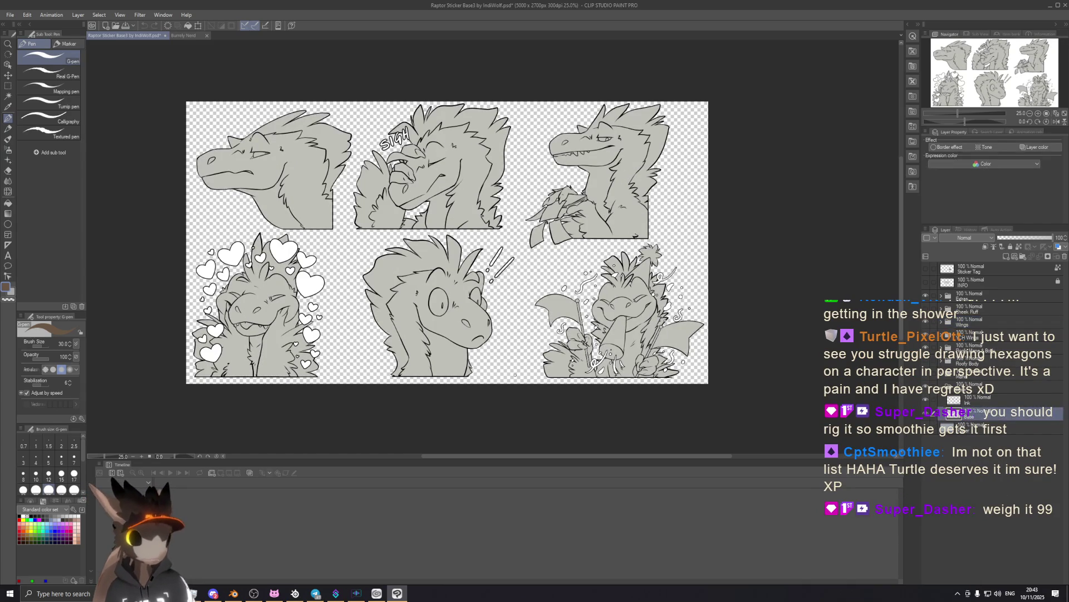
scroll(387, 252, up, 1)
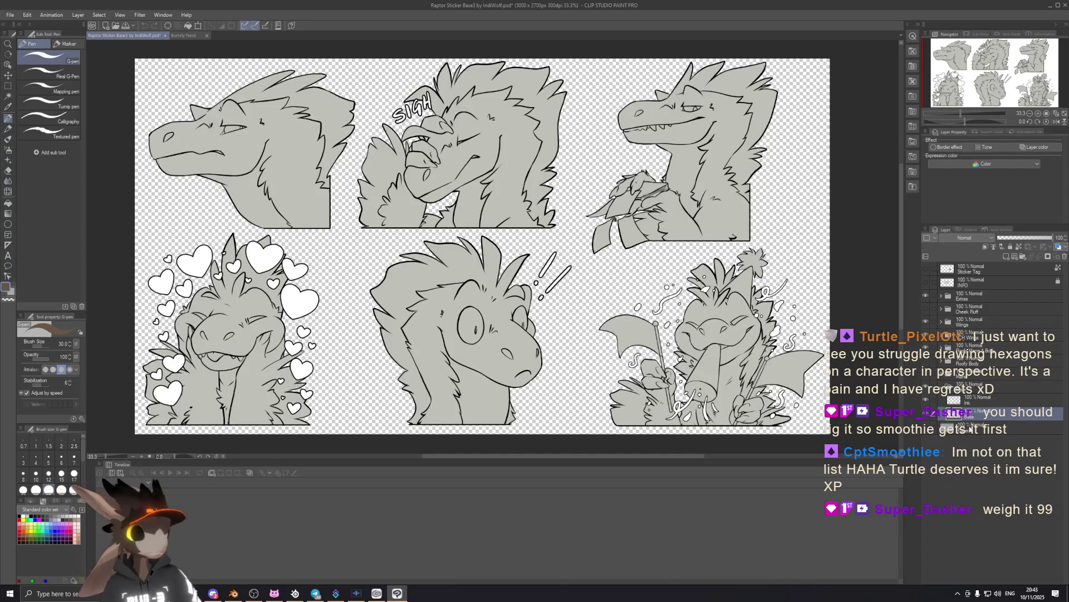
Set Base as reference layer, pen size 150, and paint brown over the top raptors.
click(1018, 247)
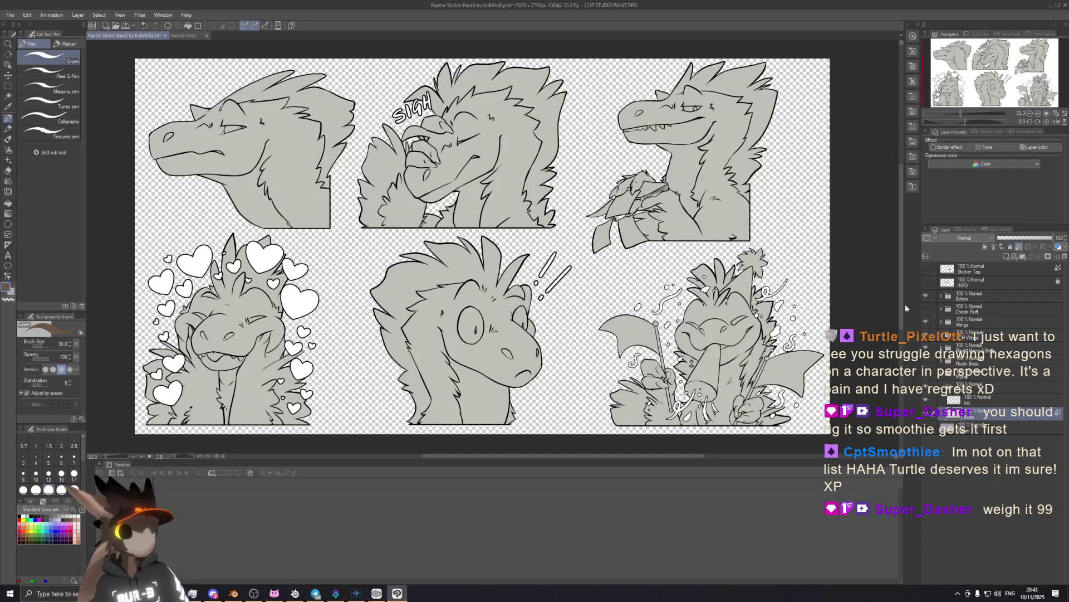
mouse_move(693, 317)
mouse_down()
mouse_move(724, 320)
mouse_move(689, 422)
mouse_up()
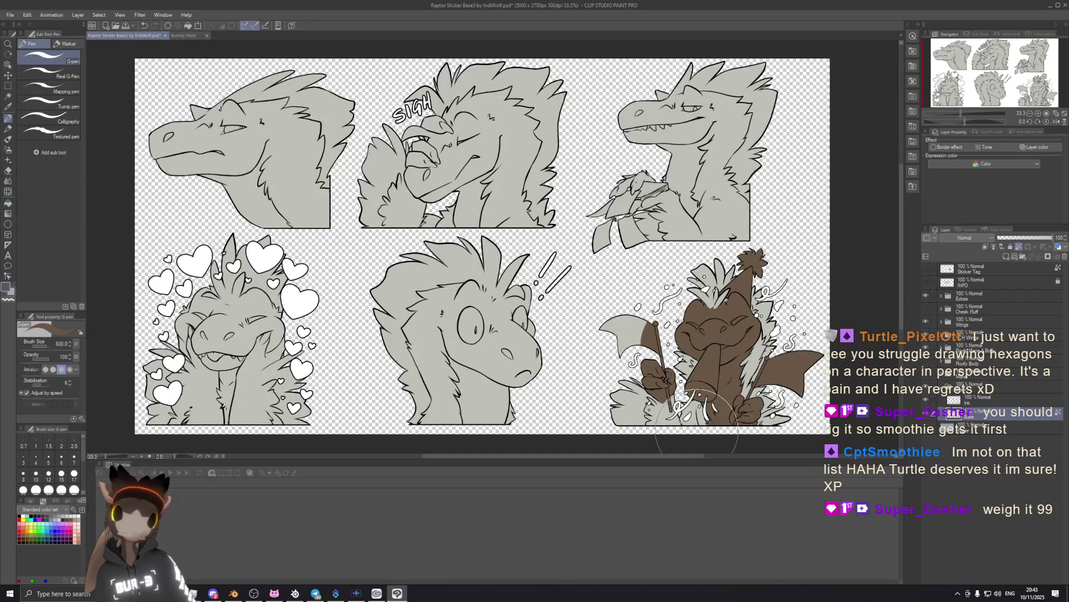
drag(657, 123, 691, 245)
drag(245, 189, 457, 184)
drag(211, 133, 502, 106)
Paint brown over the bottom-row raptors' faces and the remaining heads.
drag(184, 312, 278, 340)
drag(440, 295, 518, 345)
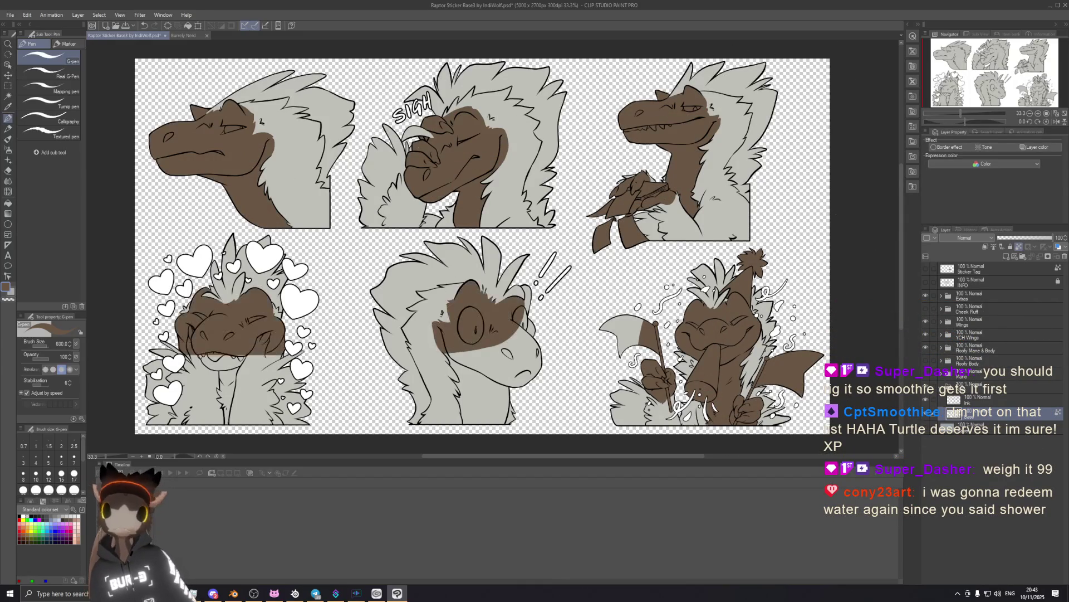
drag(239, 362, 212, 418)
drag(501, 373, 468, 417)
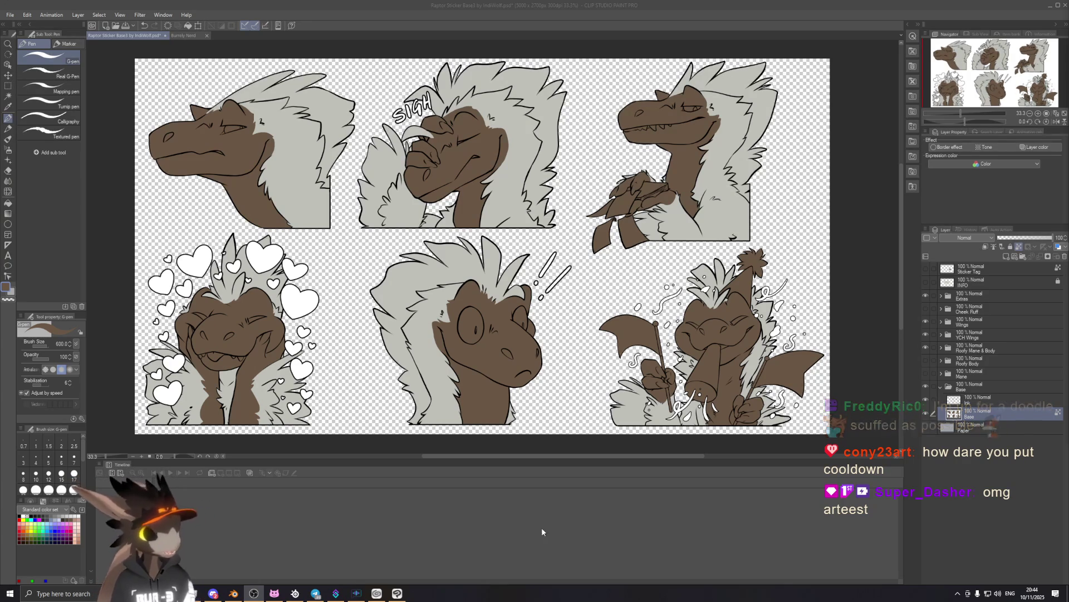
click(821, 4)
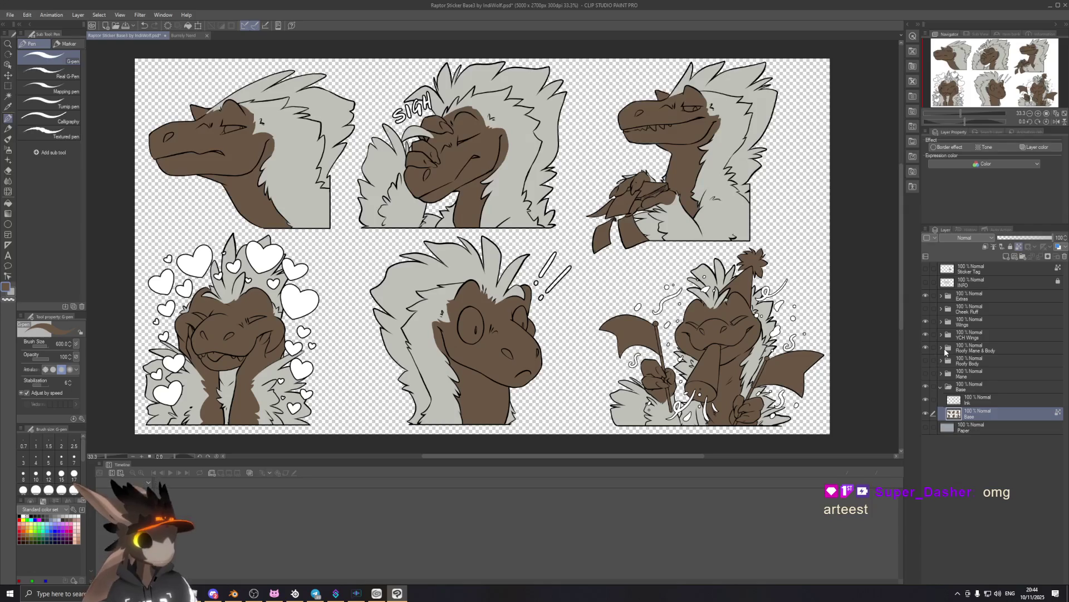
Expand the Roofy Mane & Body folder and undo a stray stroke on the mane ink layer.
click(946, 350)
click(941, 348)
click(985, 363)
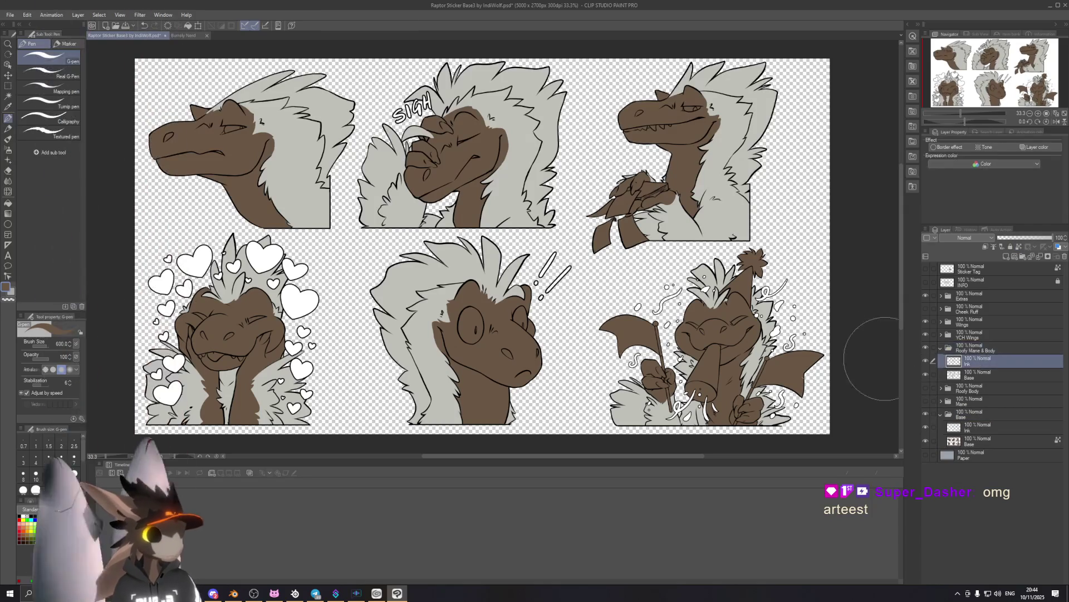
drag(718, 345, 769, 267)
key(ctrl+z)
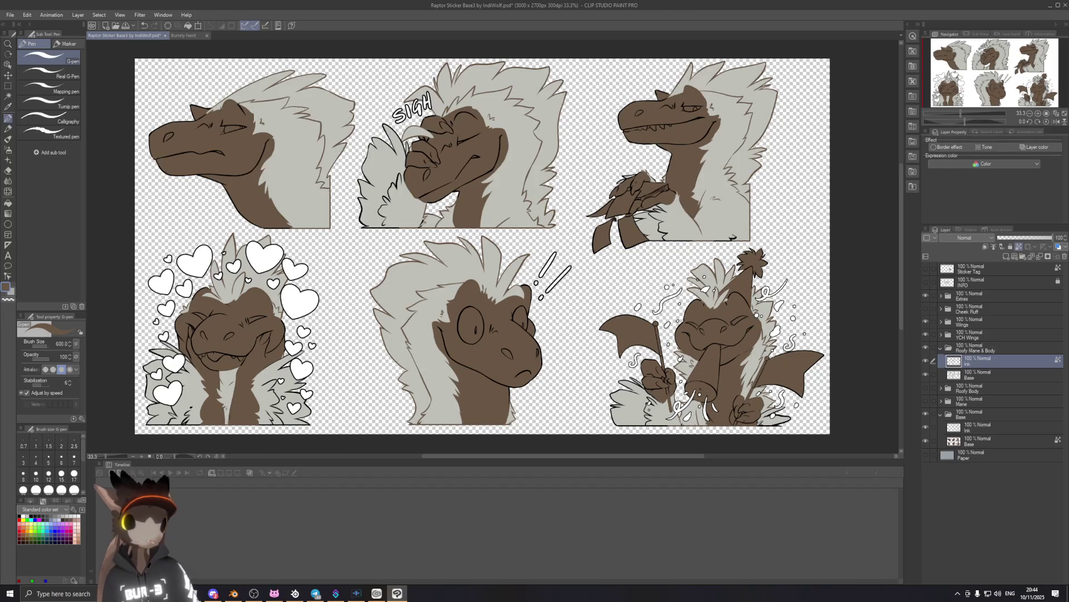
key(ctrl+z)
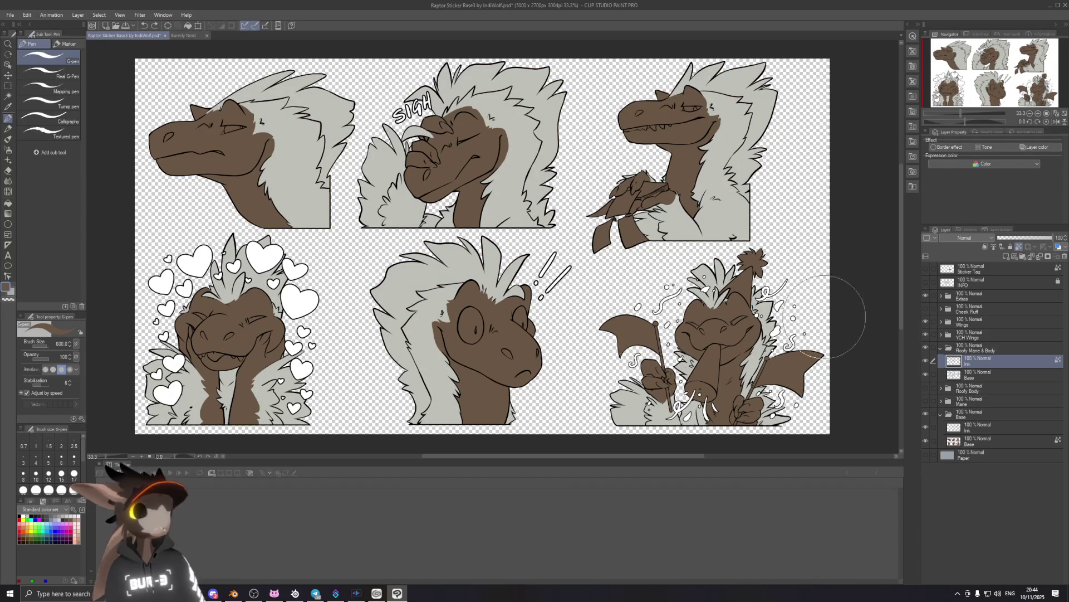
Make the mane base fill layer a reference layer and paint brown over all grey manes.
click(968, 378)
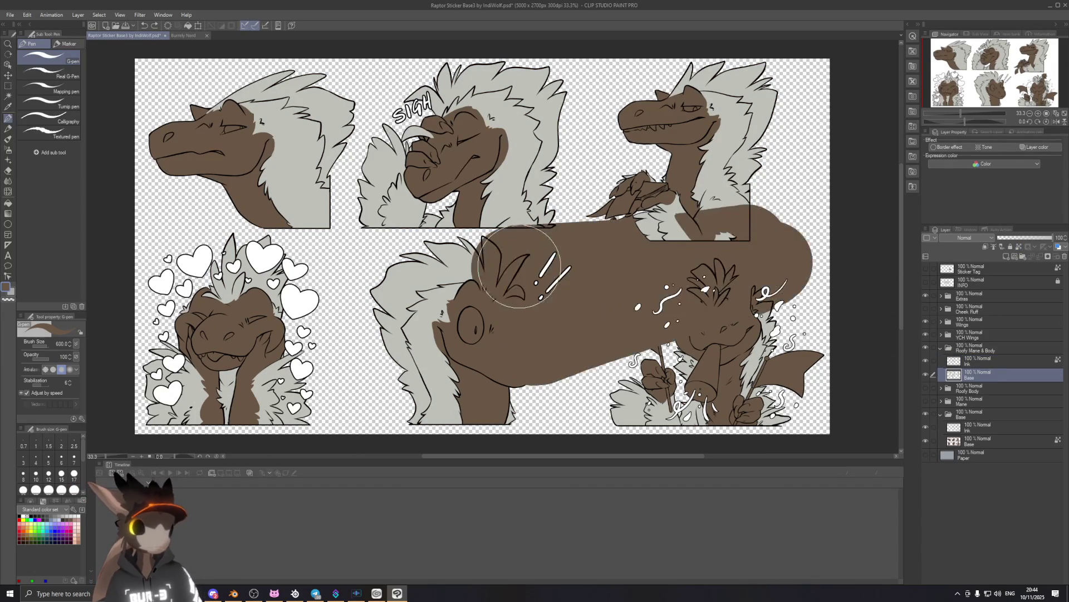
click(1021, 248)
drag(719, 384, 779, 300)
drag(724, 278, 669, 365)
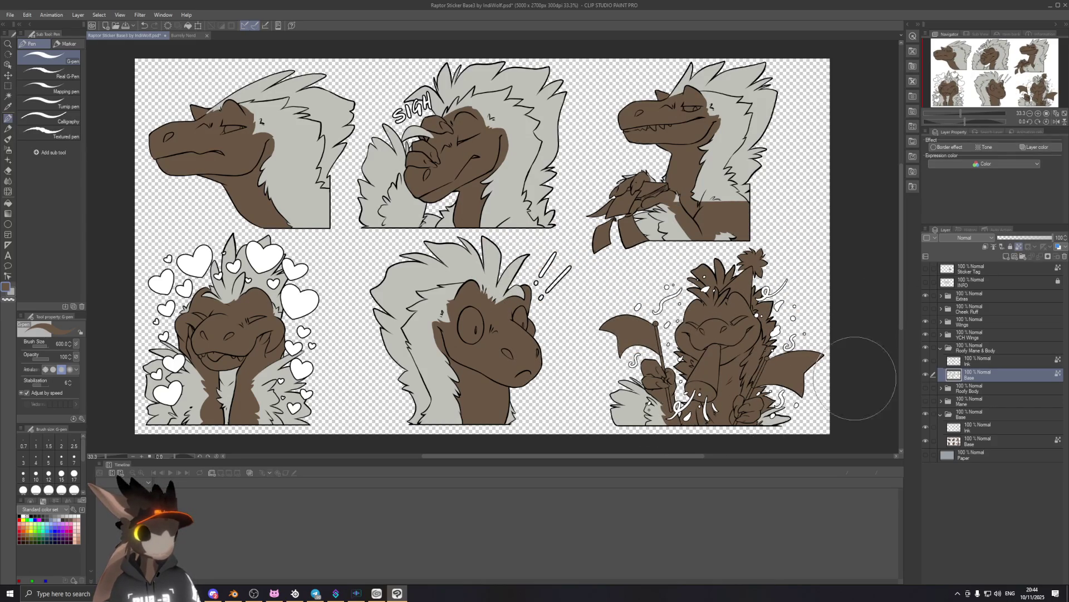
drag(741, 178, 724, 78)
drag(557, 73, 529, 217)
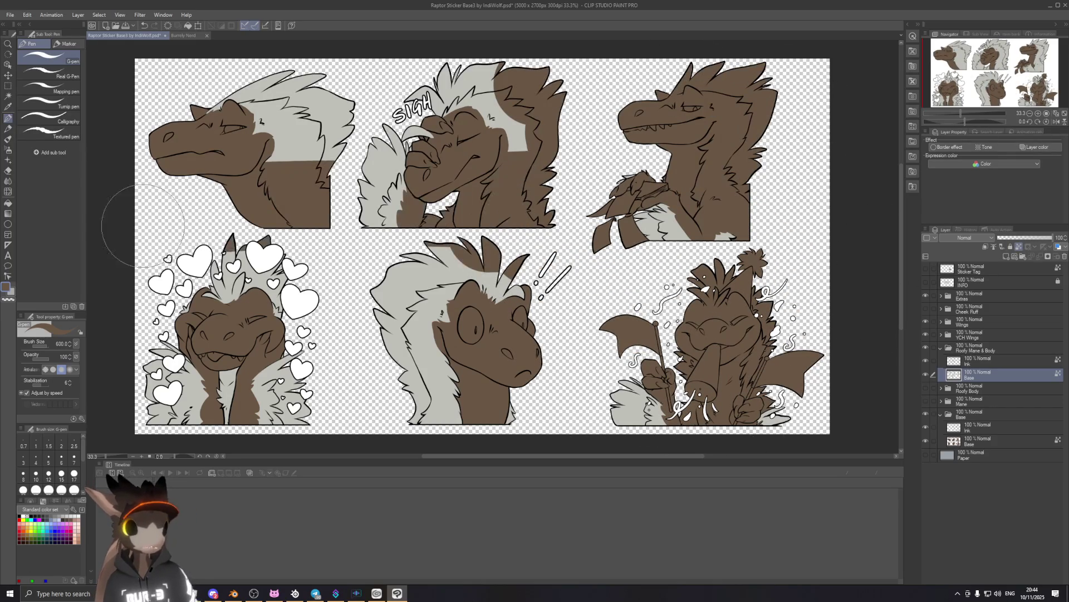
drag(312, 212, 223, 95)
mouse_move(390, 312)
mouse_down()
mouse_move(504, 283)
mouse_move(429, 389)
mouse_up()
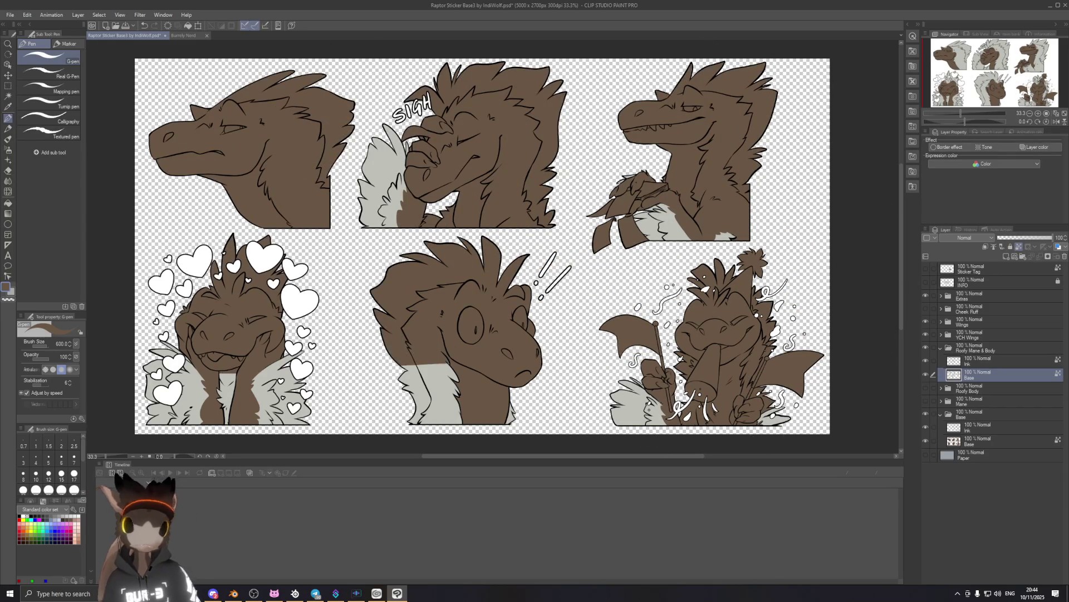
drag(225, 379, 226, 418)
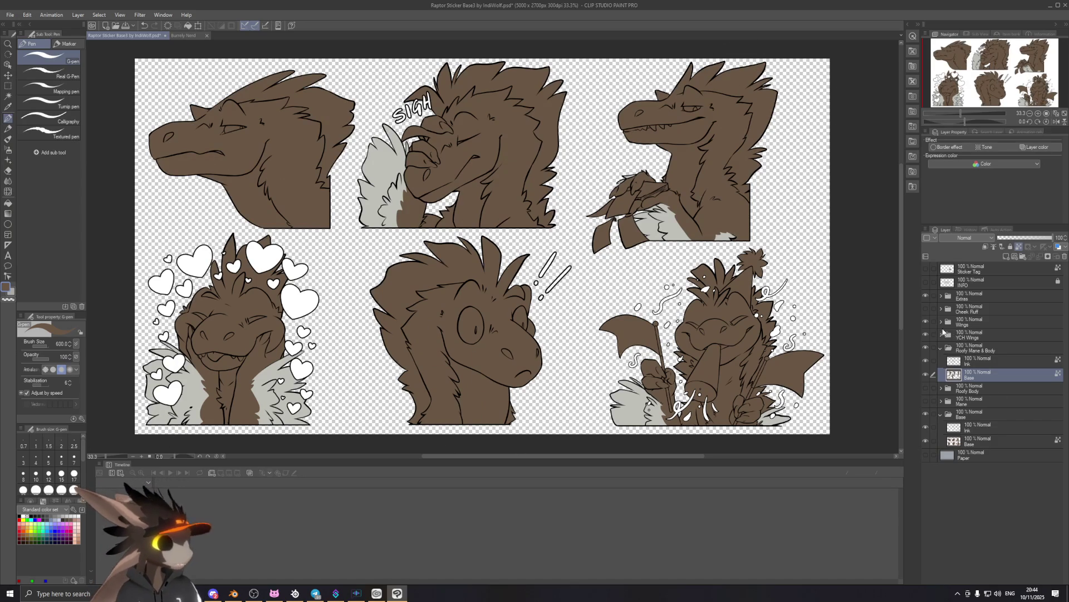
Toggle the Wings layer visibility to check its contents, leaving it shown.
click(927, 322)
click(927, 321)
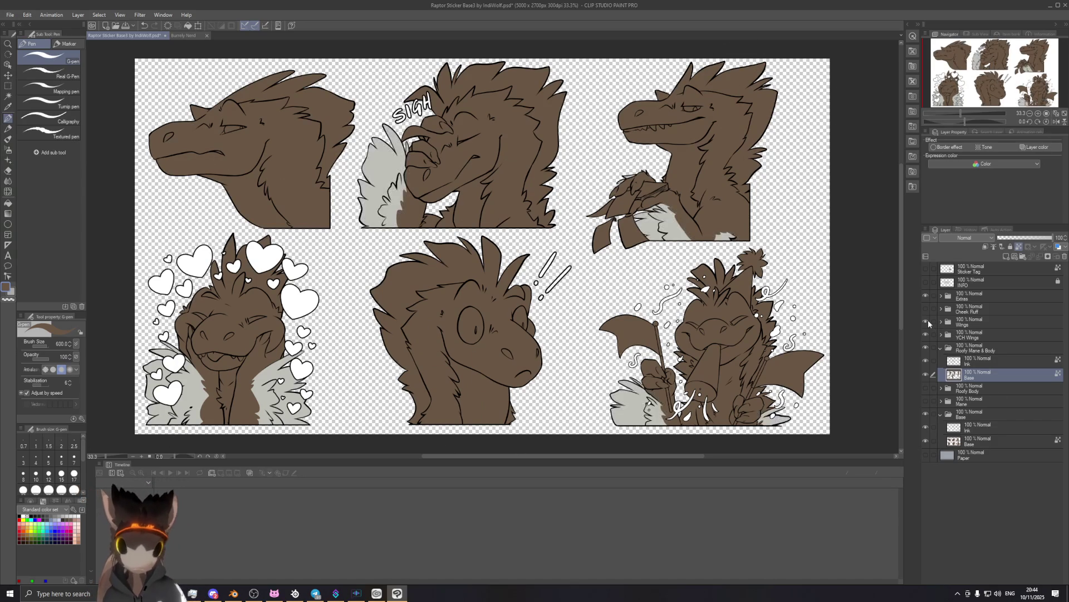
click(927, 321)
click(927, 321)
Compare the bottom-left sticker with and without YCH Wings, leaving YCH Wings hidden.
click(928, 321)
click(928, 321)
click(926, 334)
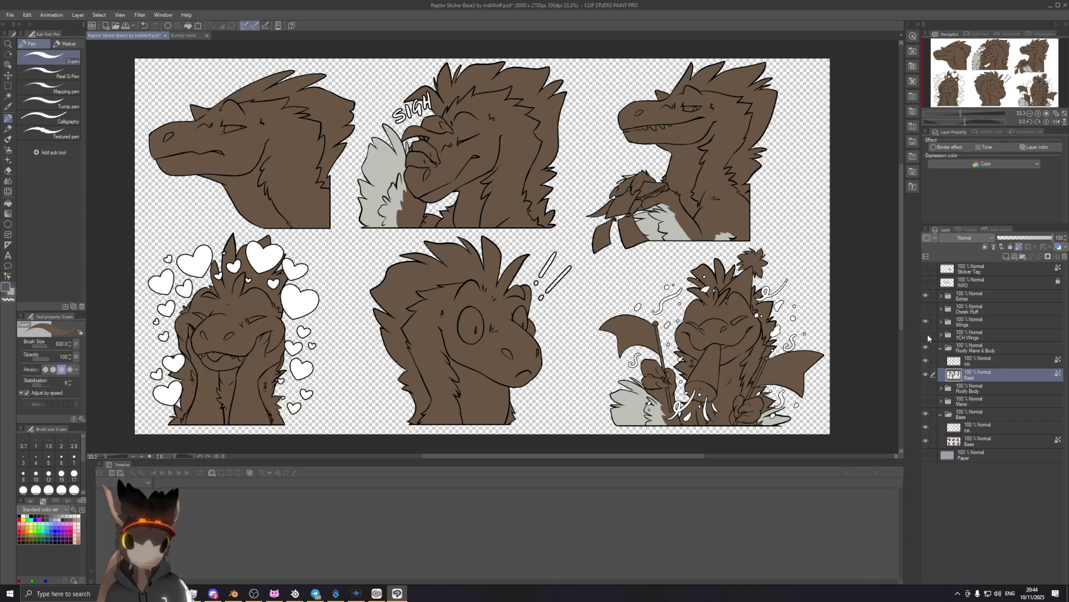
click(928, 333)
click(928, 334)
click(927, 333)
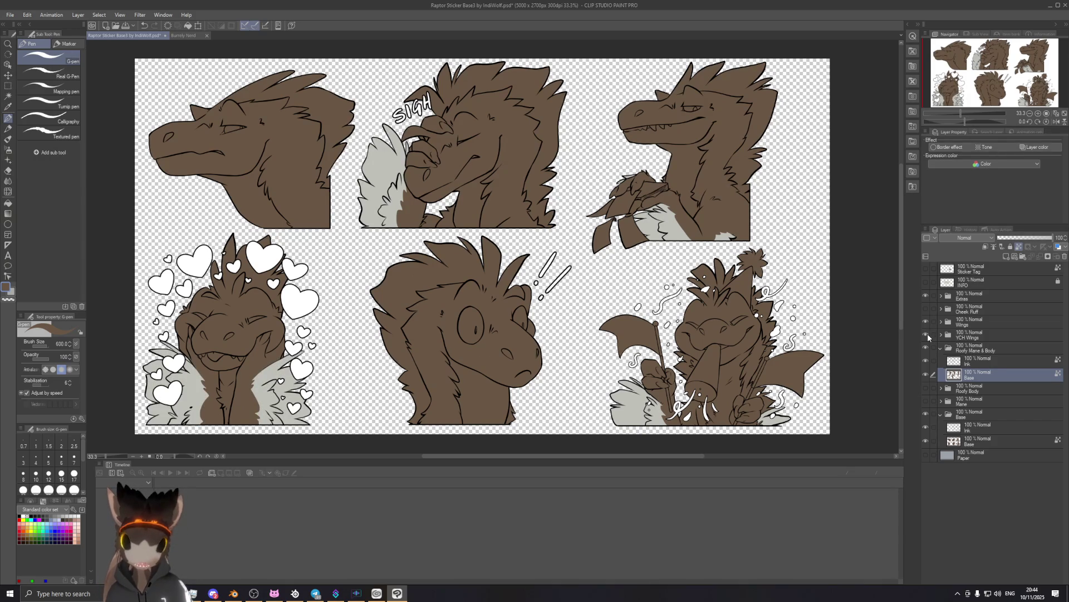
click(928, 333)
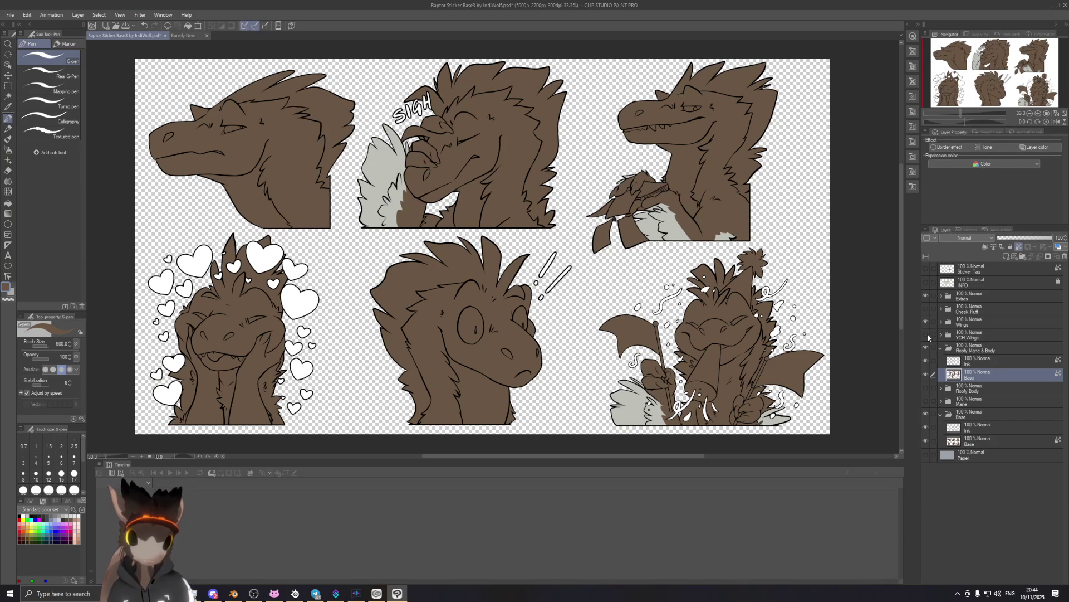
click(927, 333)
click(928, 333)
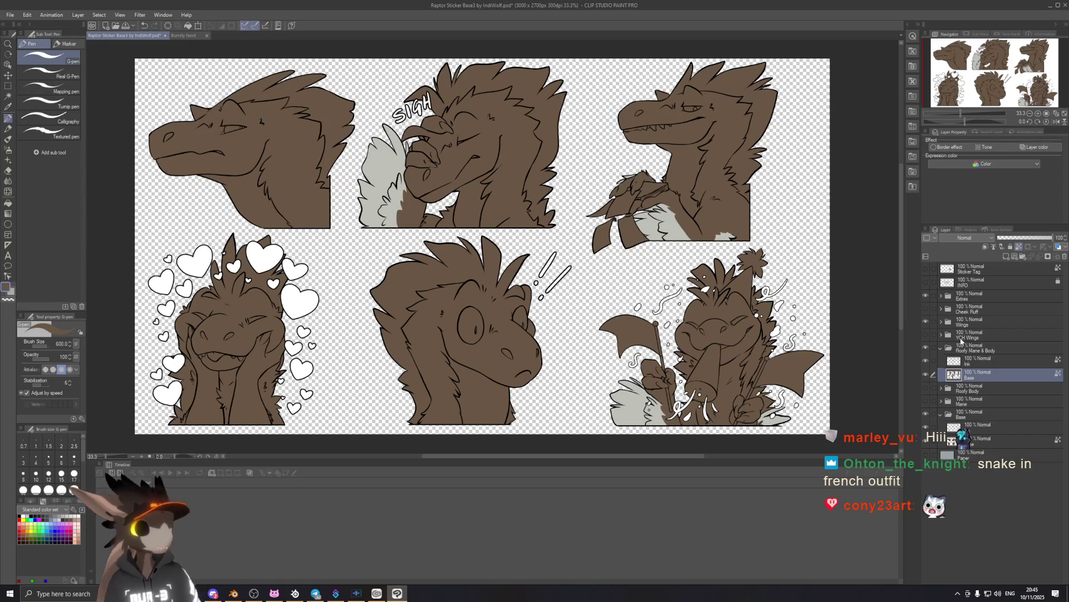
Paint brown over the top-middle and bottom-right stickers' grey wings on the Wings base layer.
click(941, 322)
click(980, 349)
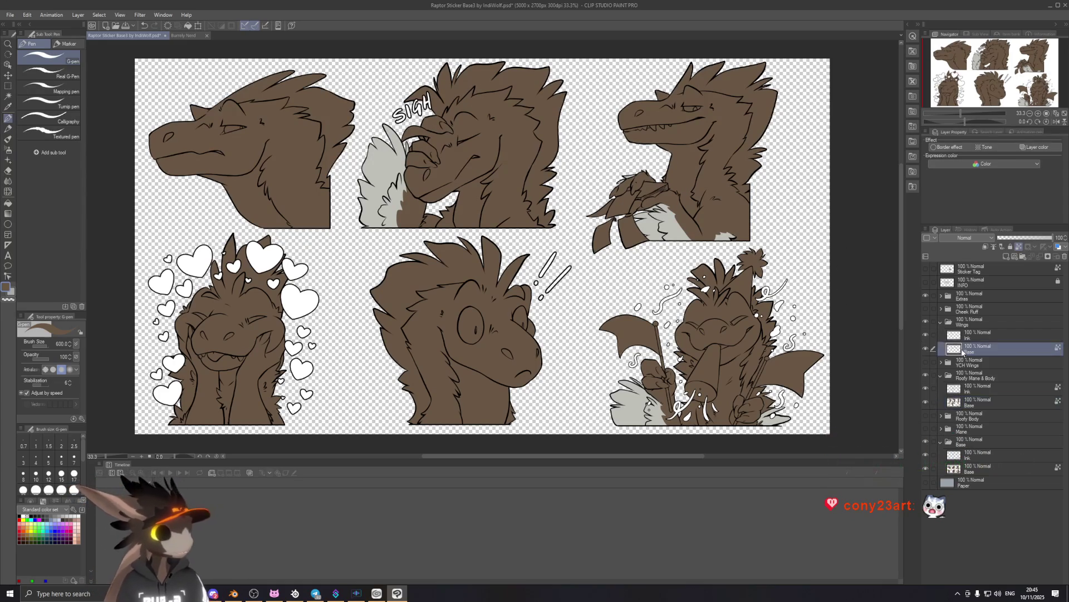
drag(390, 217, 412, 134)
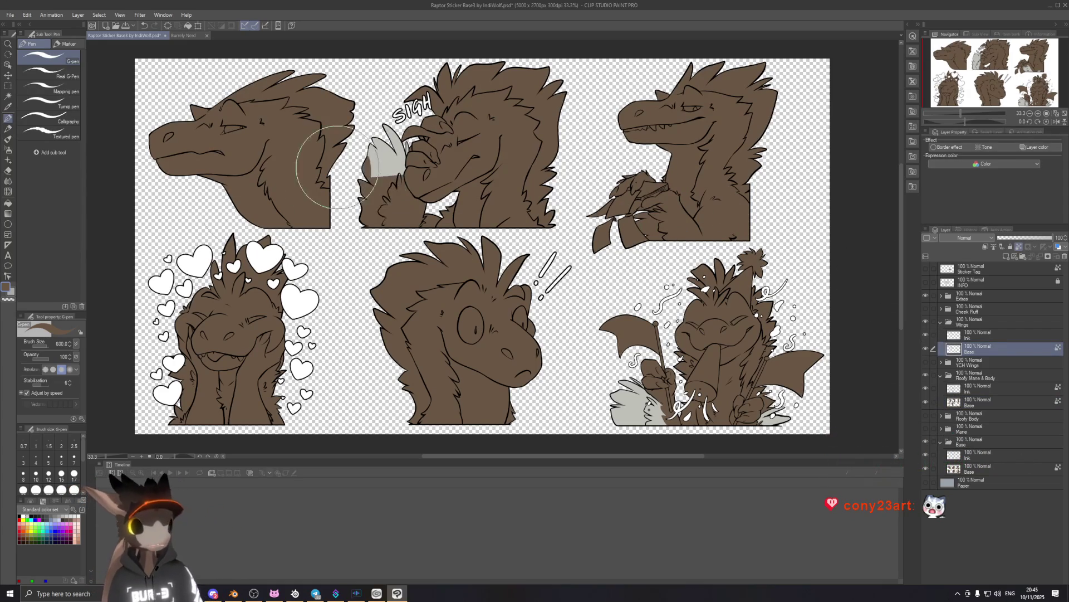
drag(595, 374, 769, 412)
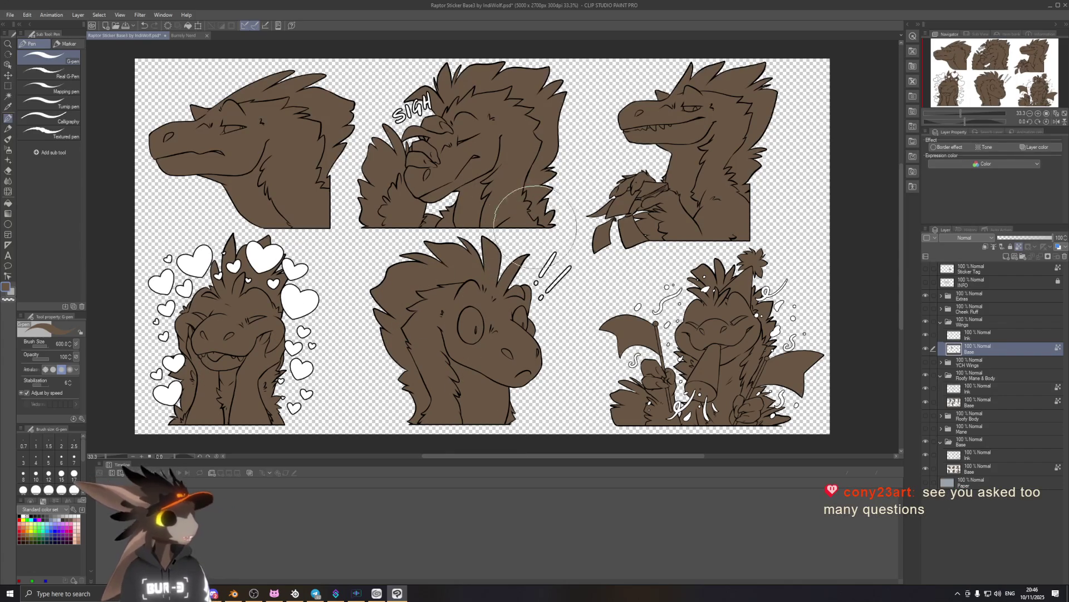
drag(581, 256, 642, 242)
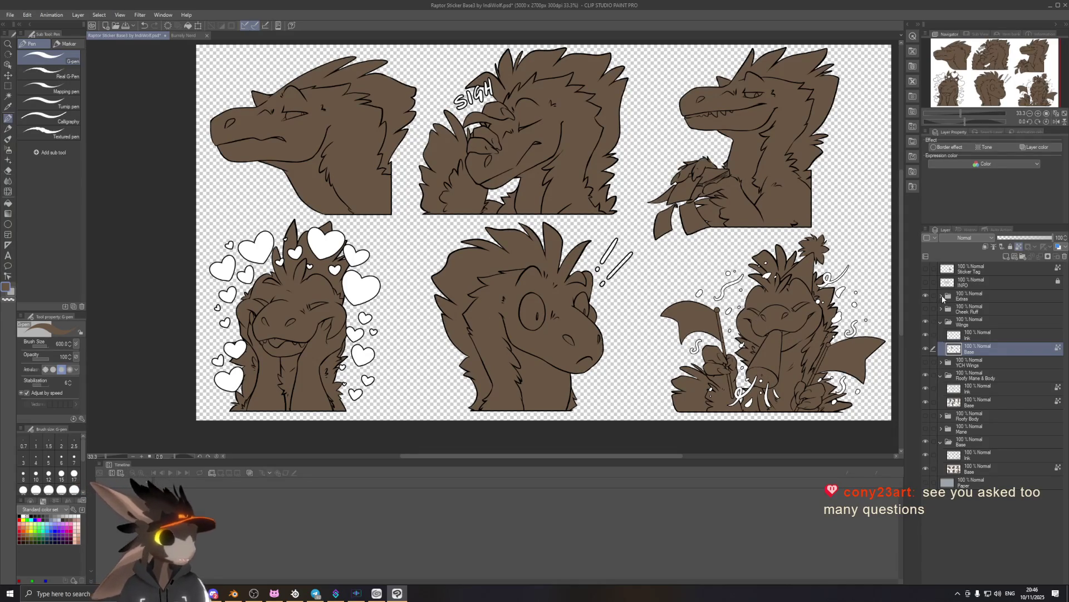
click(942, 297)
Preview the Bombastic Side-Eye and Eww captions, leaving both hidden.
click(927, 335)
click(926, 333)
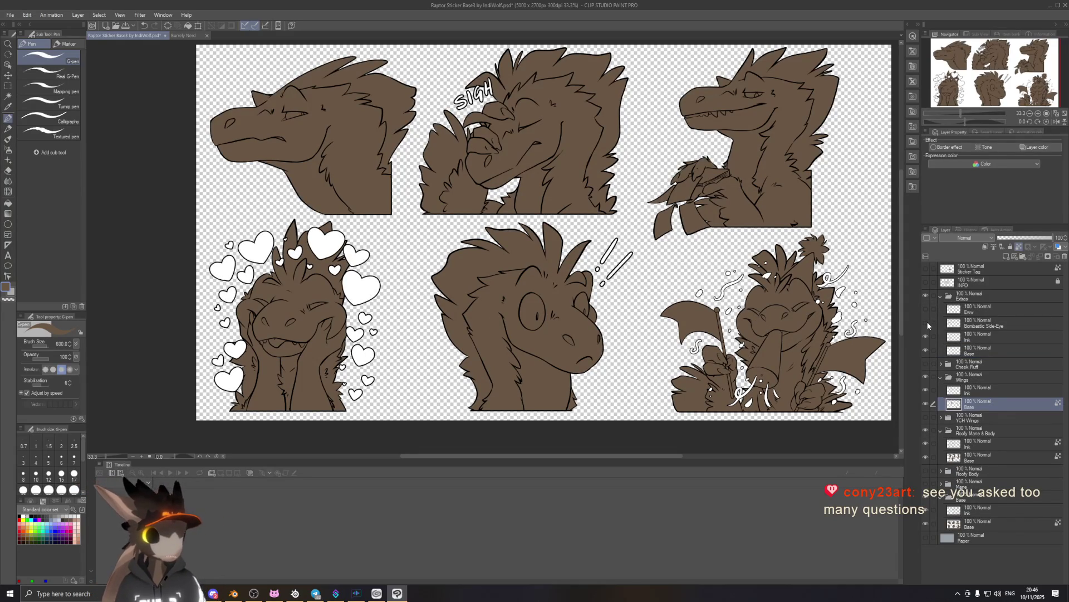
click(926, 324)
click(927, 323)
click(927, 322)
click(927, 320)
click(926, 309)
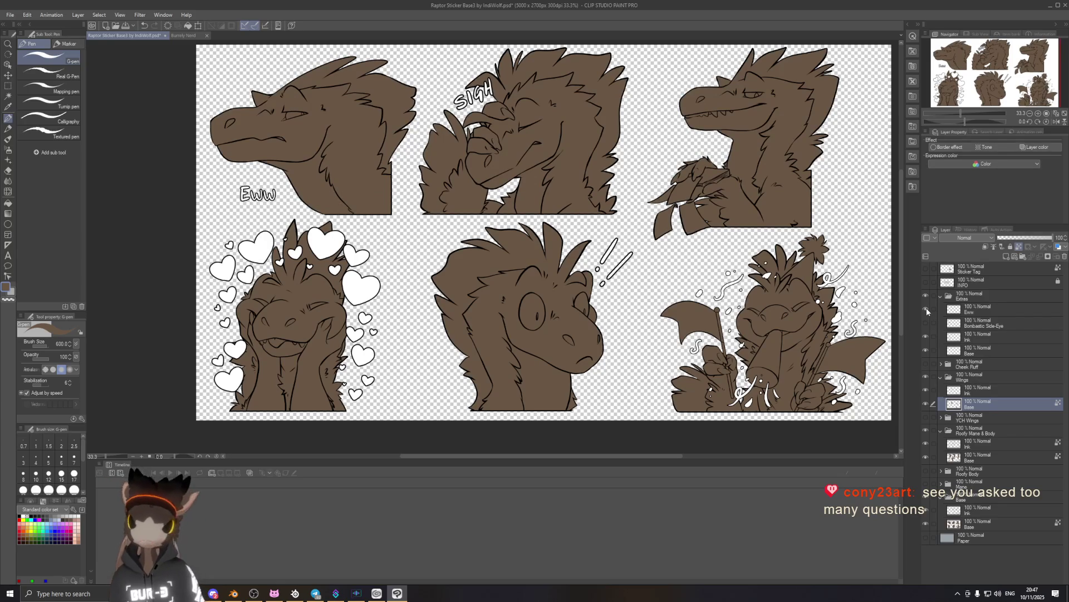
click(927, 308)
click(927, 308)
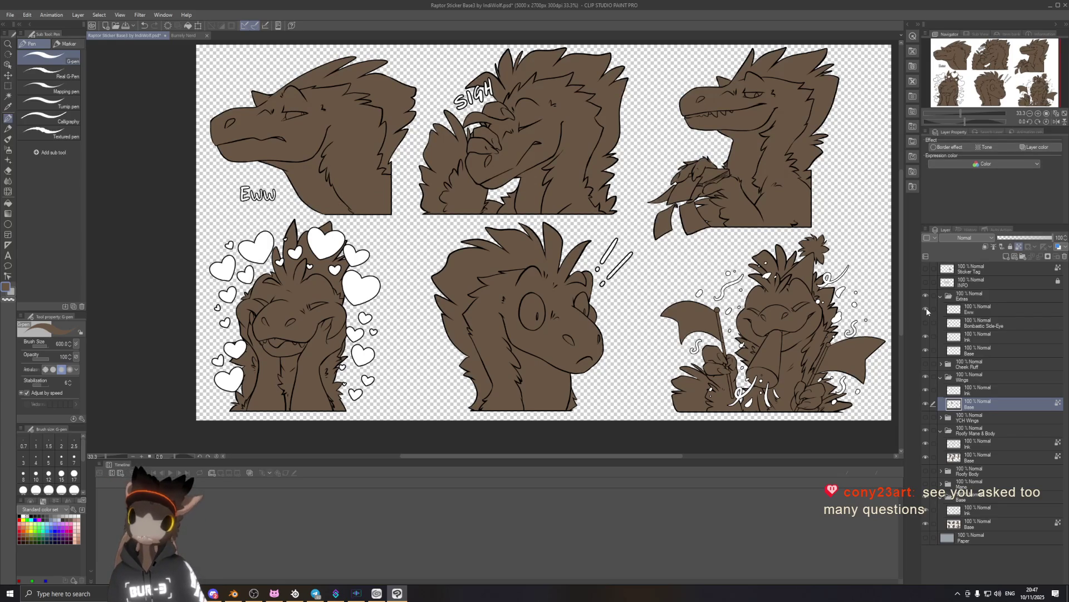
click(927, 308)
Check the Extras Ink linework, then paint a brown stroke on the Extras base layer.
click(926, 336)
click(927, 336)
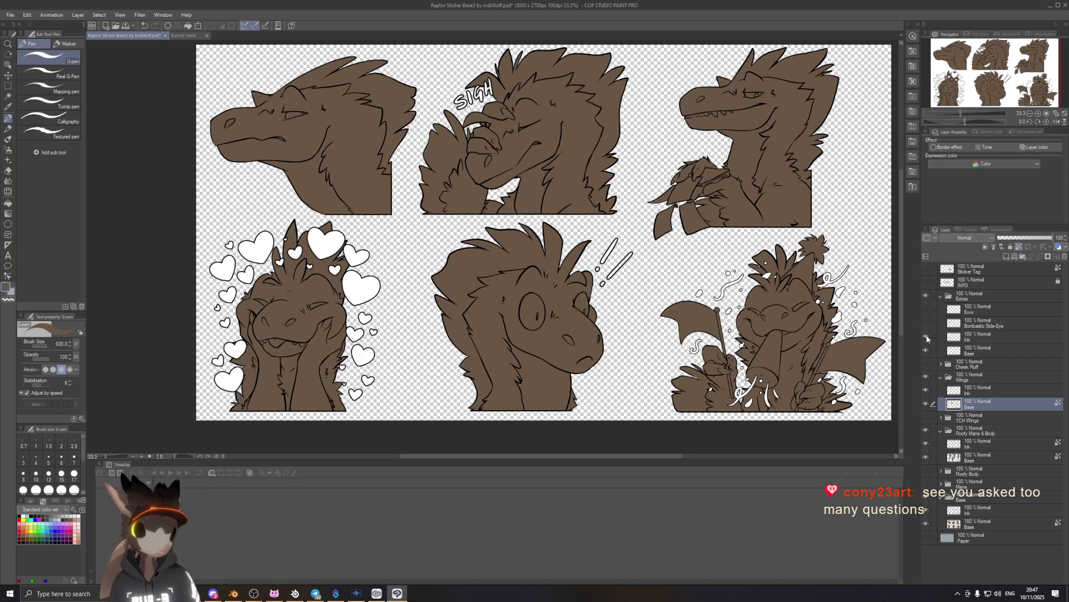
click(927, 335)
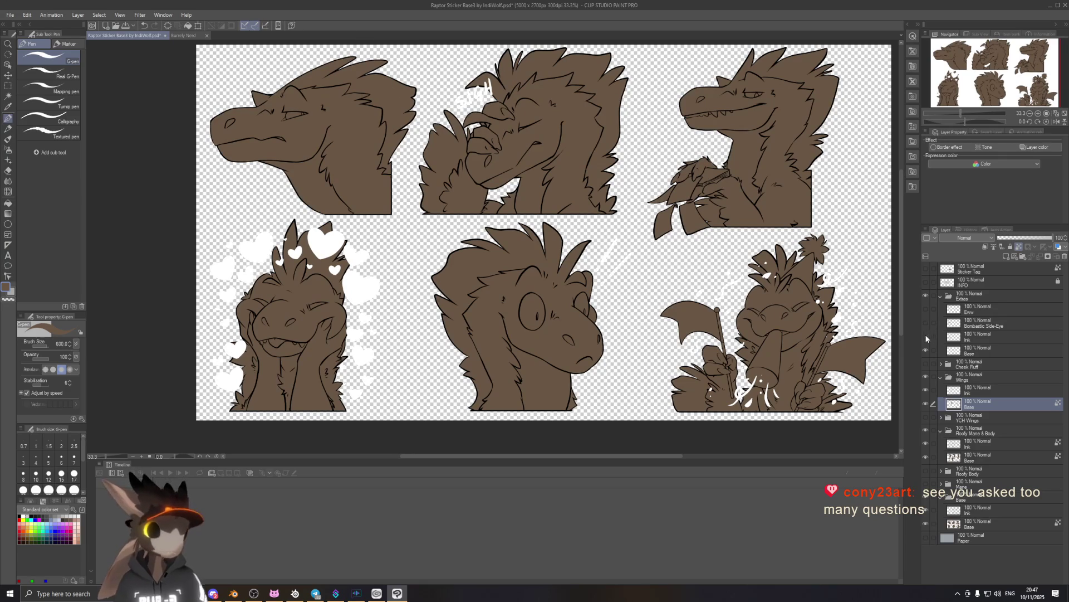
click(926, 337)
click(980, 350)
drag(607, 265, 630, 259)
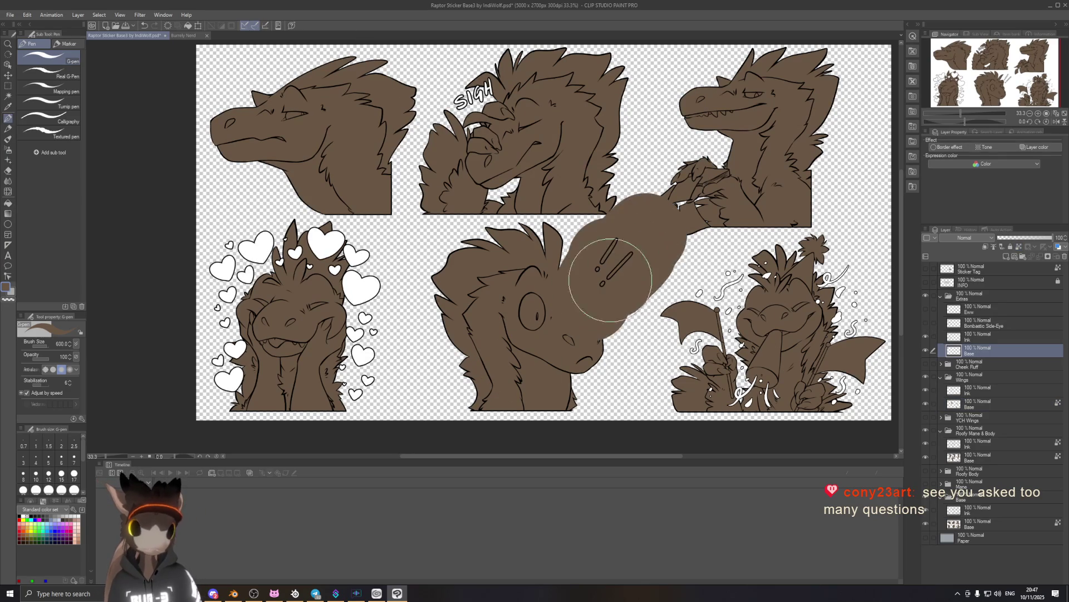
Lock transparent pixels and recolour the !! marks and party raptor's squiggles red.
key(ctrl+z)
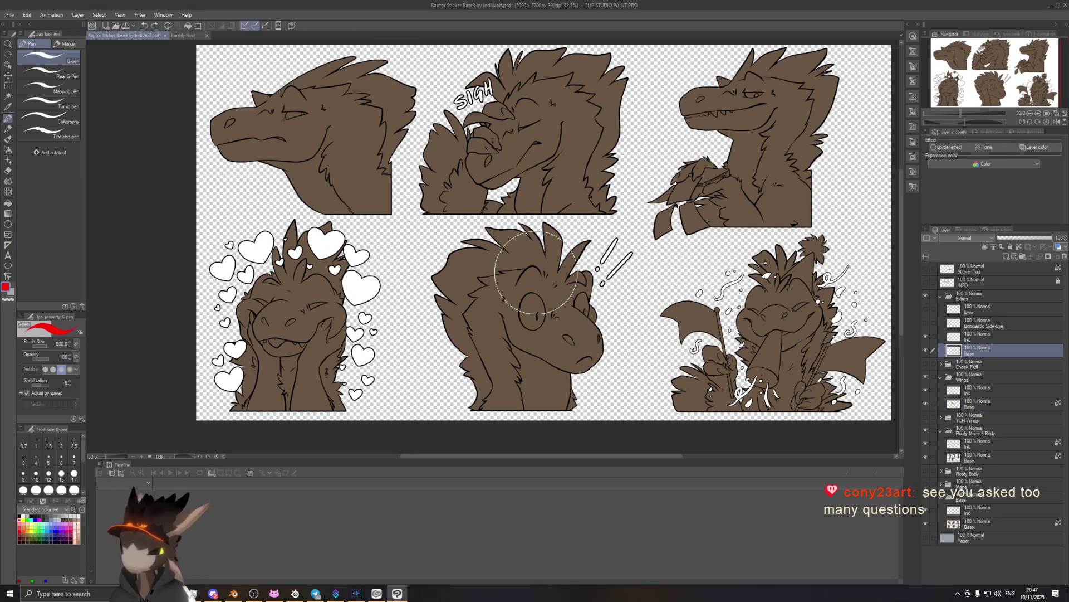
drag(619, 256, 718, 262)
key(ctrl+z)
click(1019, 245)
mouse_move(557, 267)
mouse_down()
mouse_move(624, 261)
mouse_move(730, 289)
mouse_up()
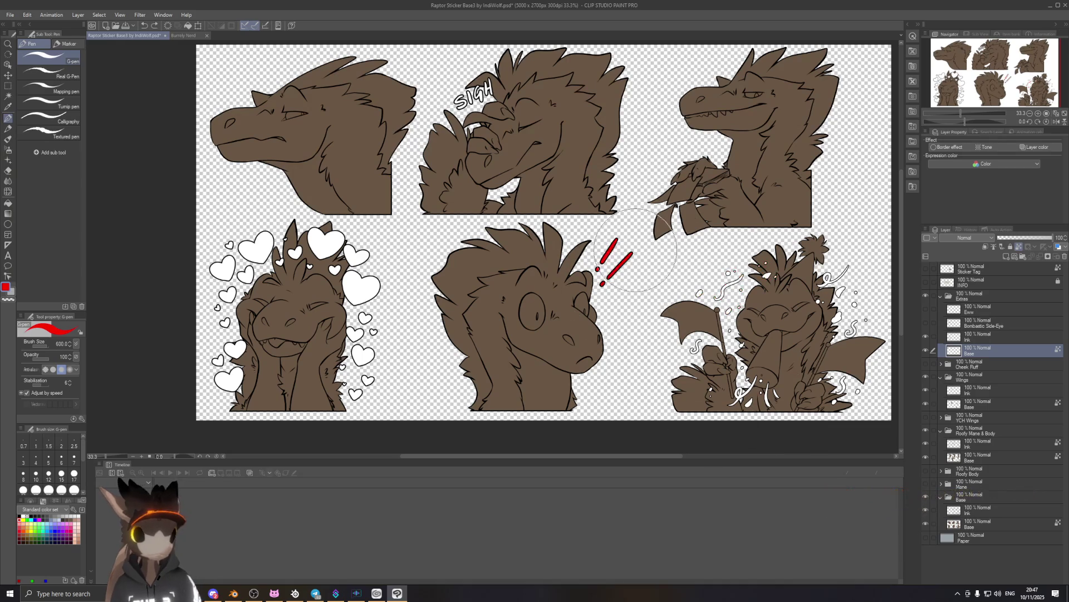
mouse_move(824, 278)
mouse_down()
mouse_move(722, 379)
mouse_move(853, 357)
mouse_up()
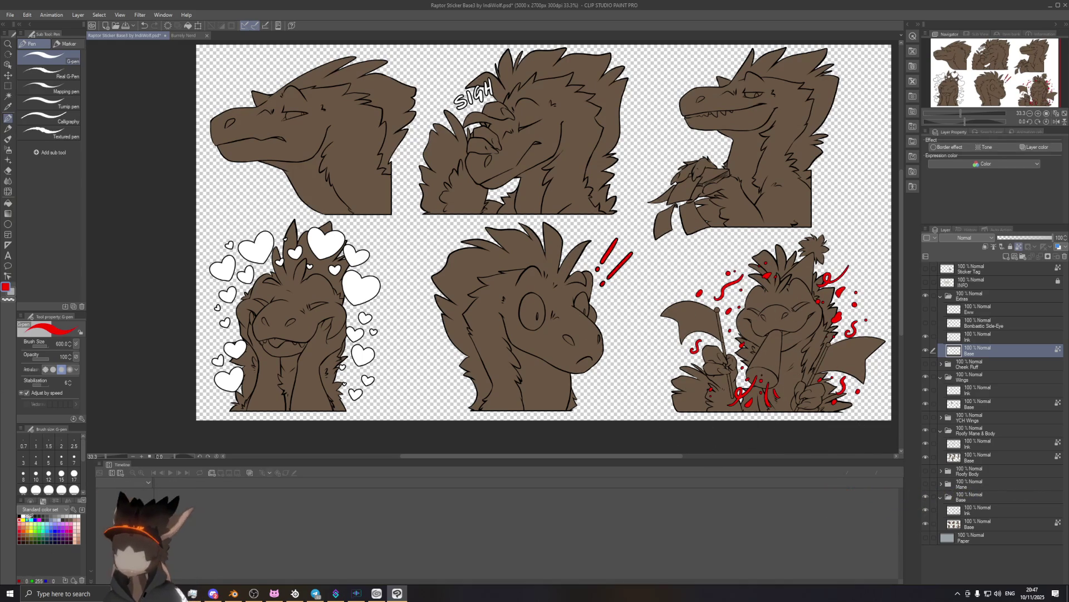
Shrink the brush from 600 to 150 and add a small green confetti dot.
scroll(749, 346, up, 1)
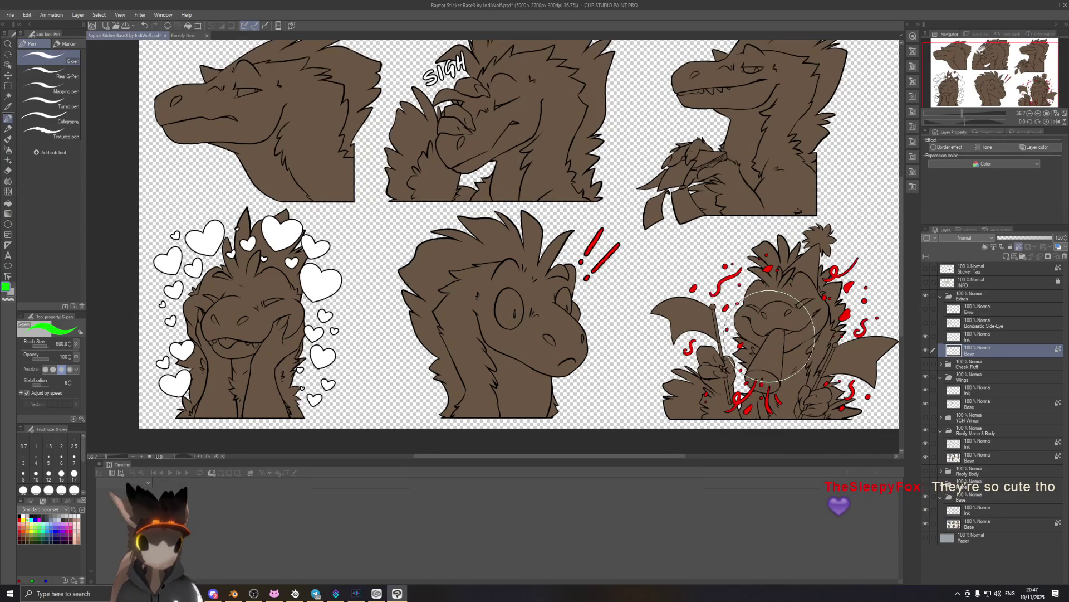
drag(770, 337, 724, 307)
click(725, 307)
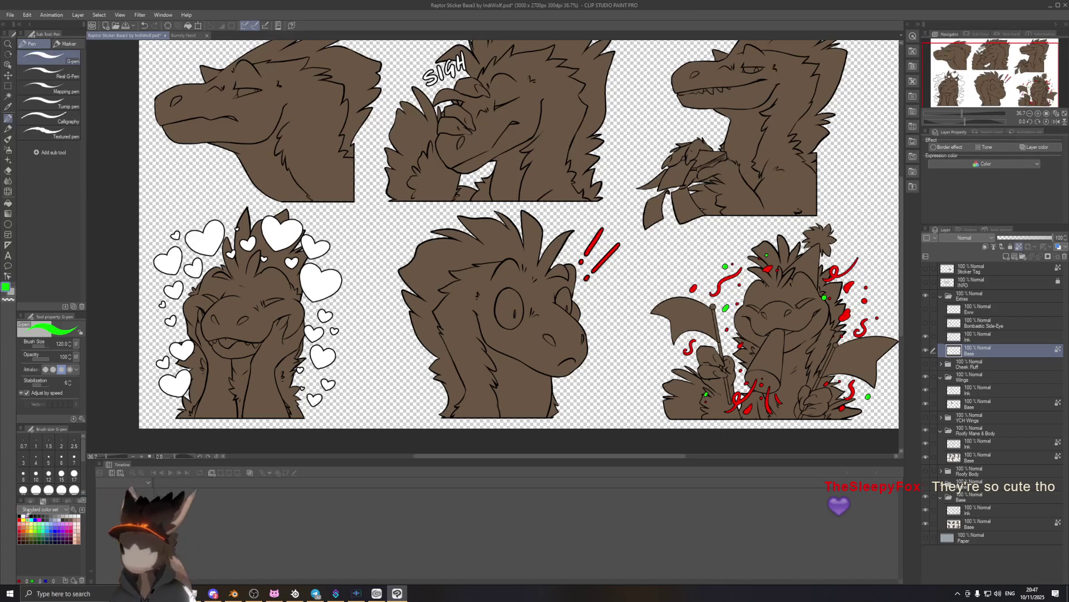
Add blue confetti dots on the party raptor's wing and body.
click(39, 516)
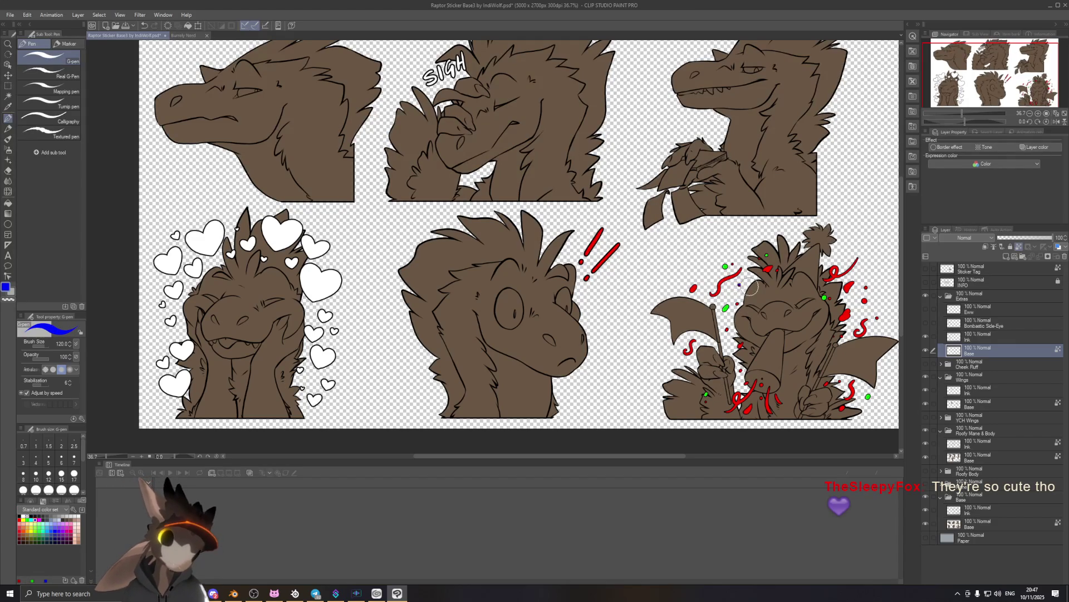
click(842, 336)
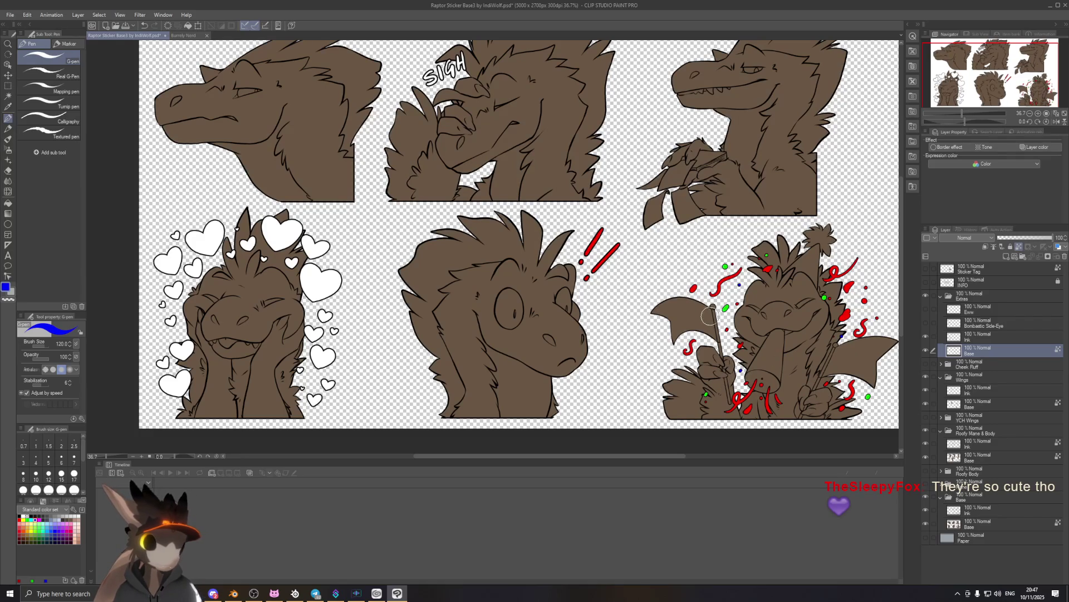
click(693, 289)
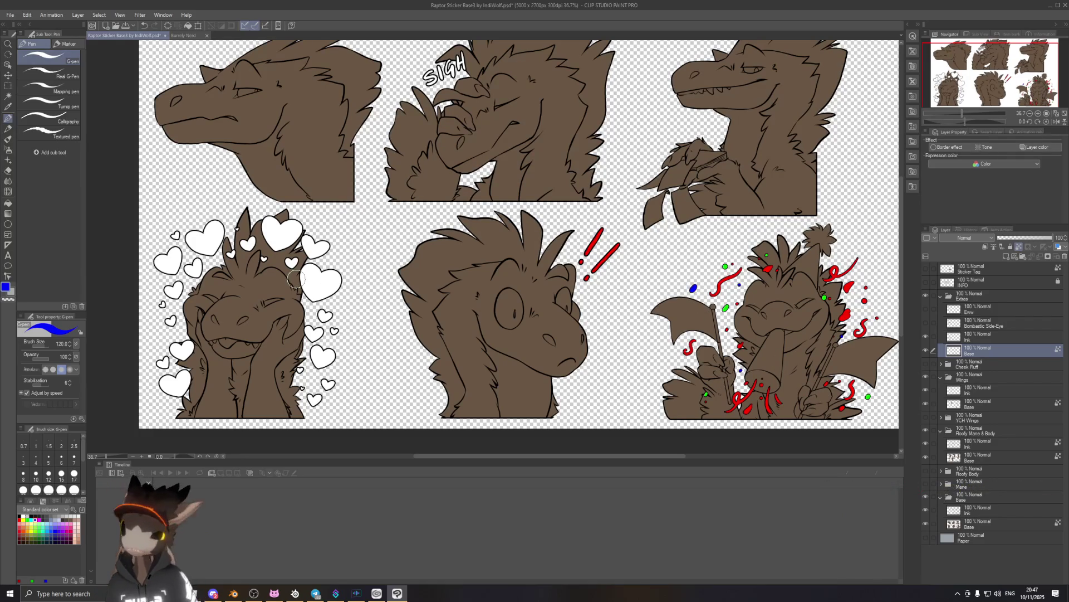
Draw yellow squiggles and a horn stripe at brush size 70, then check the base fills.
click(27, 519)
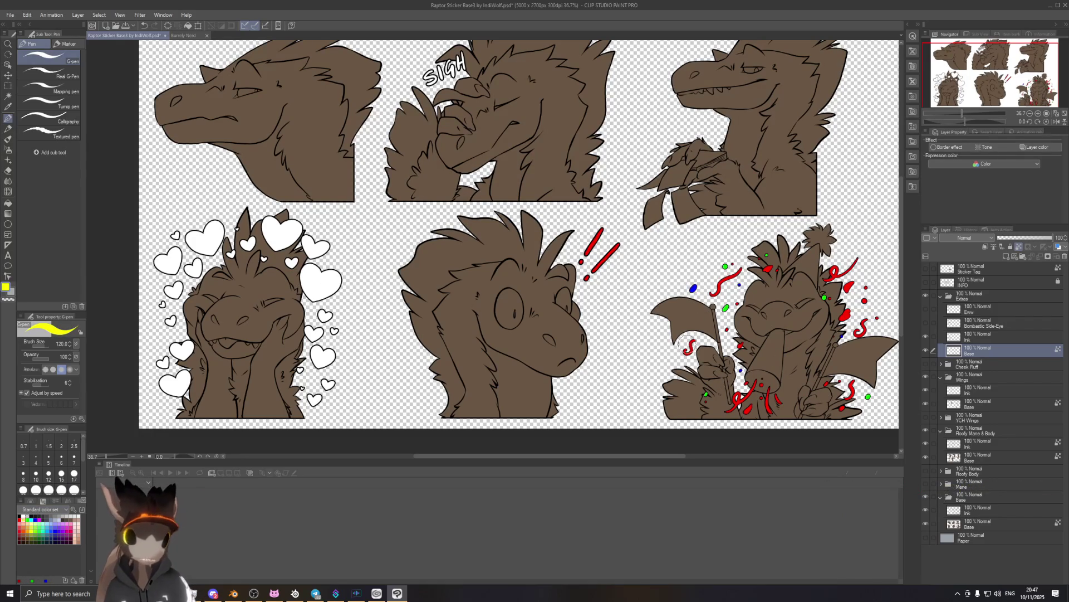
drag(694, 340, 686, 354)
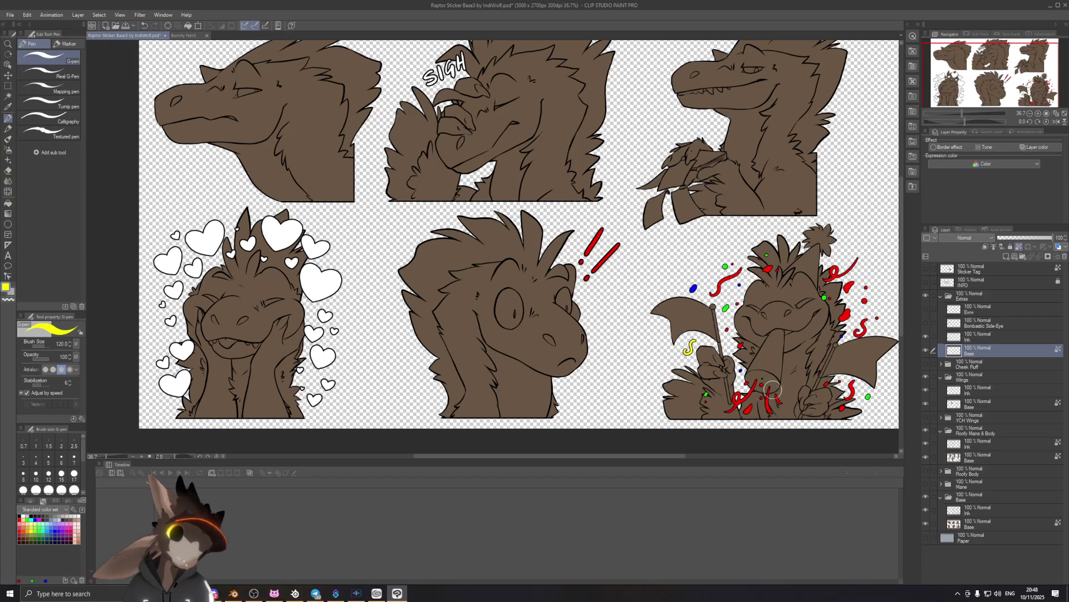
key(bracketleft)
key(bracketleft)
key(bracketleft)
drag(767, 389, 770, 417)
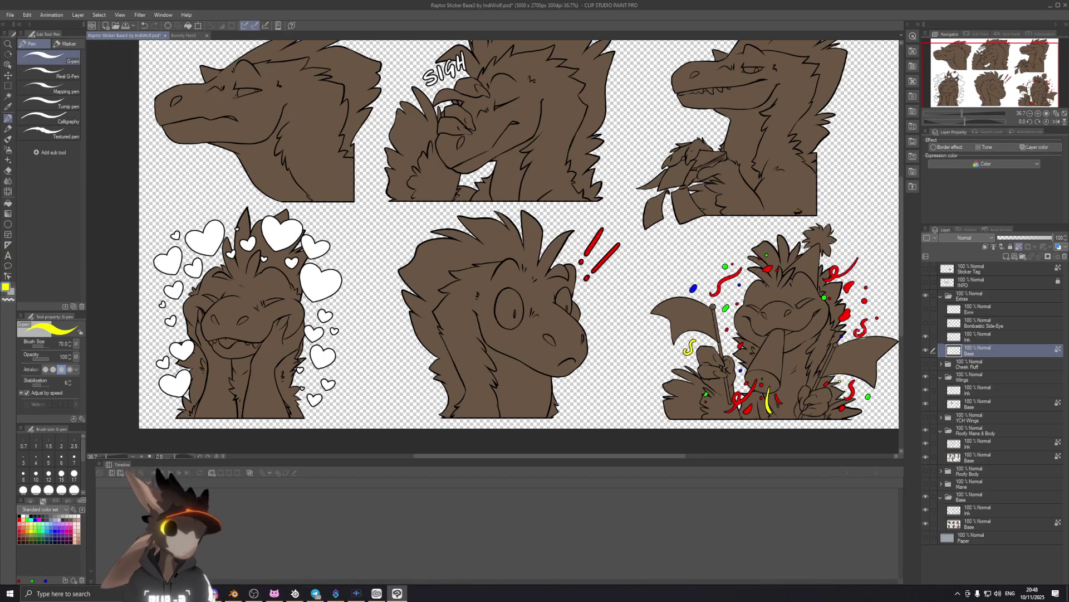
drag(847, 312, 841, 317)
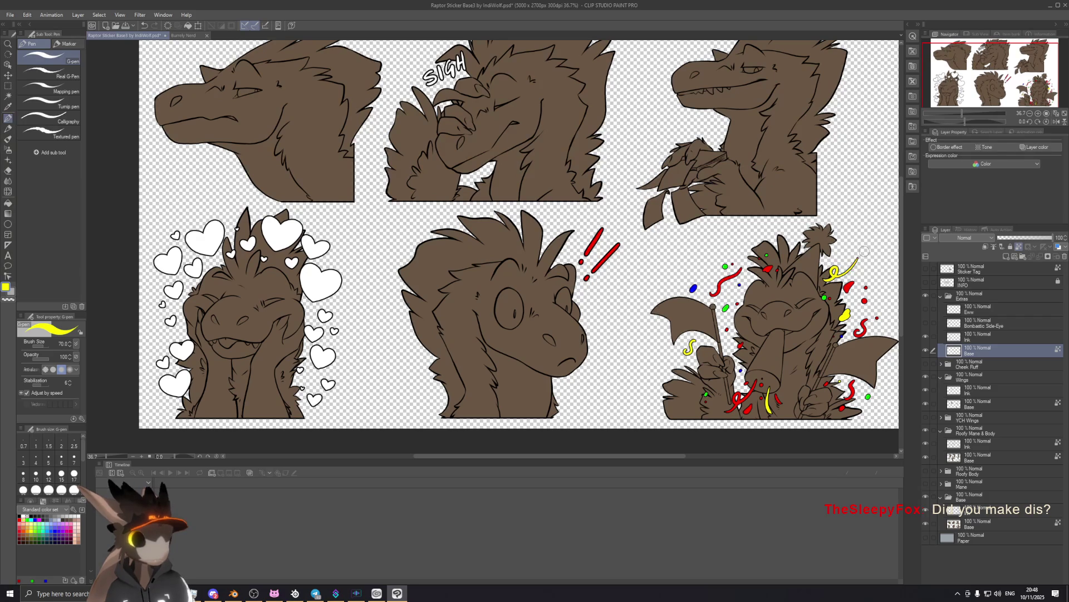
click(878, 318)
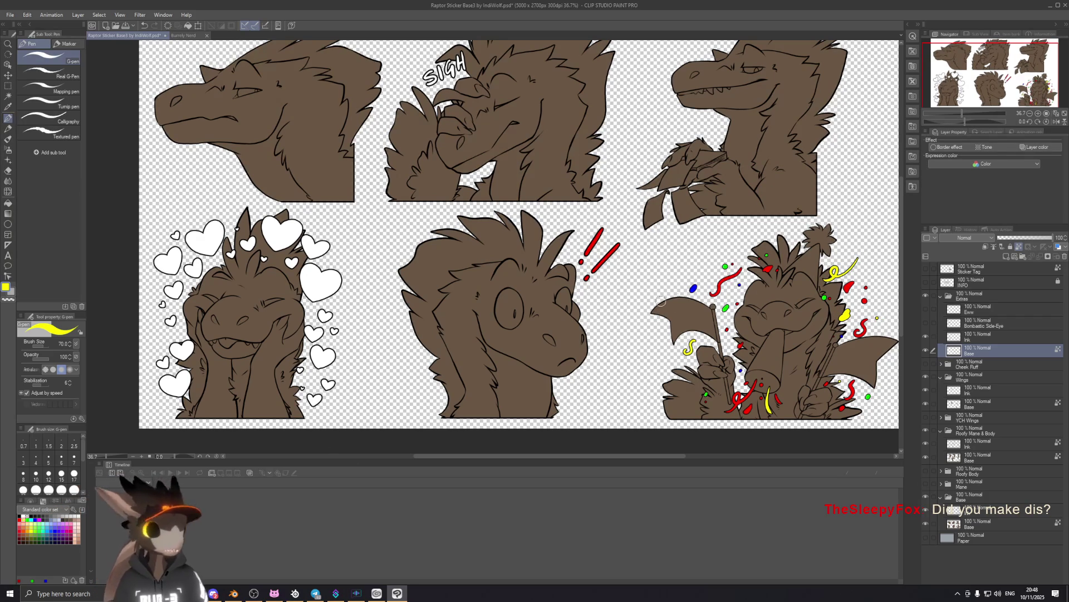
click(925, 350)
click(926, 350)
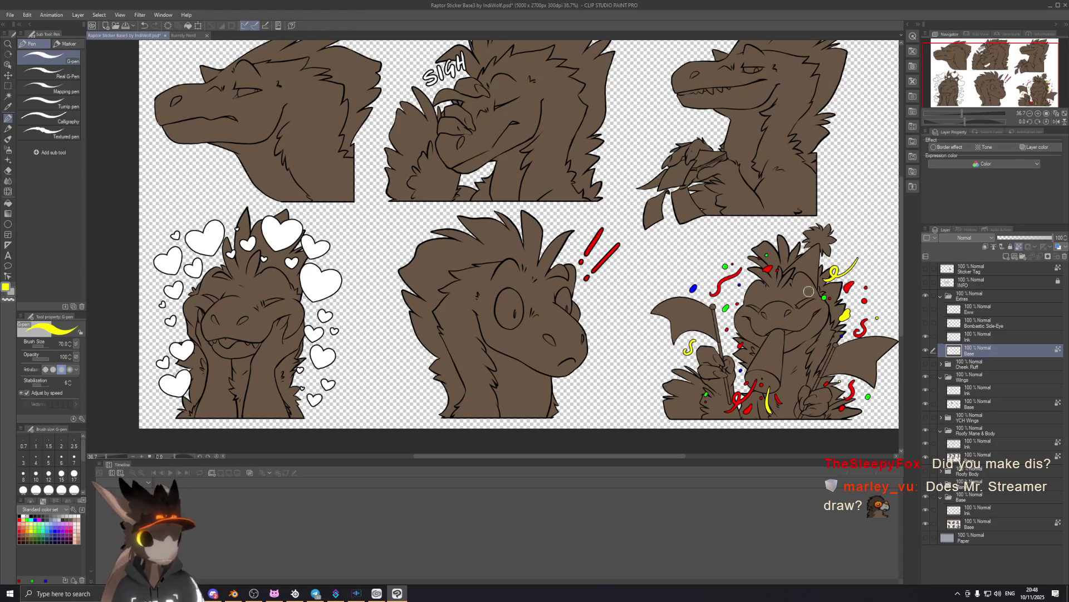
scroll(878, 351, down, 5)
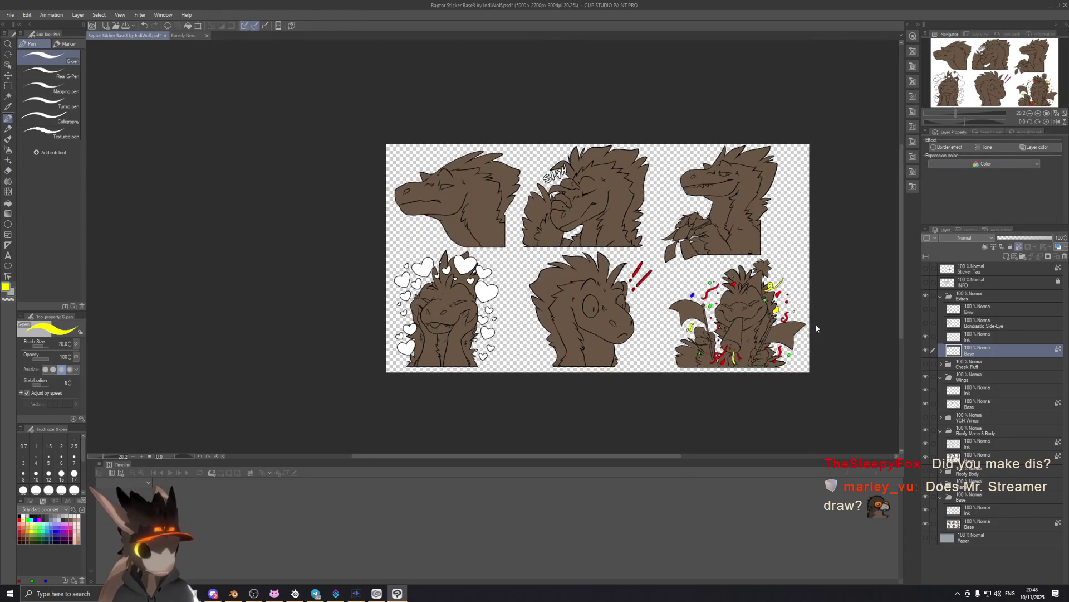
Save the raptor sticker sheet and pick orange from the Color Set.
scroll(817, 328, up, 1)
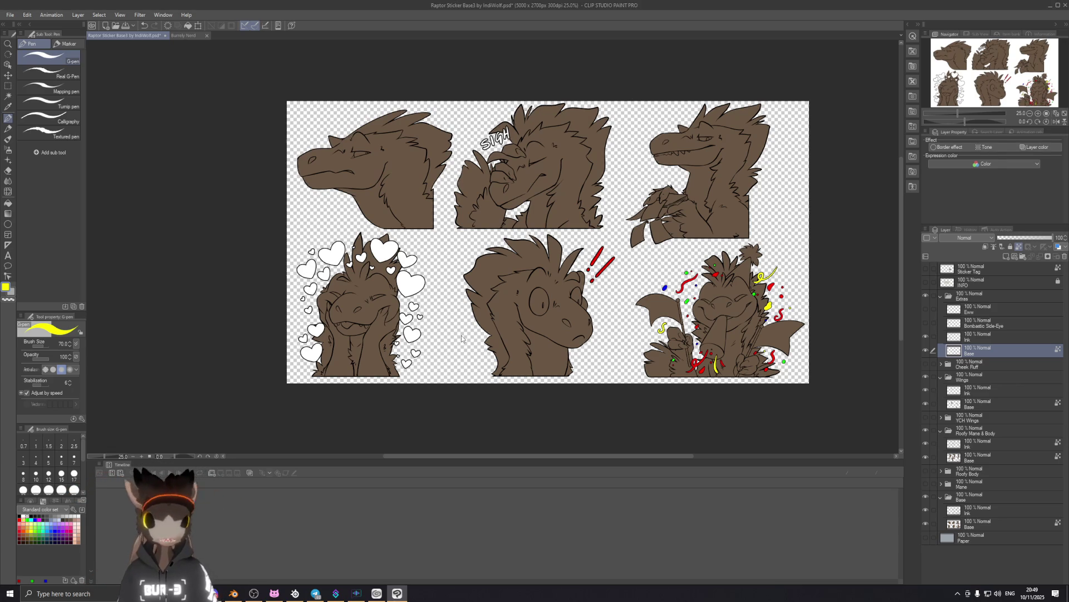
key(ctrl+s)
click(26, 530)
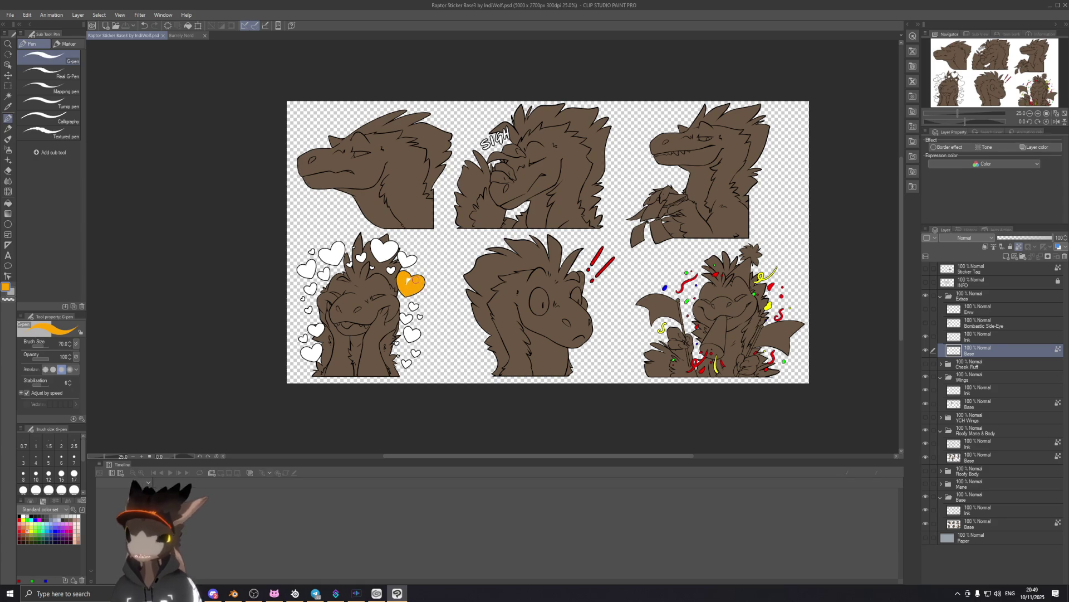
Fill a white heart and the small bottom-left heart with orange.
drag(416, 276, 401, 284)
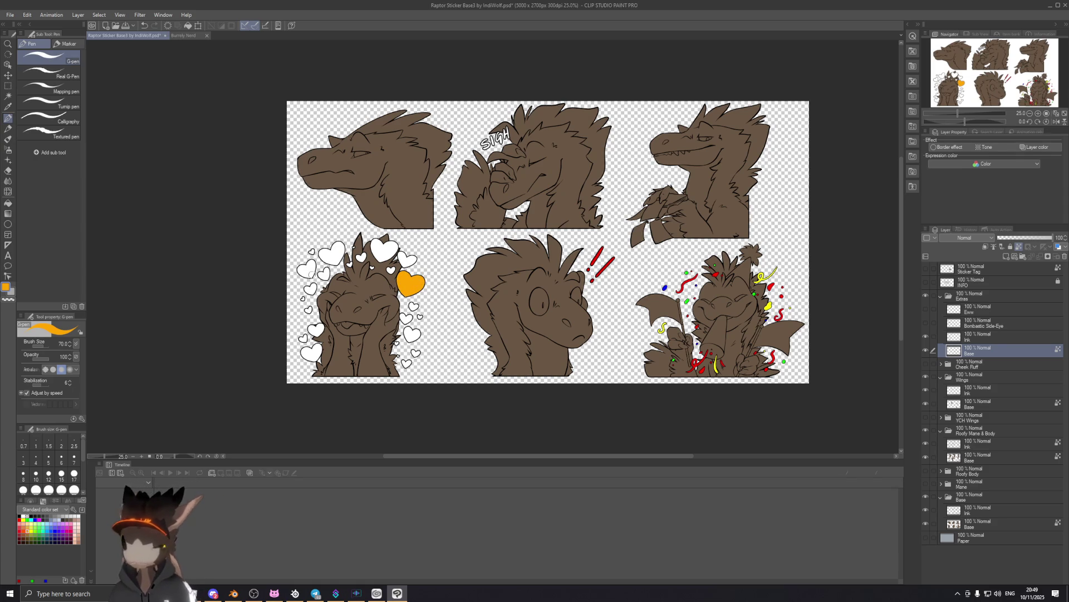
scroll(313, 257, up, 1)
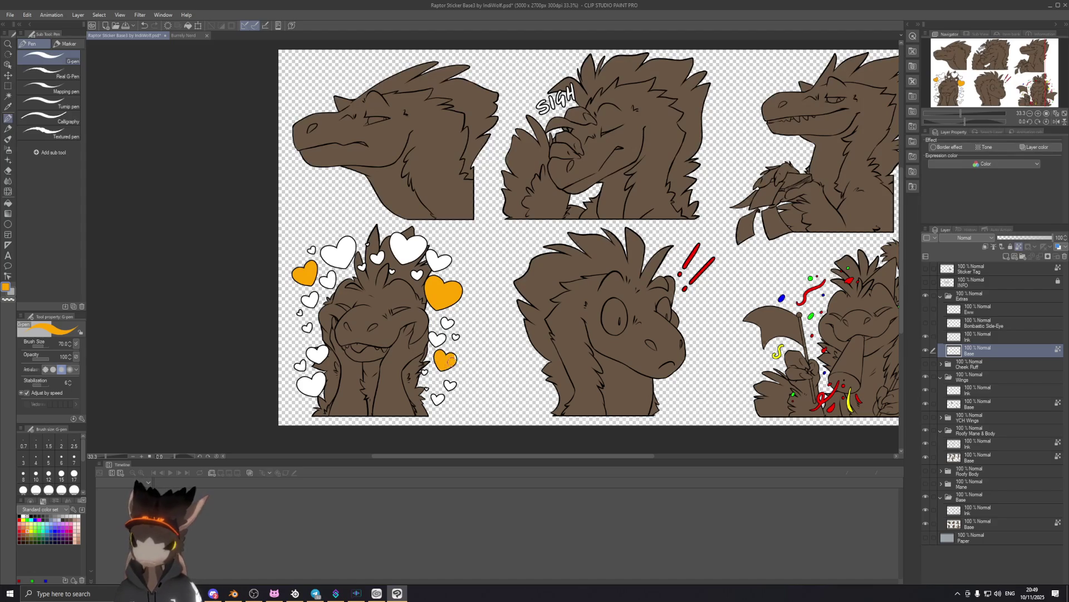
drag(300, 383, 310, 400)
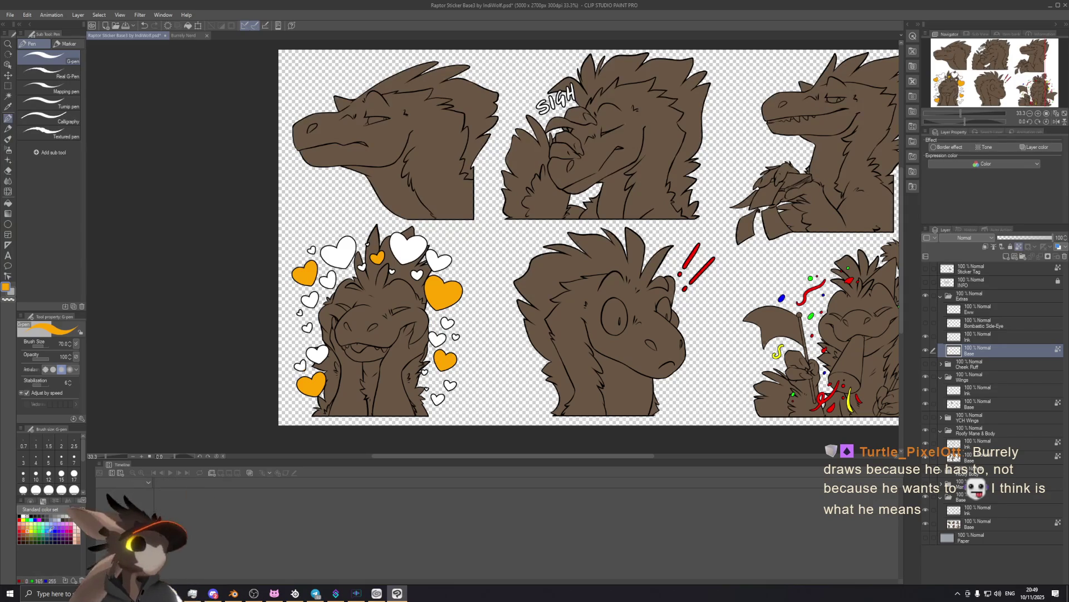
Fill a white heart and a small heart with pink, undoing one mistaken pink fill.
click(67, 522)
drag(394, 252, 397, 229)
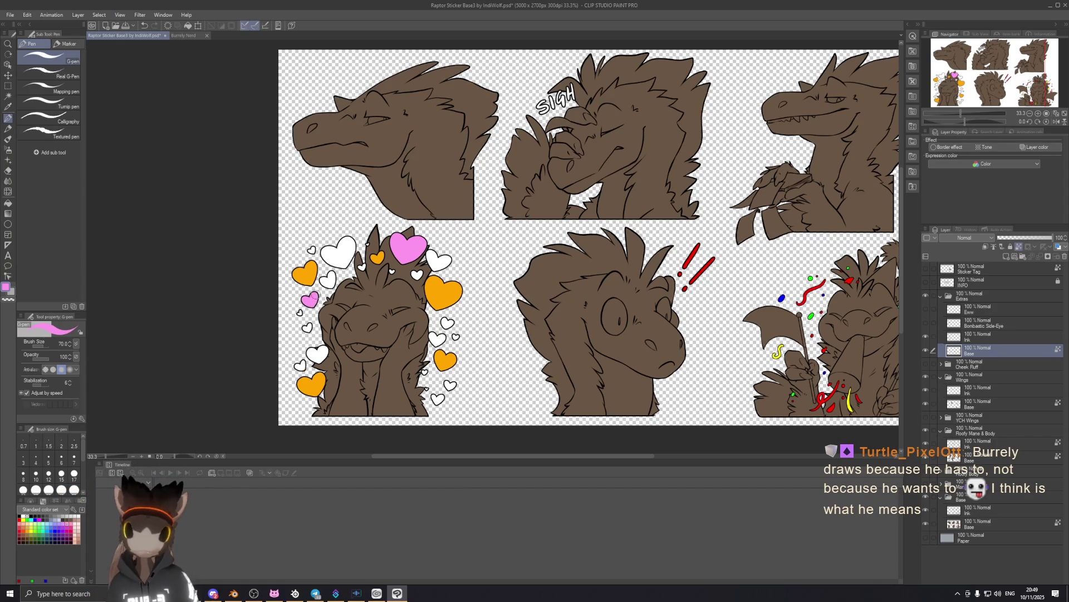
click(446, 323)
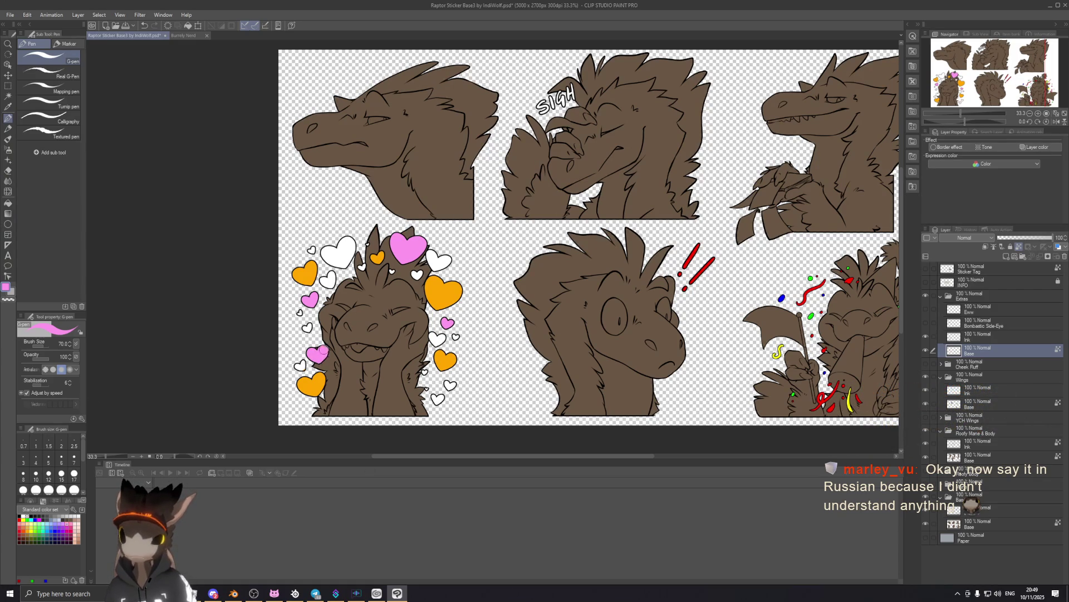
click(299, 365)
key(ctrl+z)
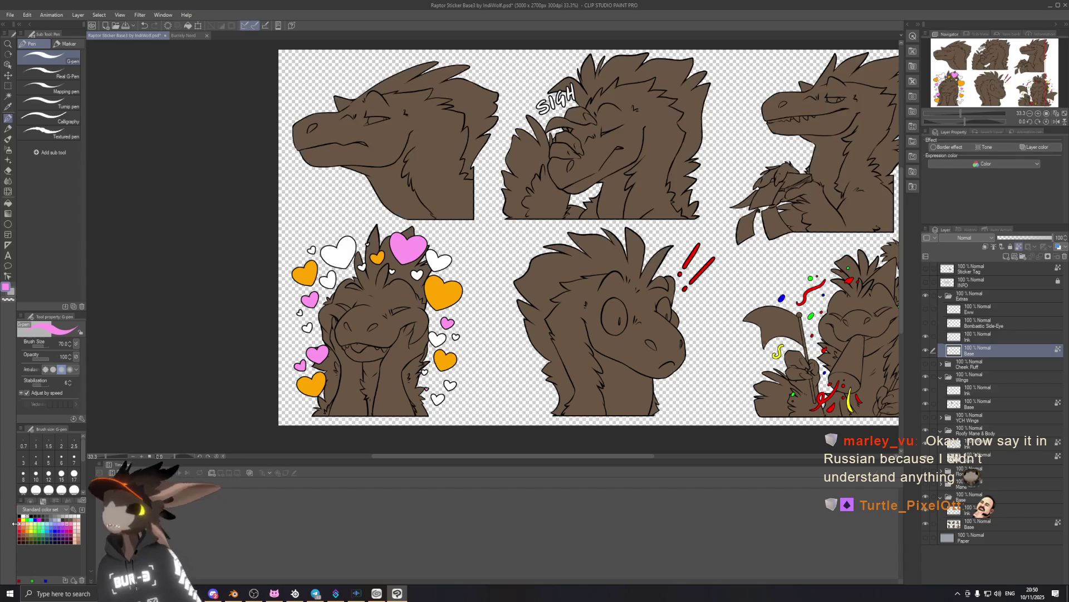
Colour five small hearts around the raptor purple.
click(59, 526)
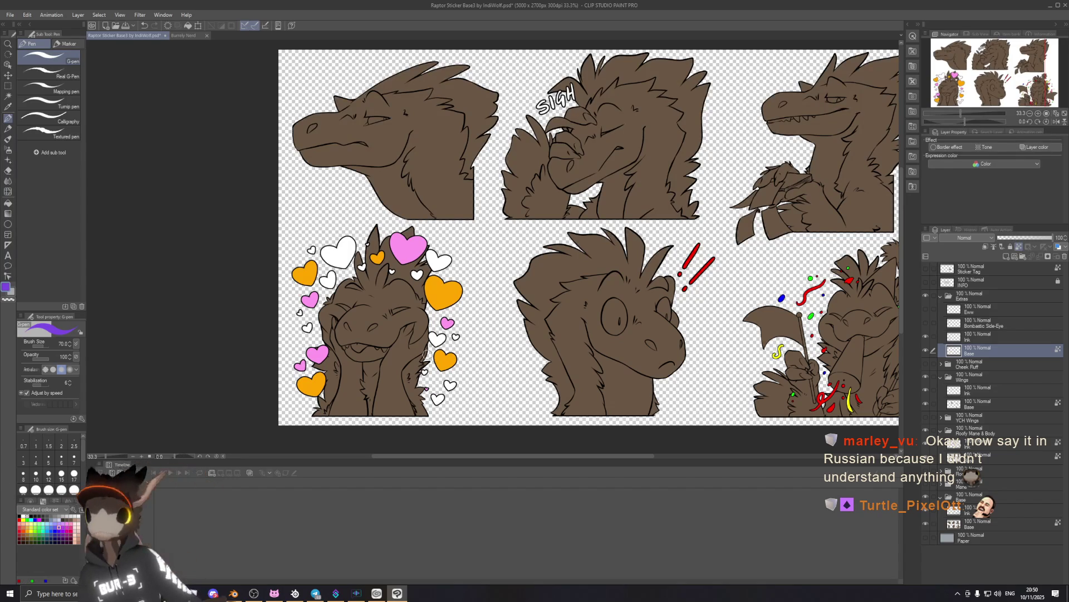
drag(433, 333, 439, 340)
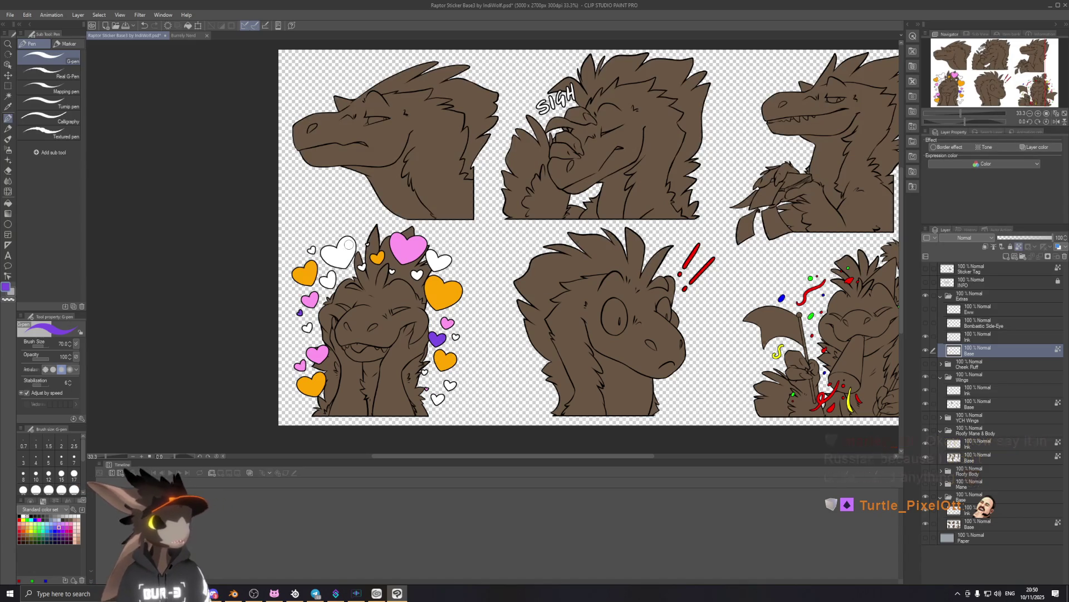
drag(416, 272, 417, 274)
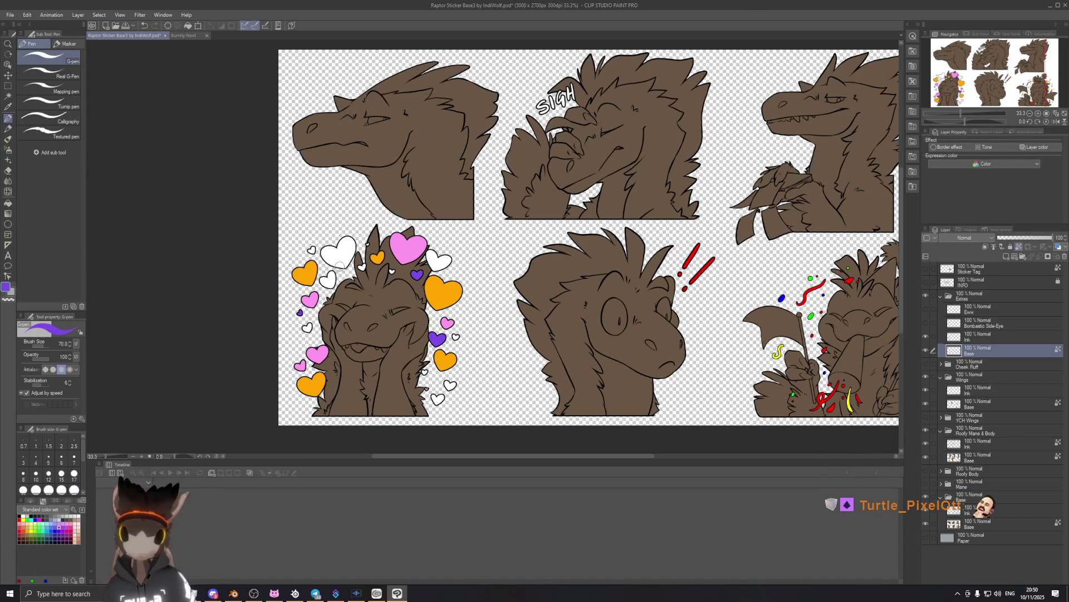
drag(311, 249, 313, 251)
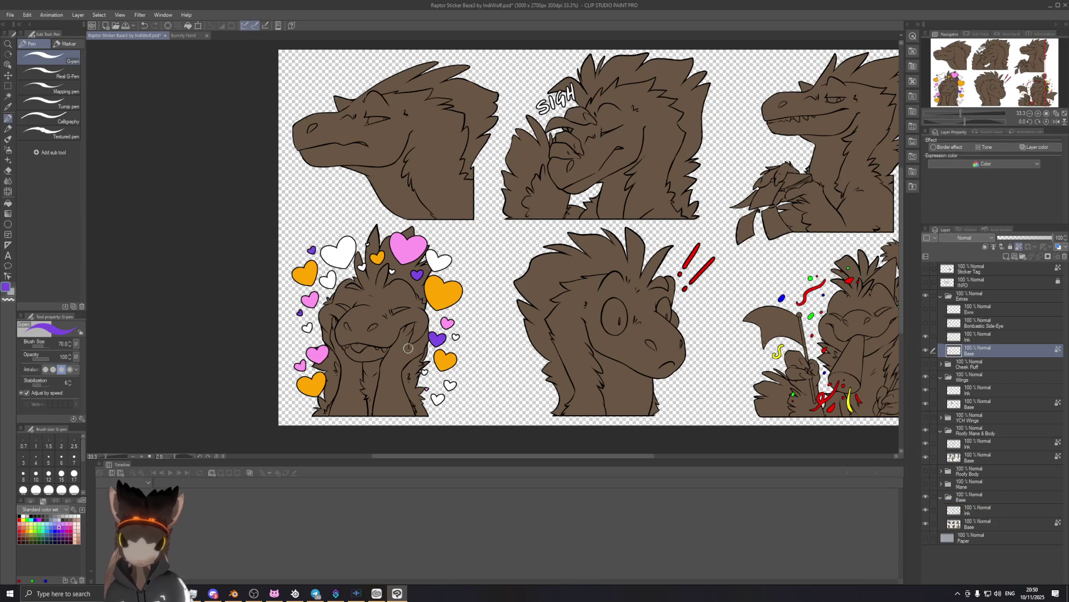
drag(446, 388, 455, 383)
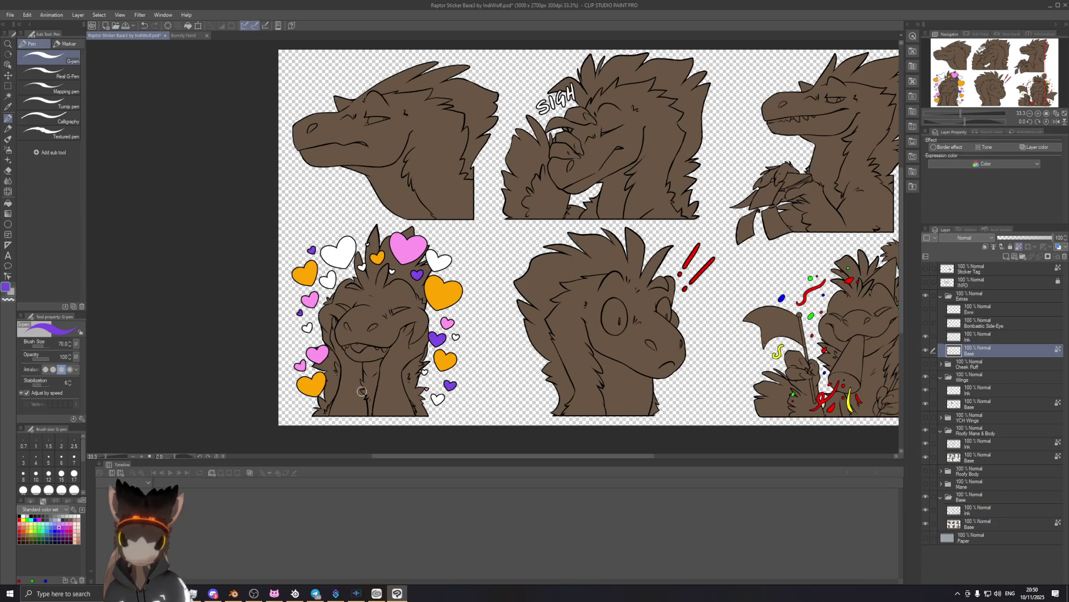
drag(364, 269, 362, 266)
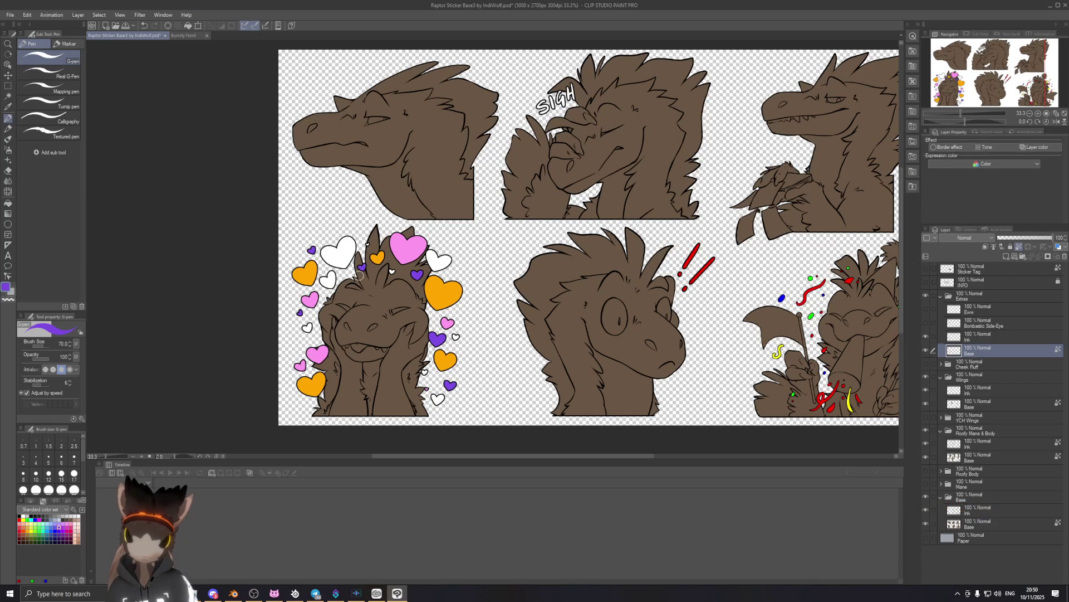
click(32, 522)
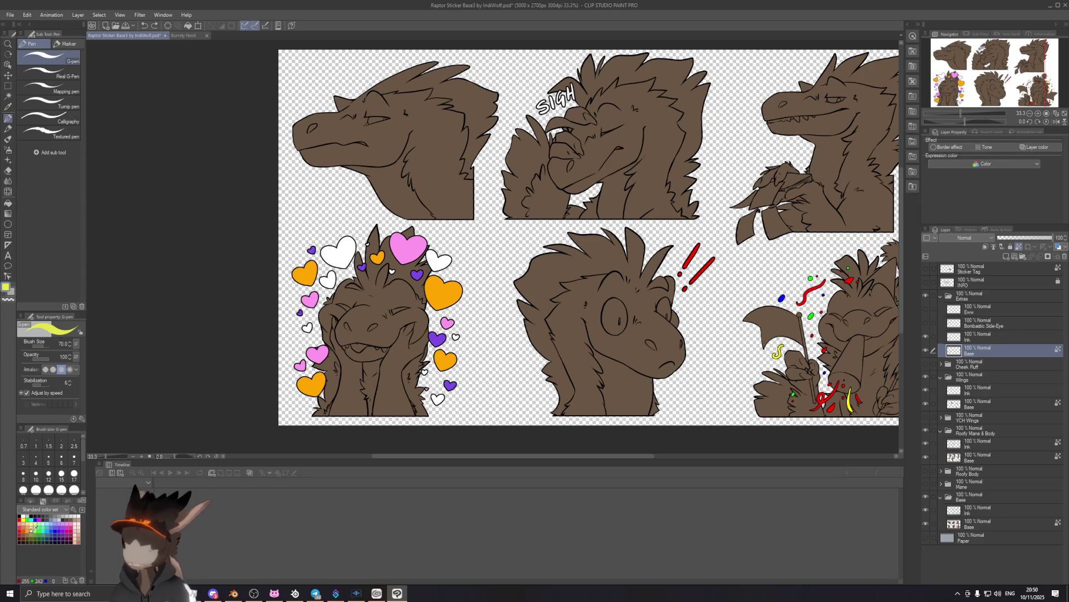
Fill small hearts yellow, including recolouring a pink one, after undoing misplaced yellow fills.
drag(432, 255, 428, 258)
key(ctrl+z)
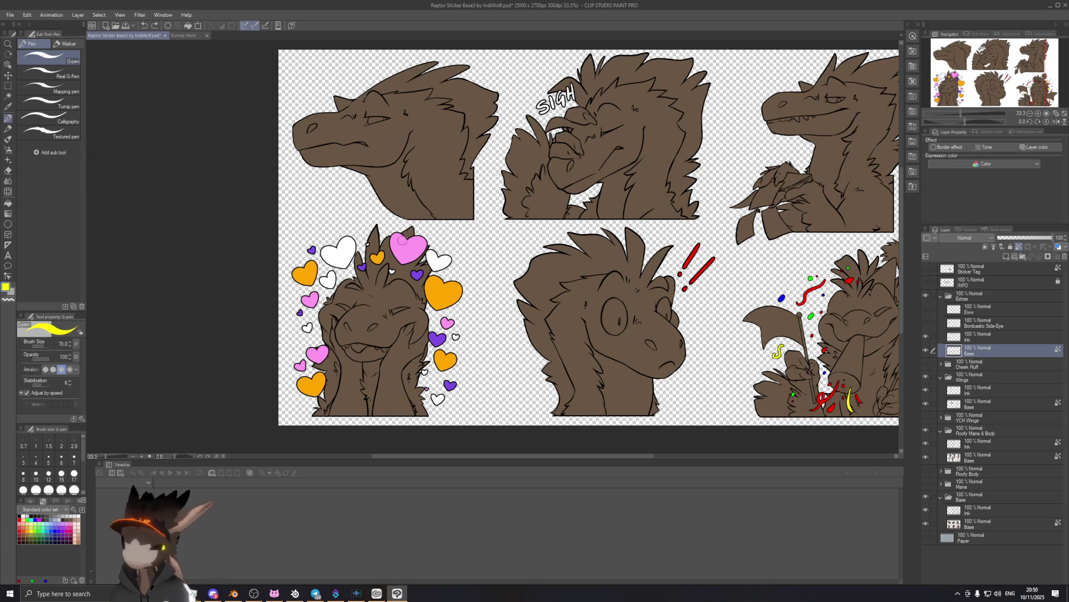
drag(429, 253, 433, 257)
key(ctrl+z)
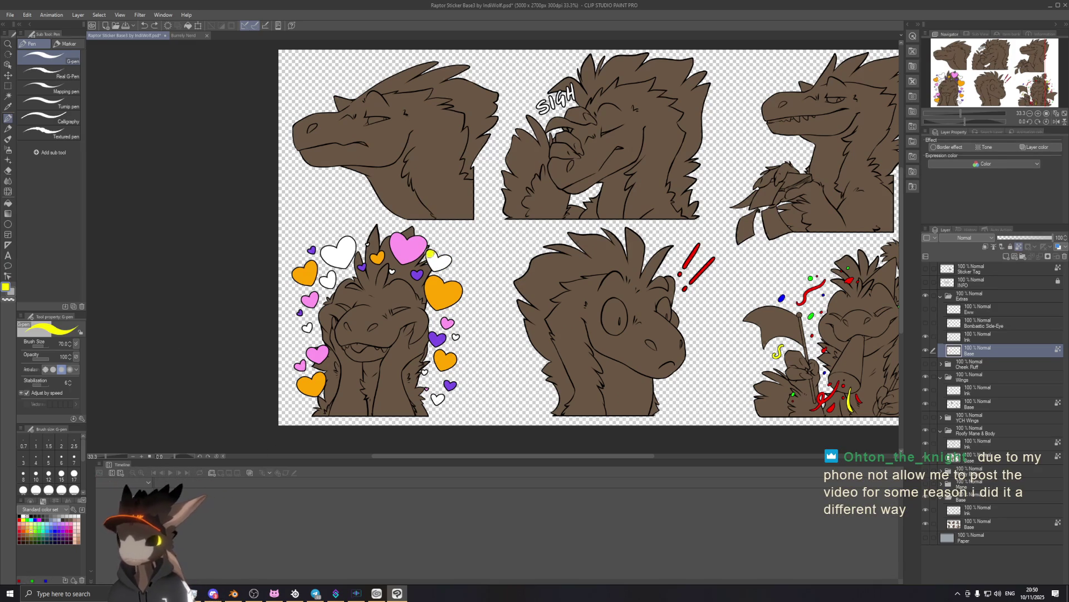
drag(432, 255, 444, 261)
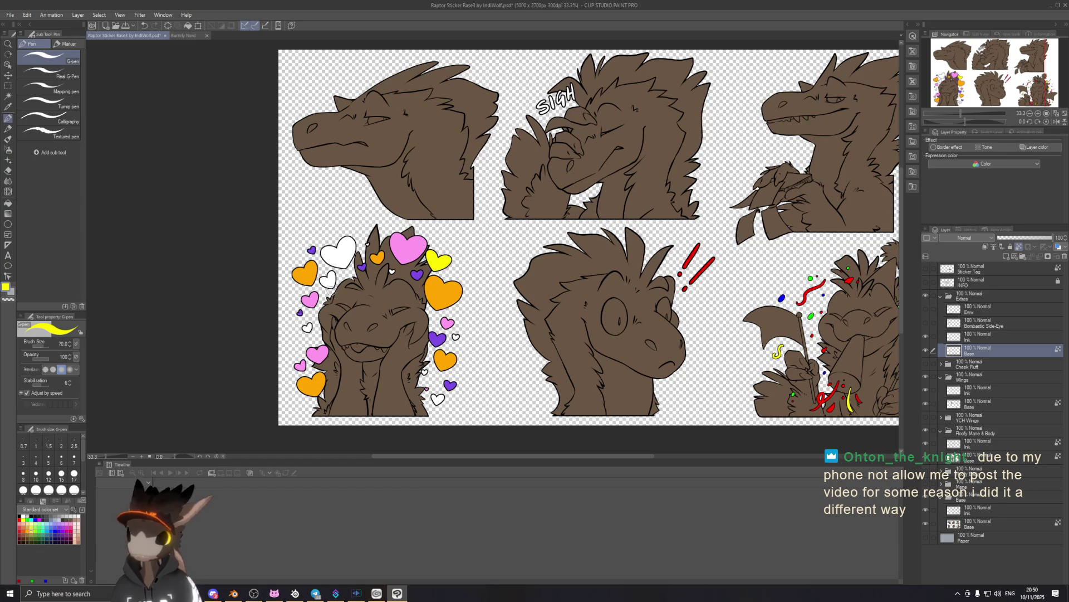
key(ctrl+z)
drag(322, 277, 333, 284)
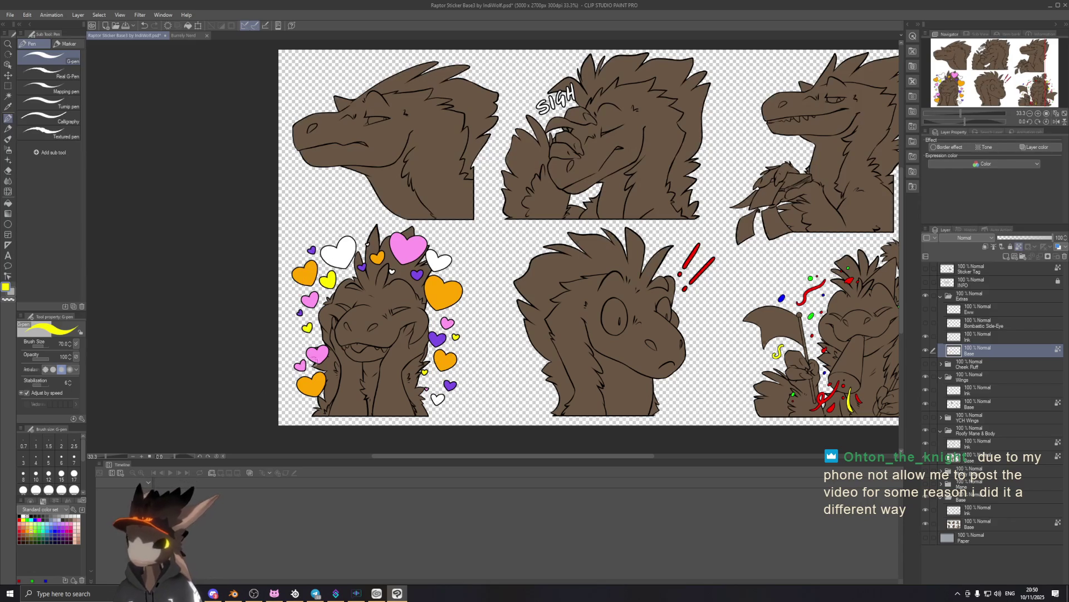
drag(299, 361, 304, 367)
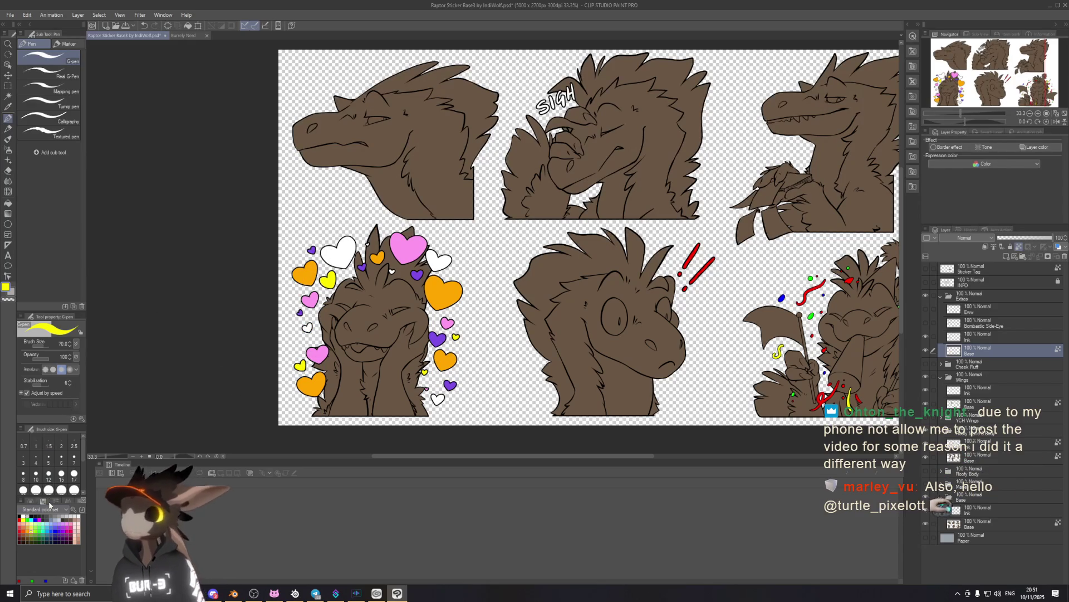
Fill the heart left of the raptor, the top-left heart and other small hearts orange-red.
key(x)
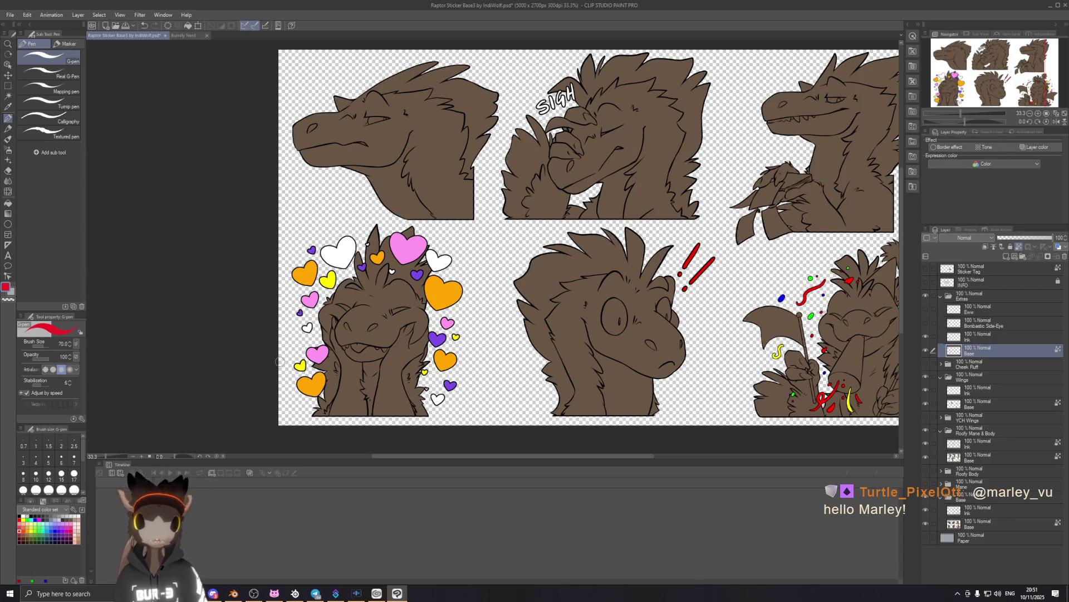
drag(305, 325, 309, 329)
key(ctrl+z)
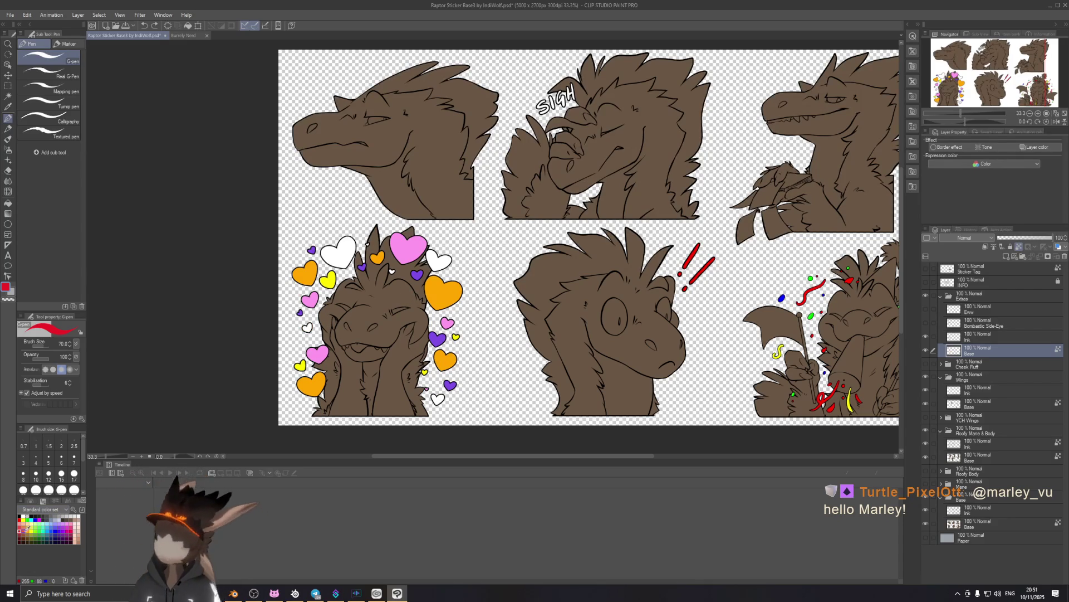
click(27, 529)
drag(306, 325, 309, 330)
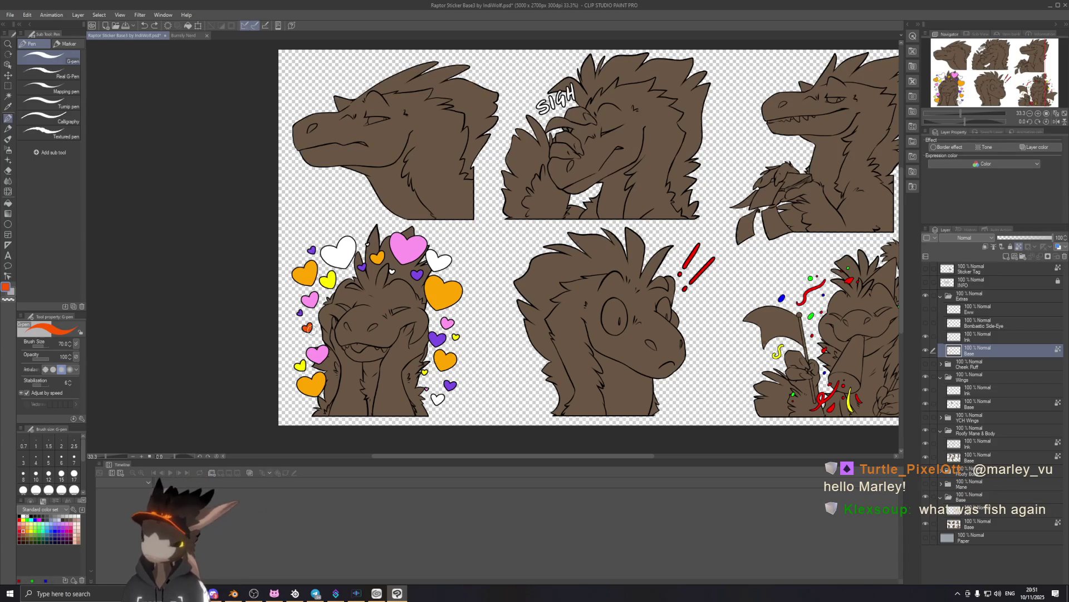
mouse_move(325, 251)
mouse_down()
mouse_move(350, 252)
mouse_move(336, 263)
mouse_up()
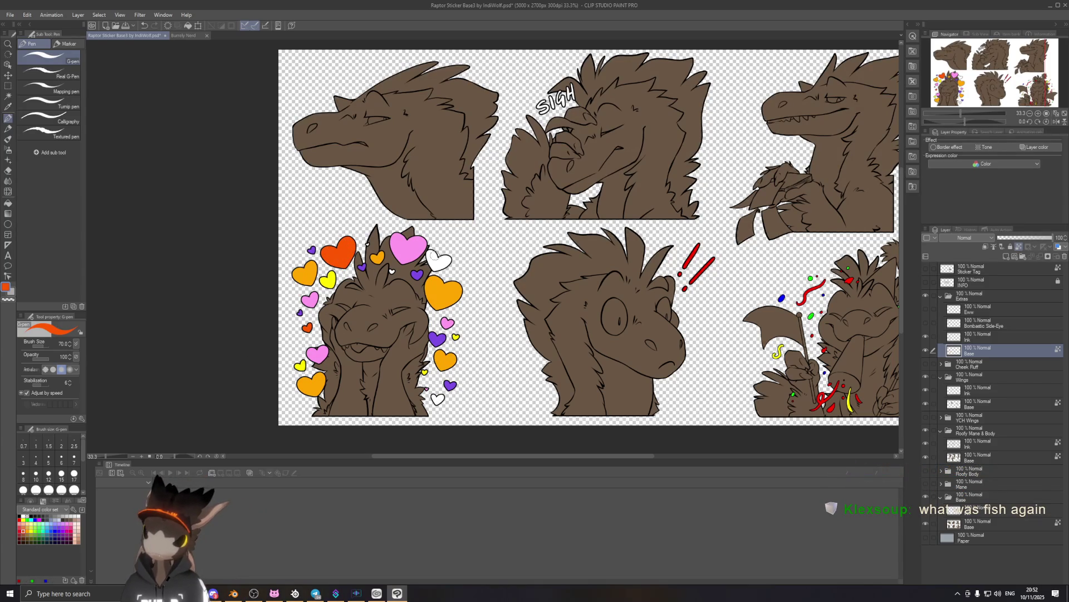
drag(430, 254, 437, 264)
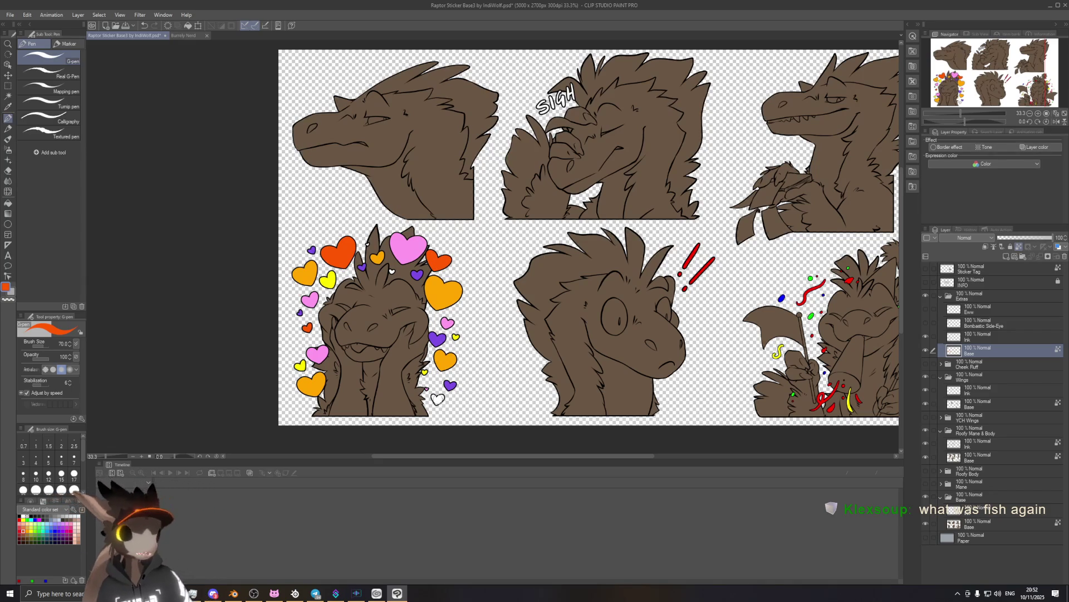
drag(435, 396, 440, 401)
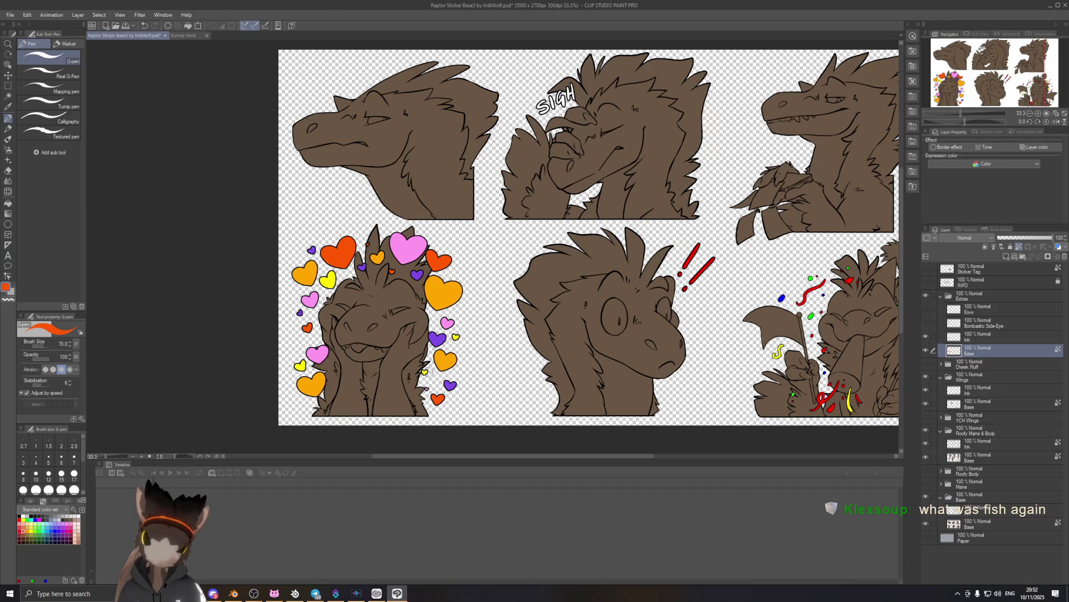
drag(444, 381, 451, 386)
alt+click(438, 337)
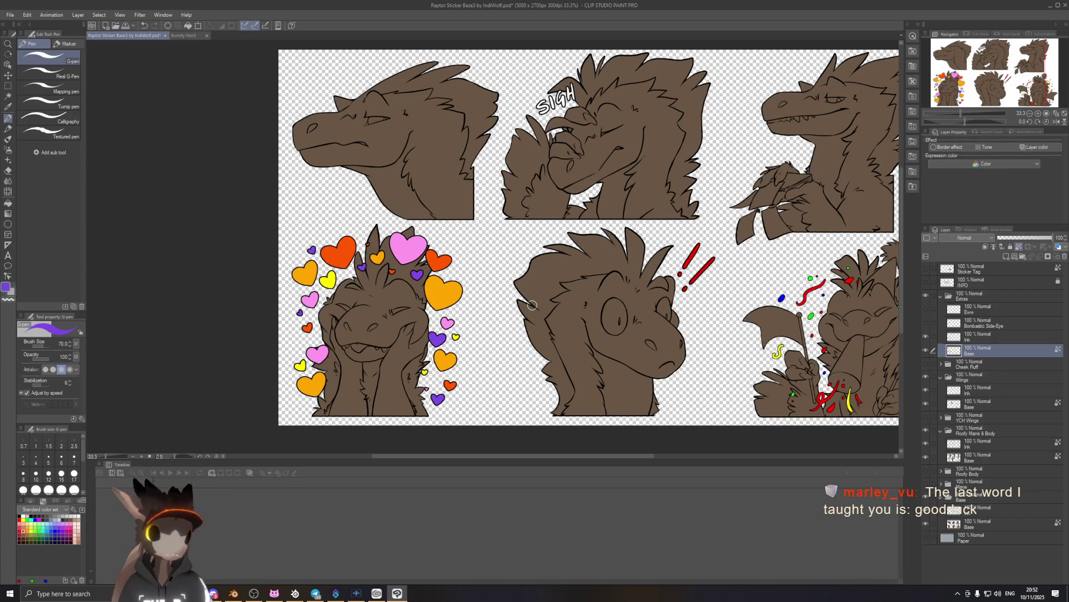
Set black in the Burrely Nerd drawing, return to the raptor sheet, and move the raffle wheel into view.
click(202, 37)
alt+click(498, 179)
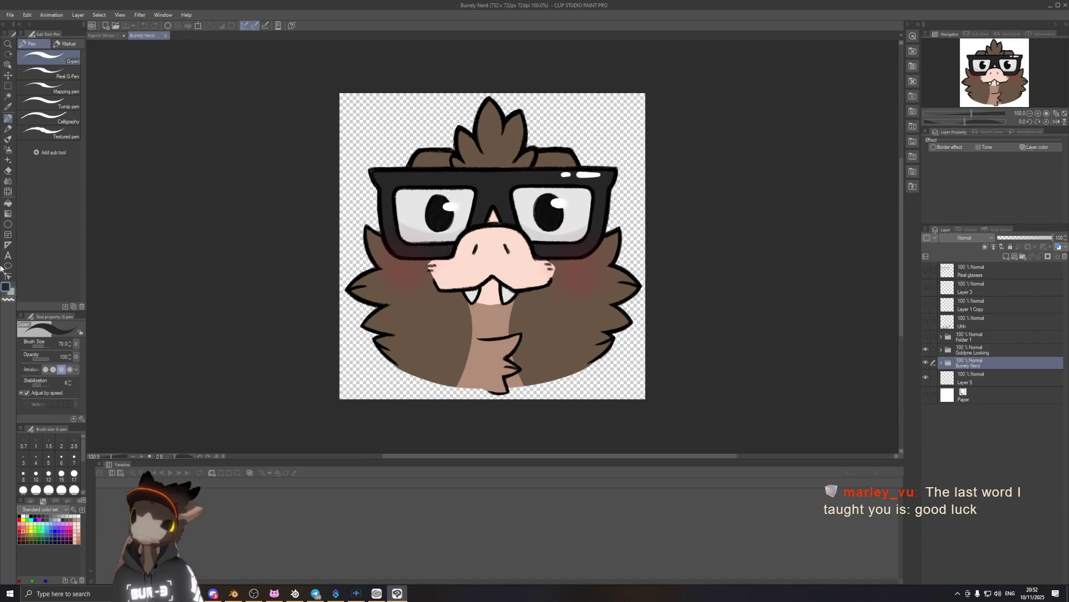
click(102, 36)
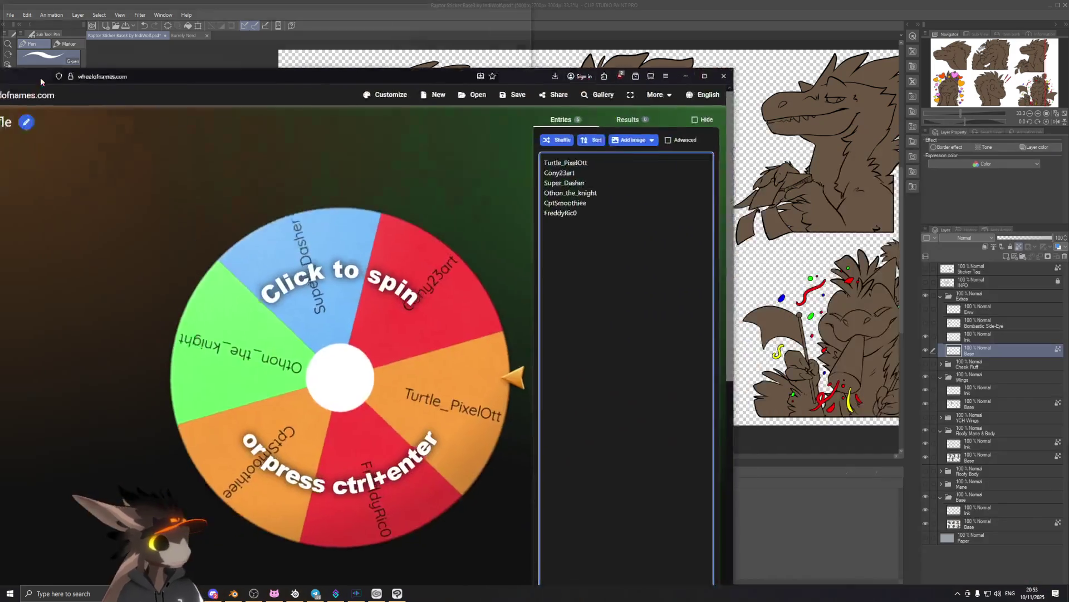
drag(40, 78, 262, 54)
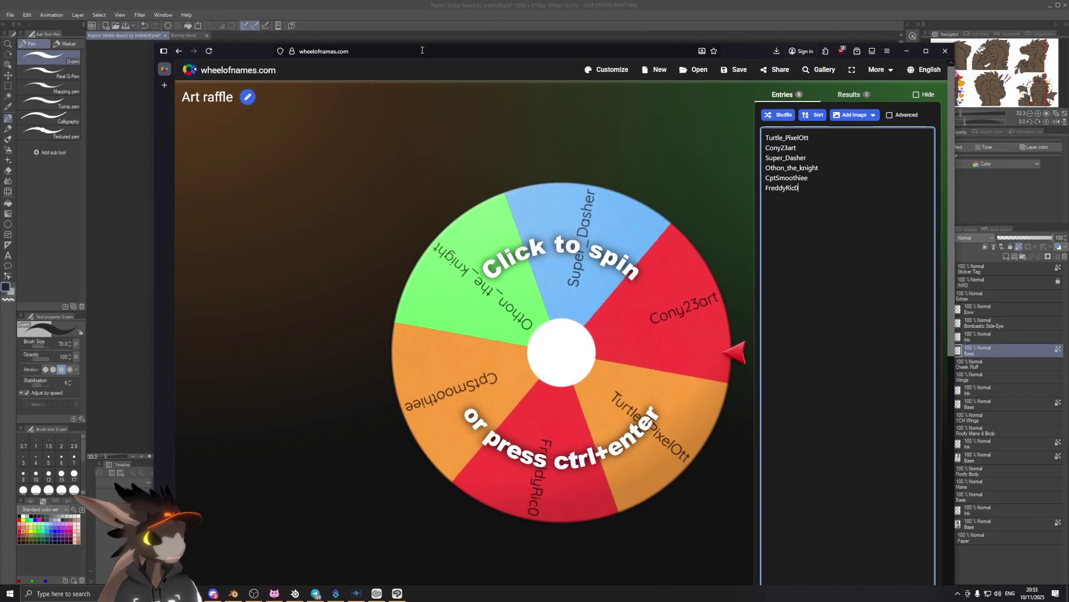
Delete one extra entrant from the Art raffle entries list.
click(855, 154)
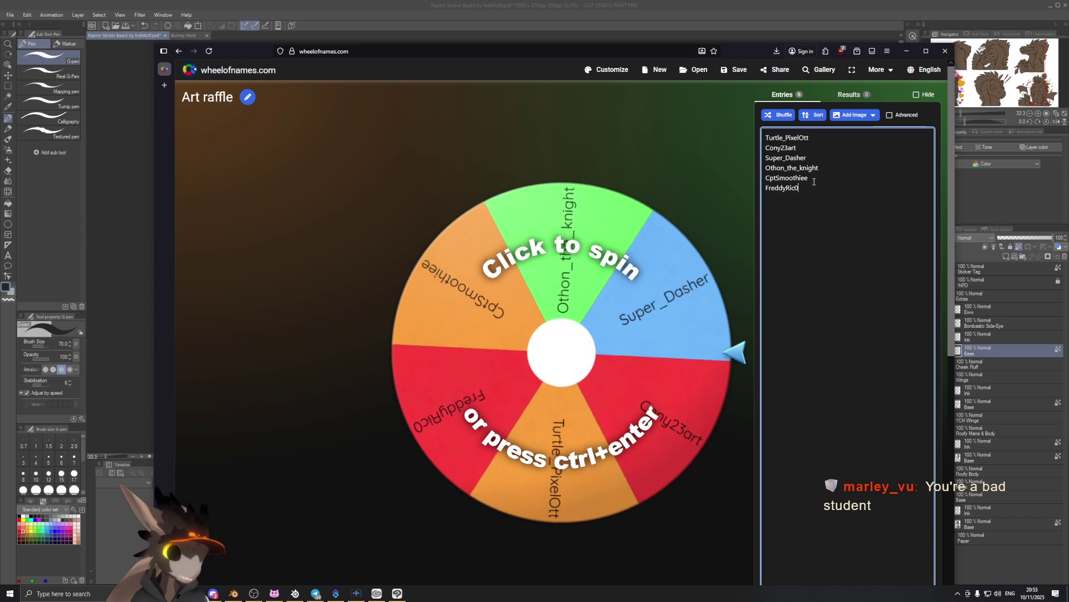
drag(817, 189, 761, 189)
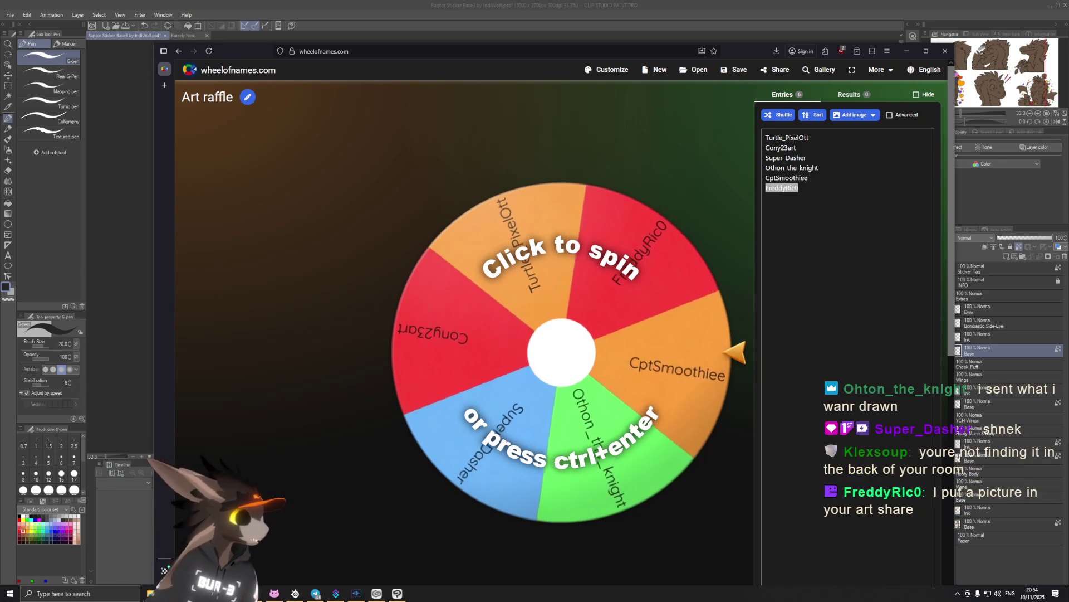
click(817, 177)
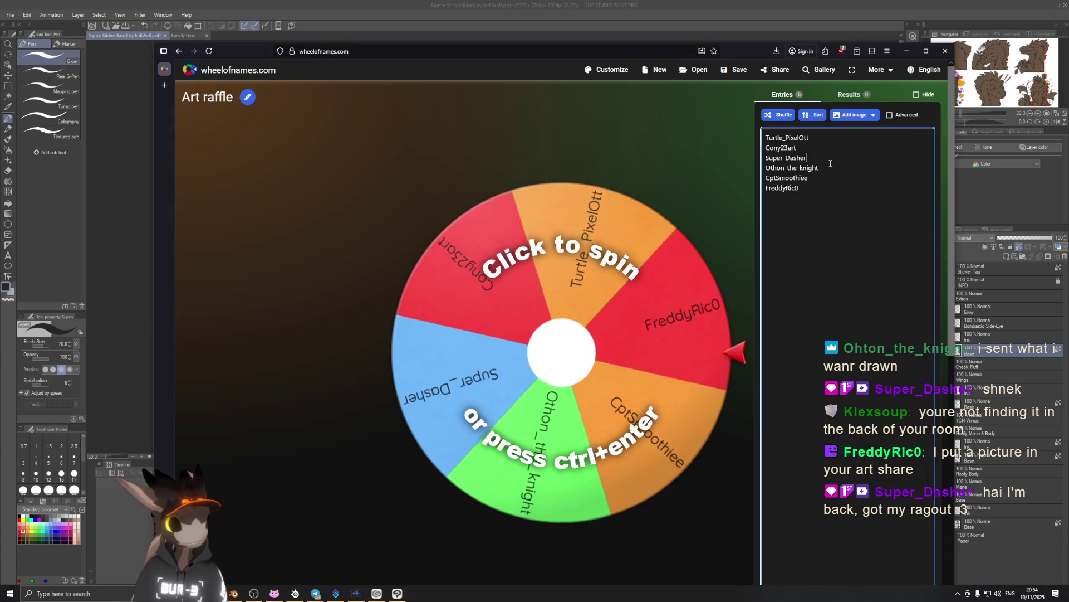
double_click(817, 178)
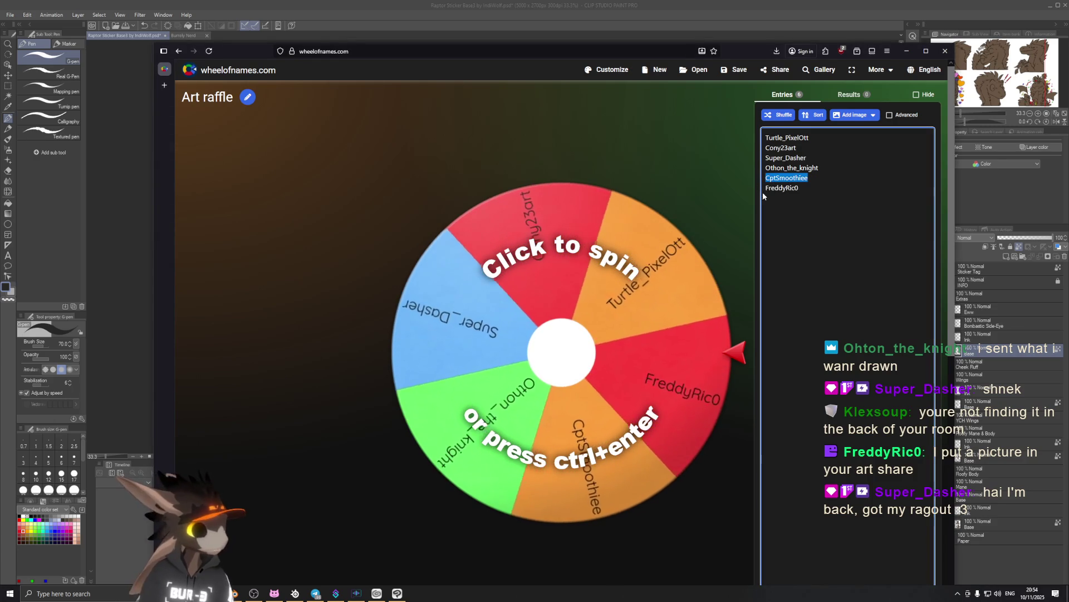
key(BackSpace)
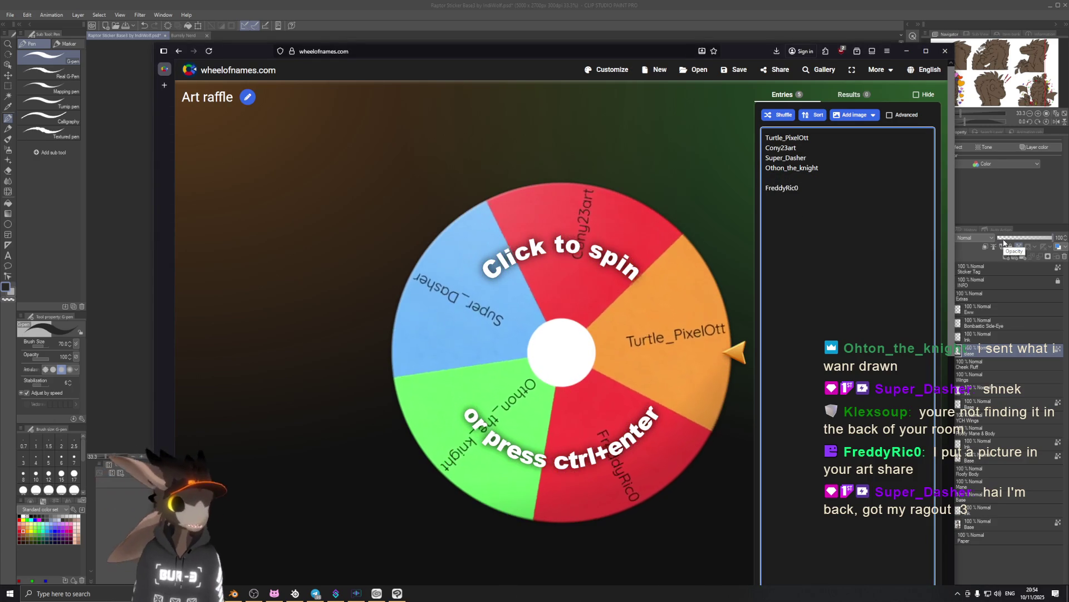
Spin the wheel to draw a winner, check it, then switch back to the sticker sheet.
click(716, 468)
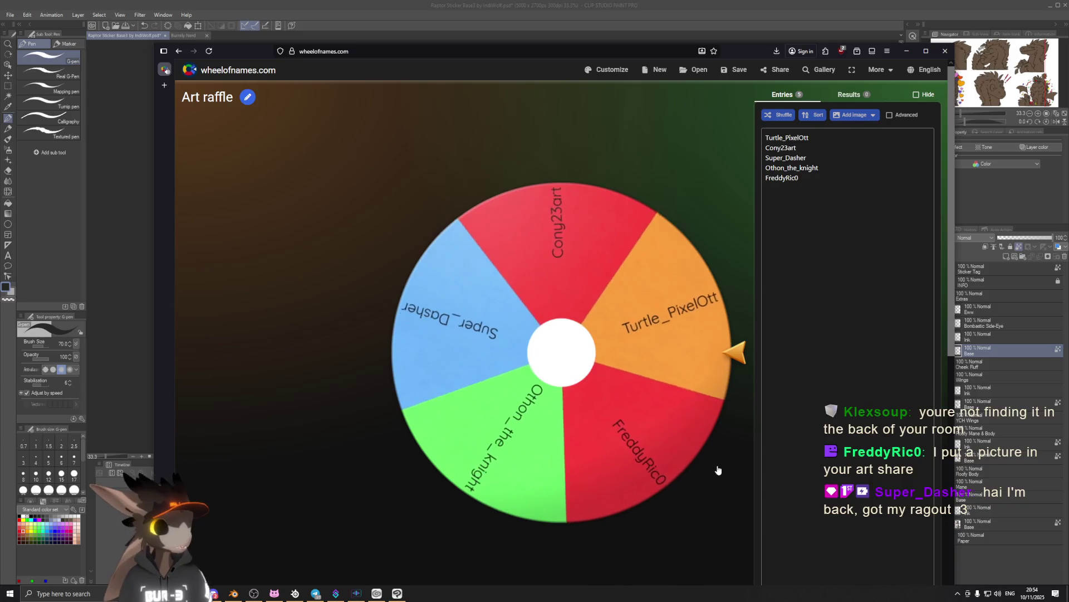
key(super+Down)
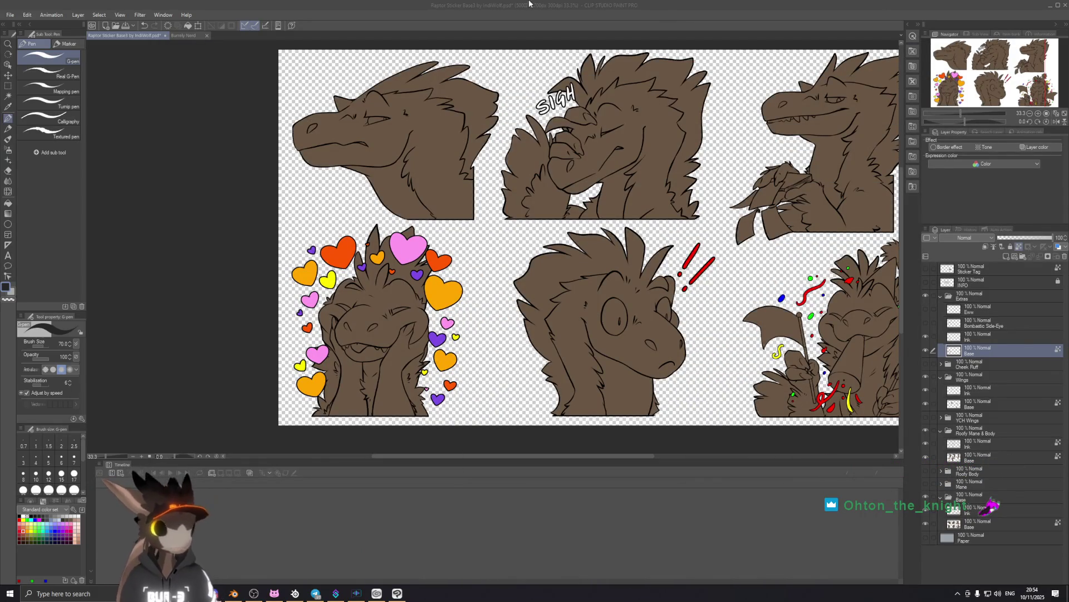
click(669, 8)
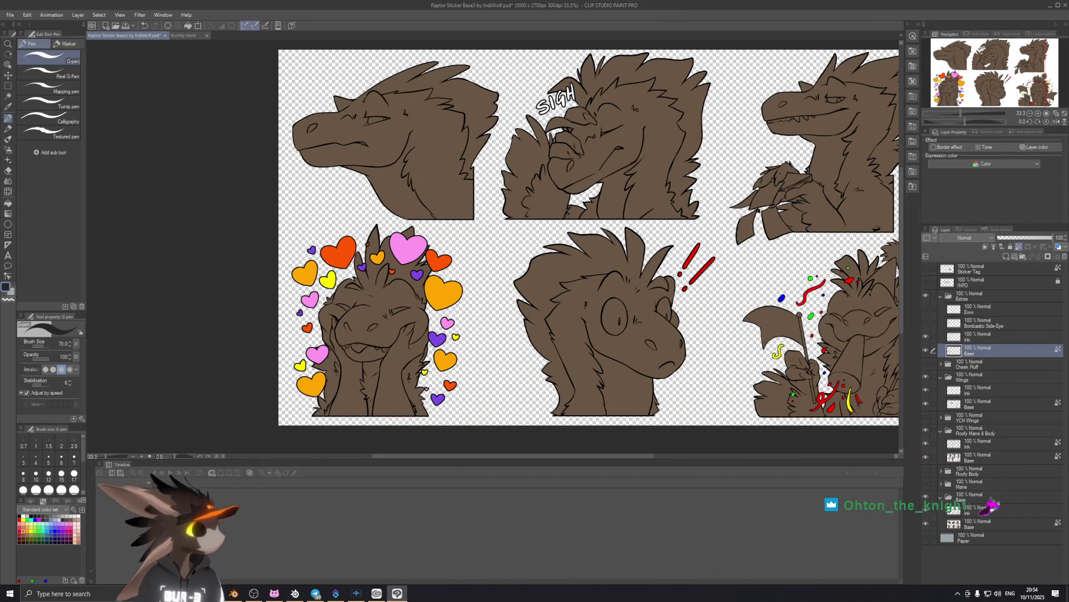
key(alt+Tab)
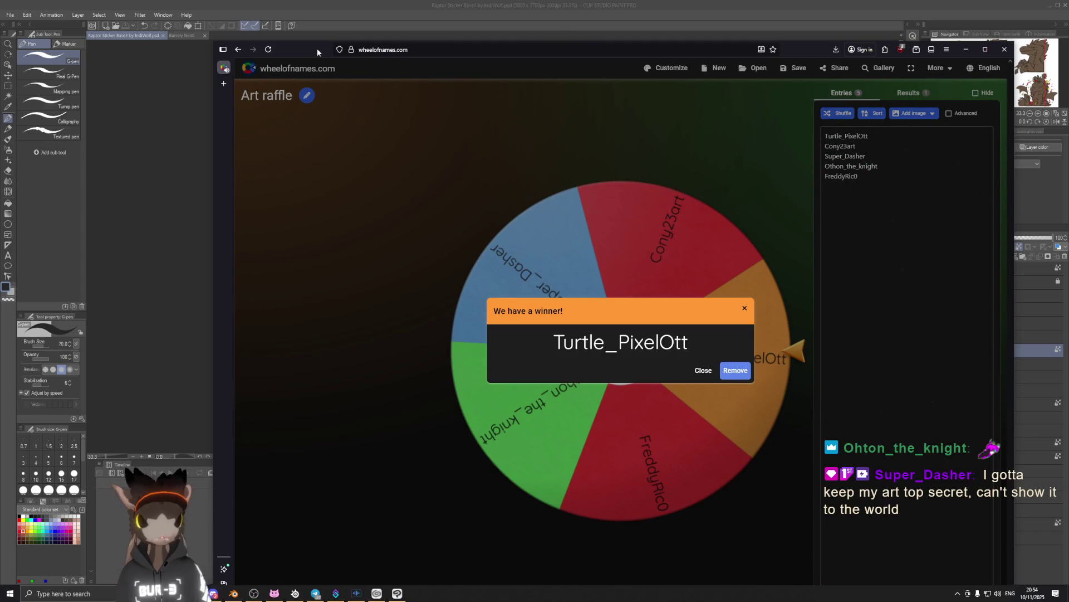
key(alt+Tab)
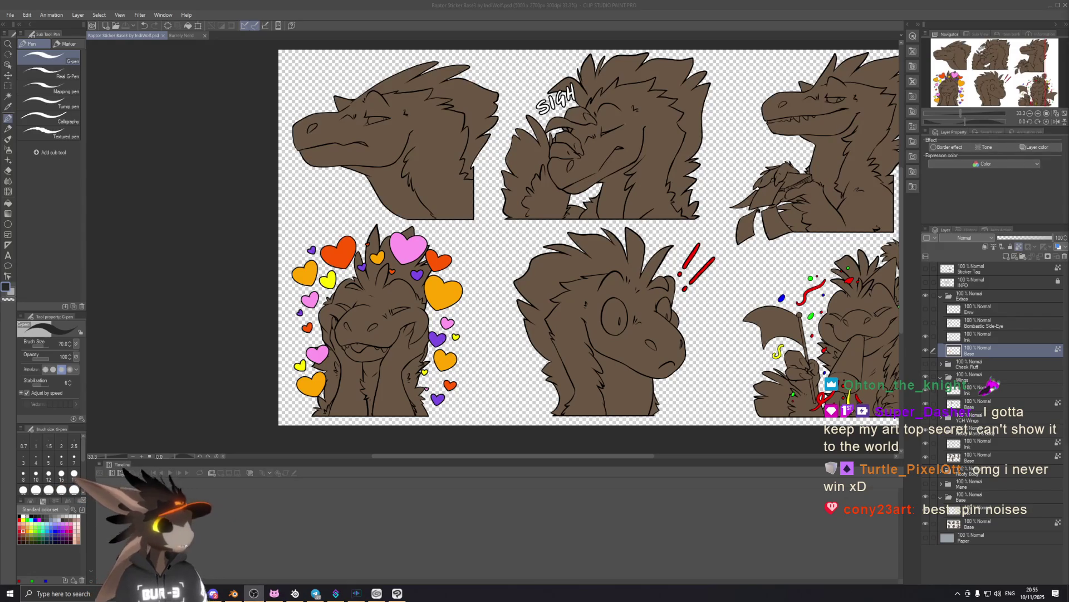
click(241, 4)
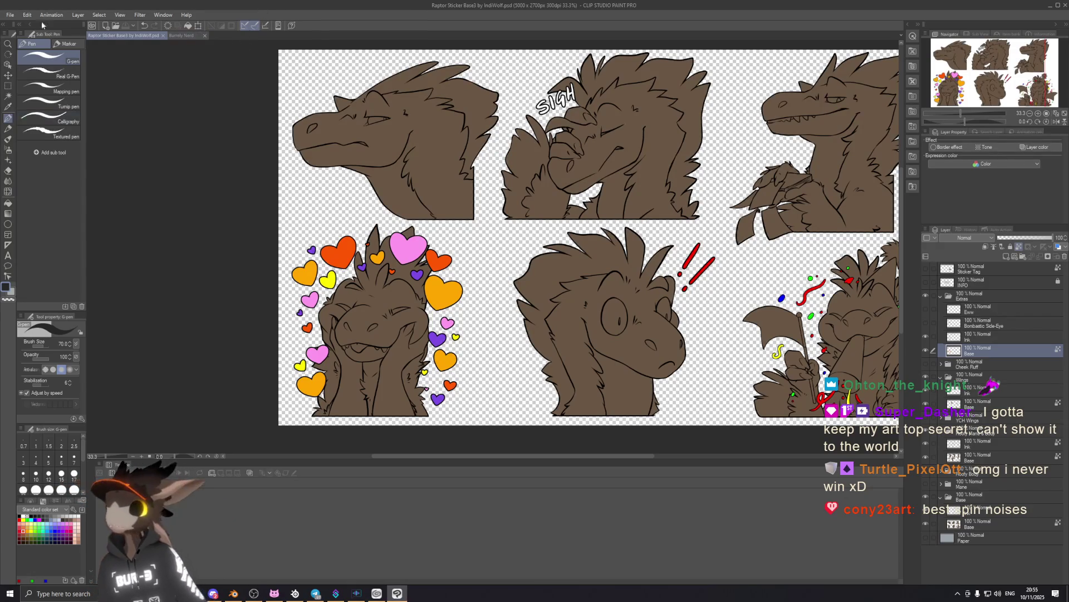
click(10, 16)
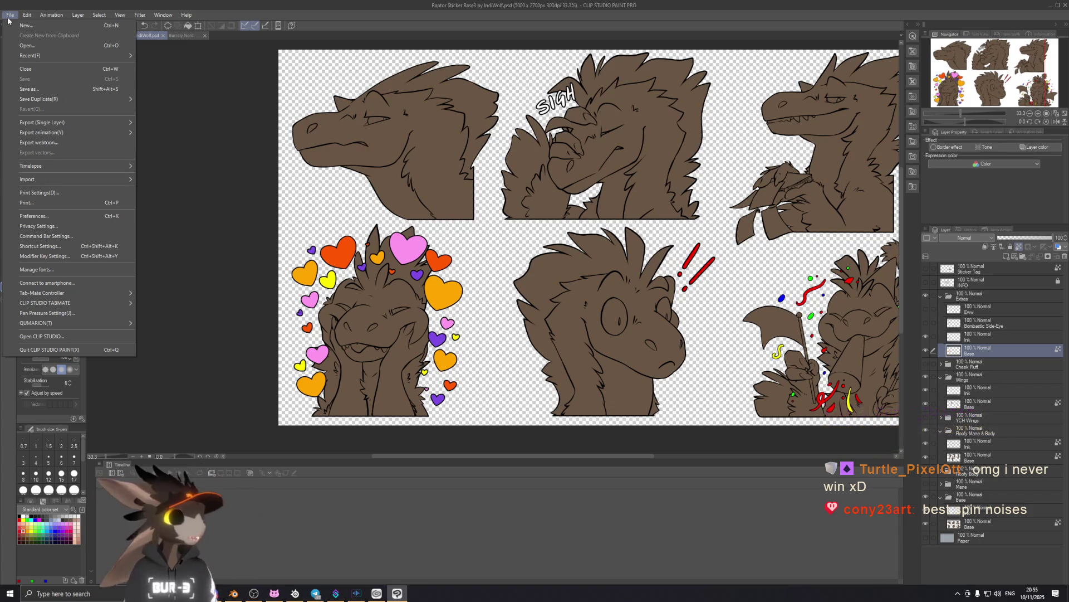
mouse_move(163, 15)
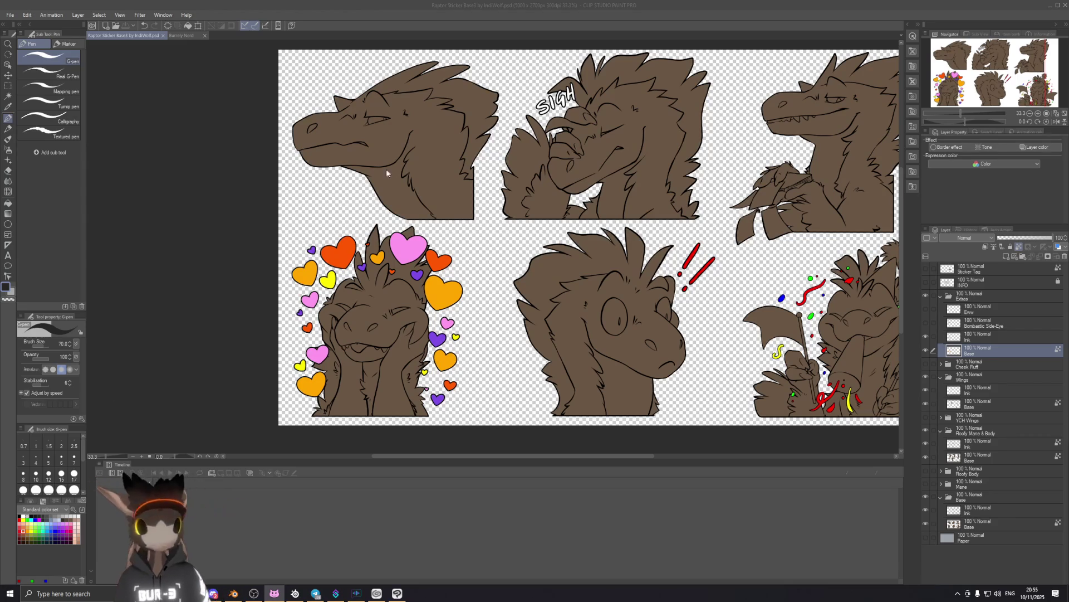
click(10, 15)
Create a new file using the Comic project type with B5 size, 600 dpi and monochrome.
click(61, 25)
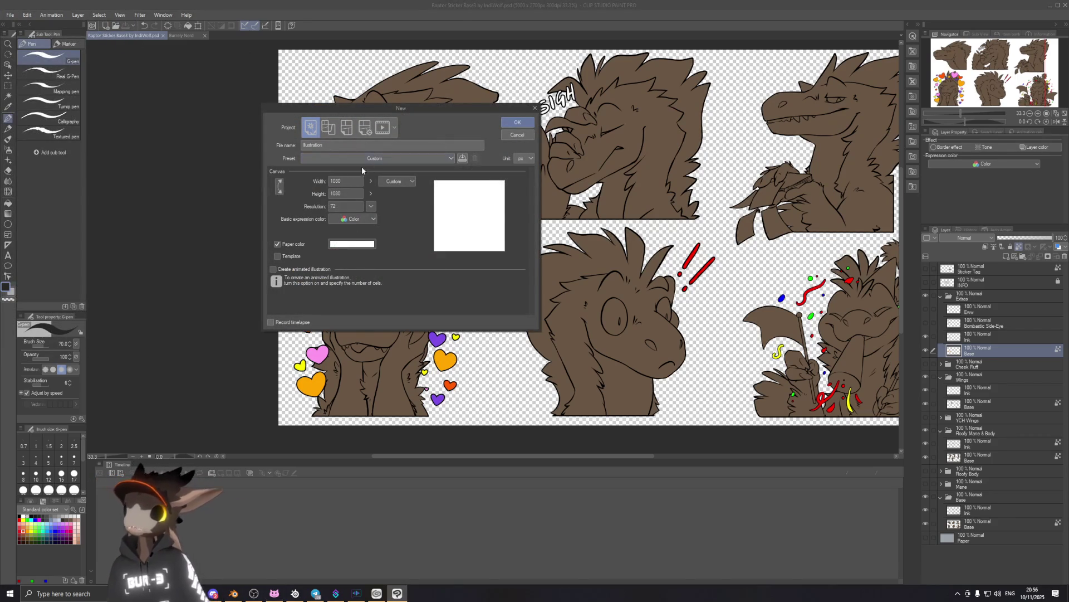
click(326, 129)
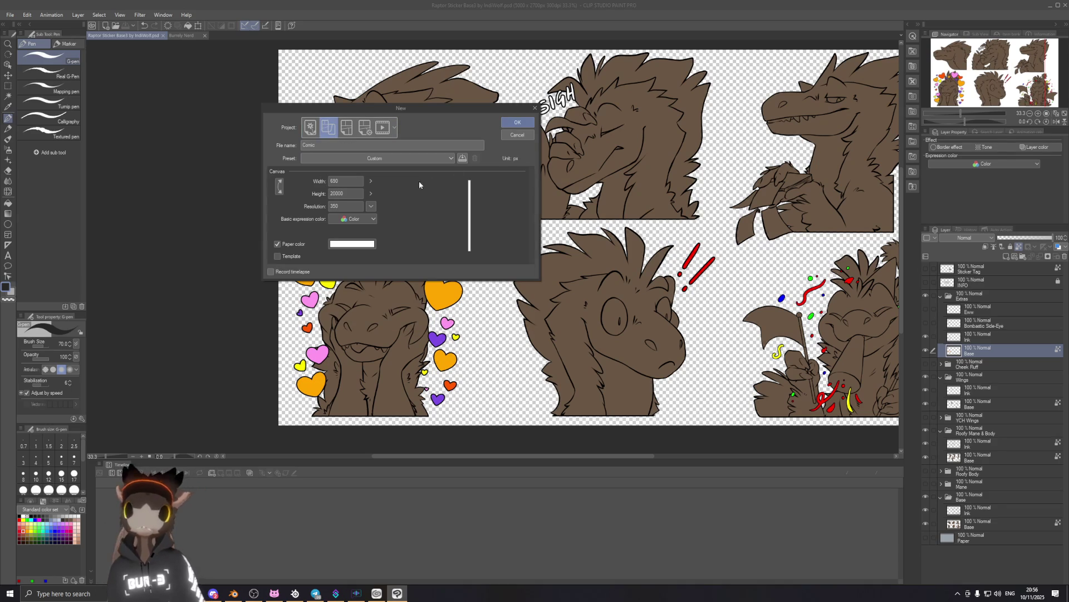
click(348, 128)
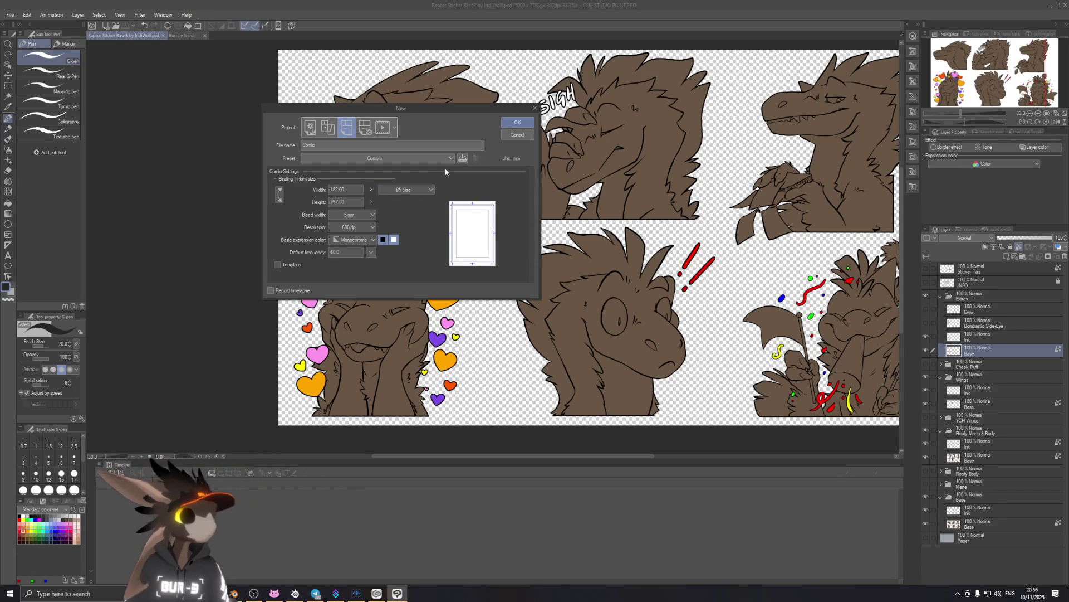
click(516, 125)
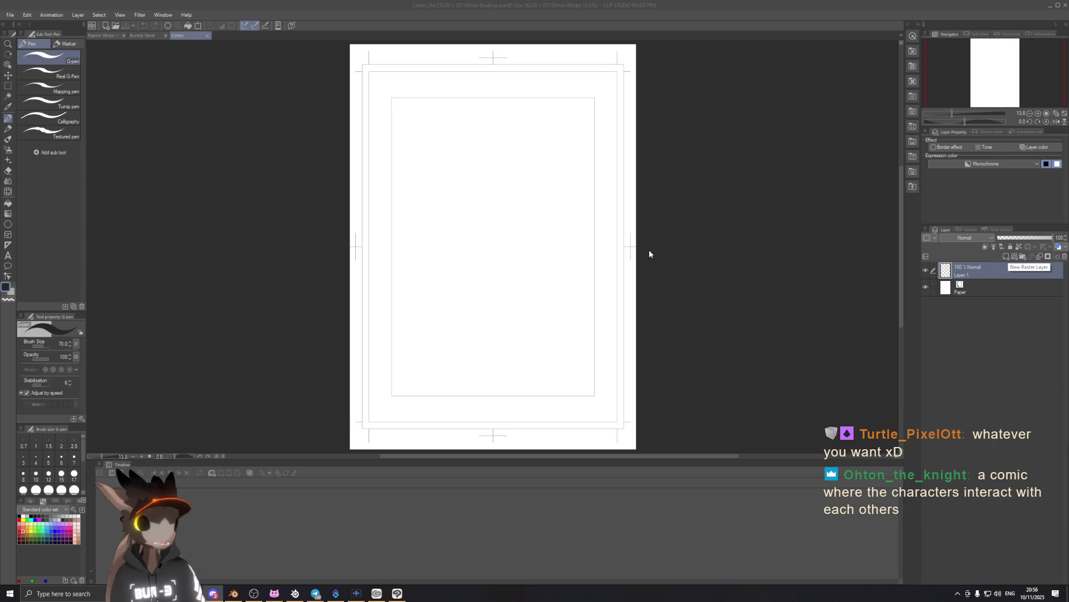
Zoom in and draw test circles with the pencil and brush tools, undoing each.
scroll(508, 227, up, 2)
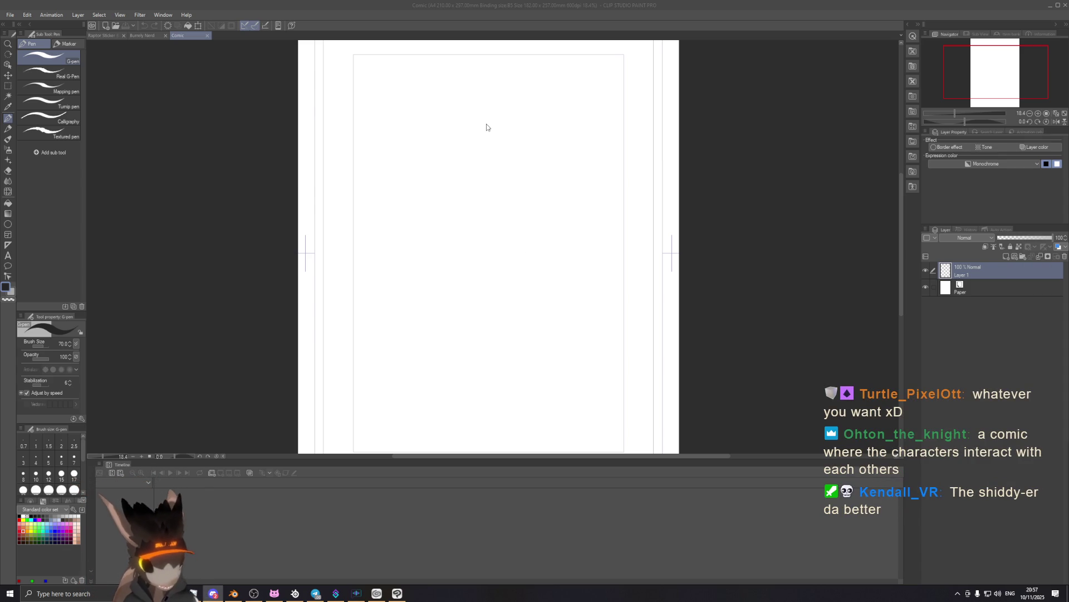
scroll(404, 210, up, 1)
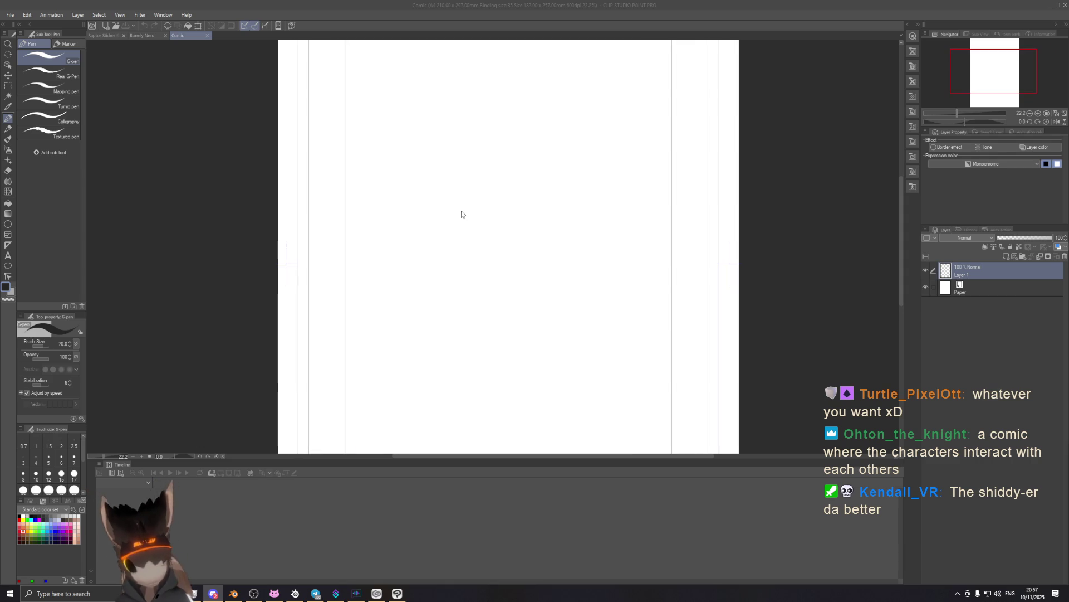
click(9, 130)
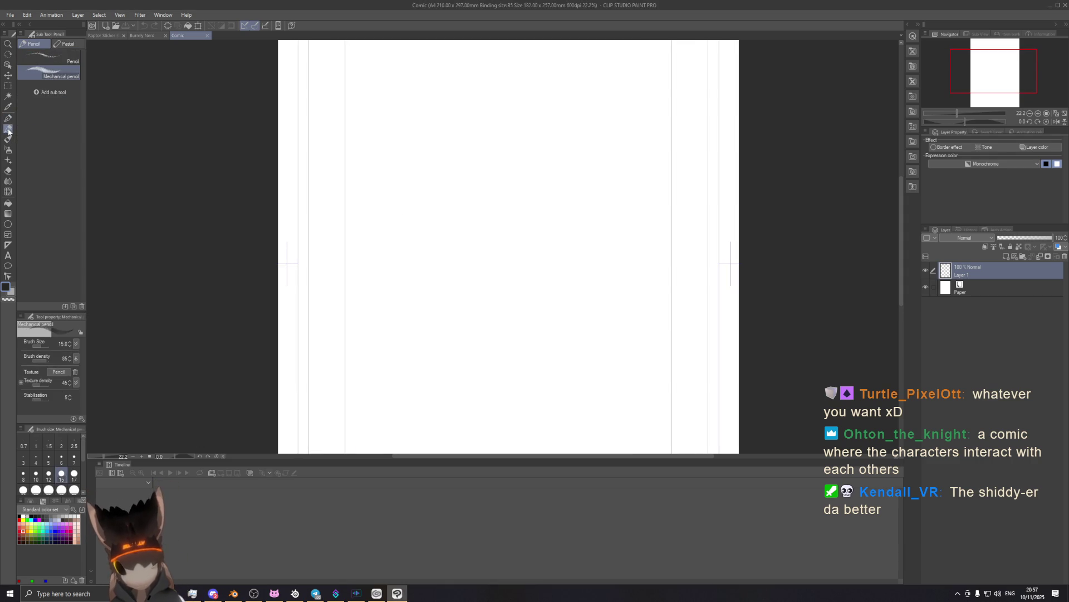
mouse_move(474, 177)
mouse_down()
mouse_move(476, 167)
mouse_move(479, 217)
mouse_up()
key(ctrl+z)
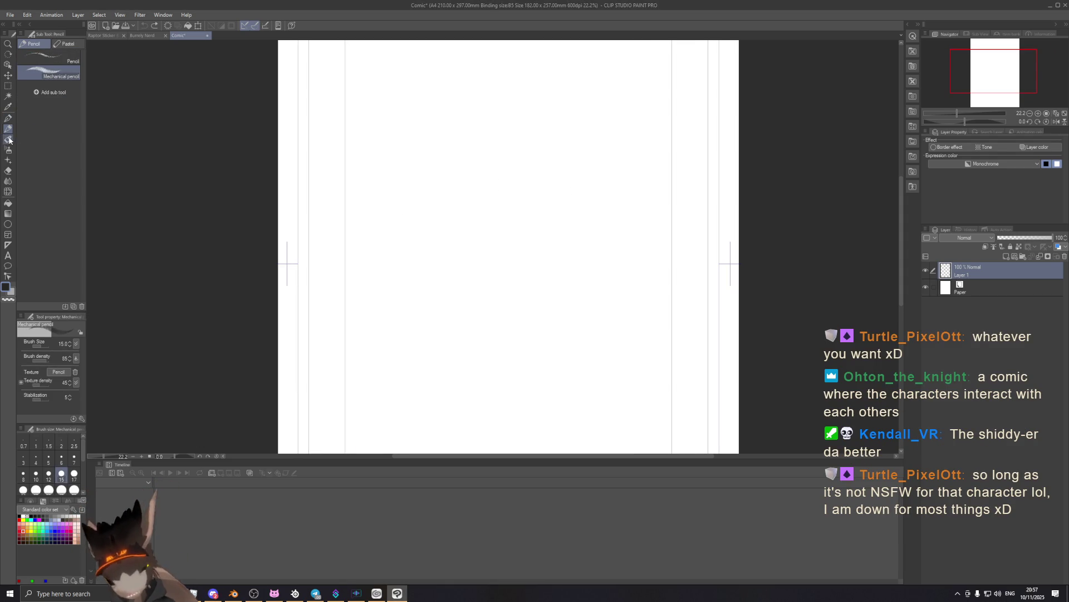
click(8, 140)
drag(458, 207, 498, 192)
key(ctrl+z)
Test the mechanical pencil at a larger size, undo the circle, then shrink it back.
click(9, 119)
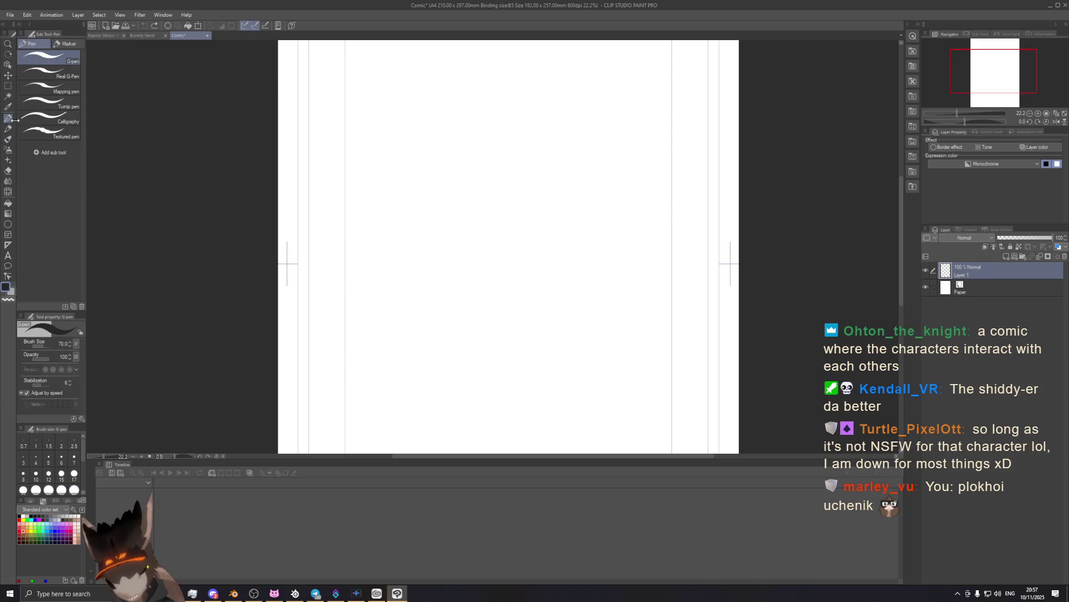
click(9, 130)
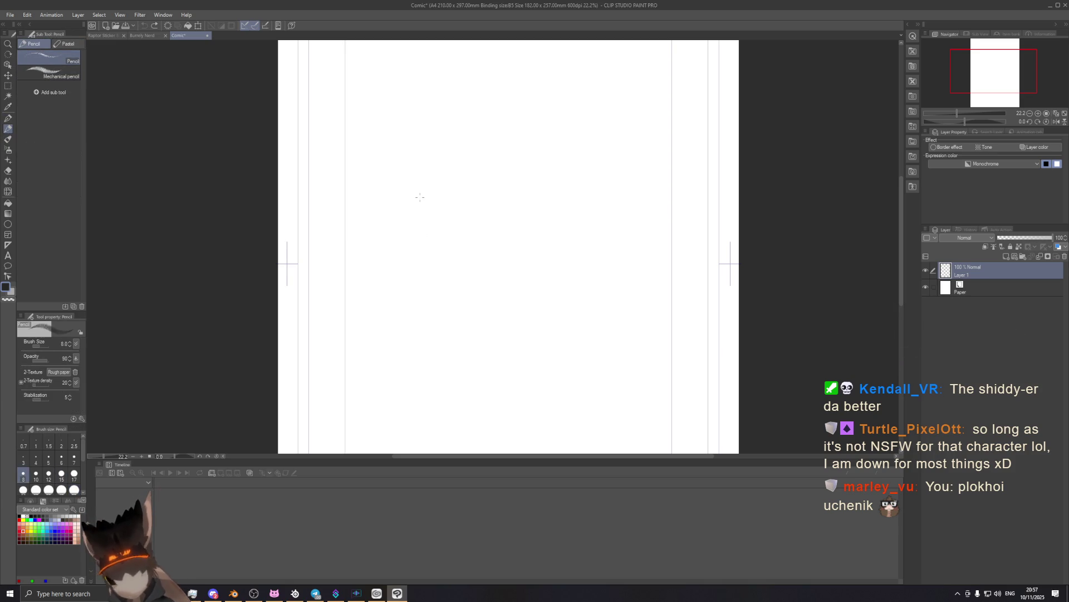
key(ctrl+z)
click(49, 72)
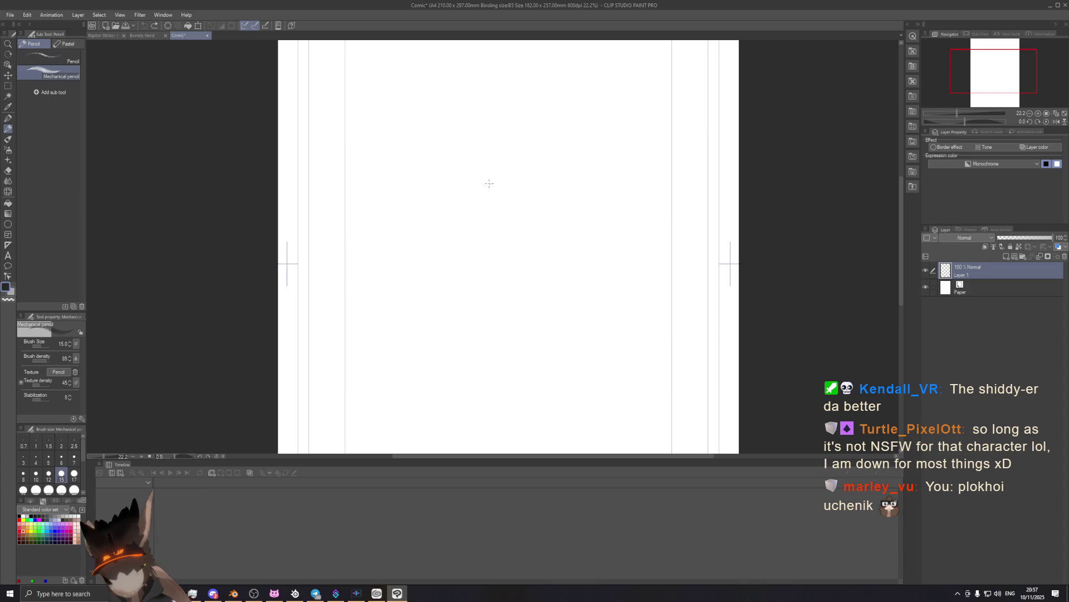
key(ctrl+z)
key(bracketright)
key(bracketright)
key(bracketright)
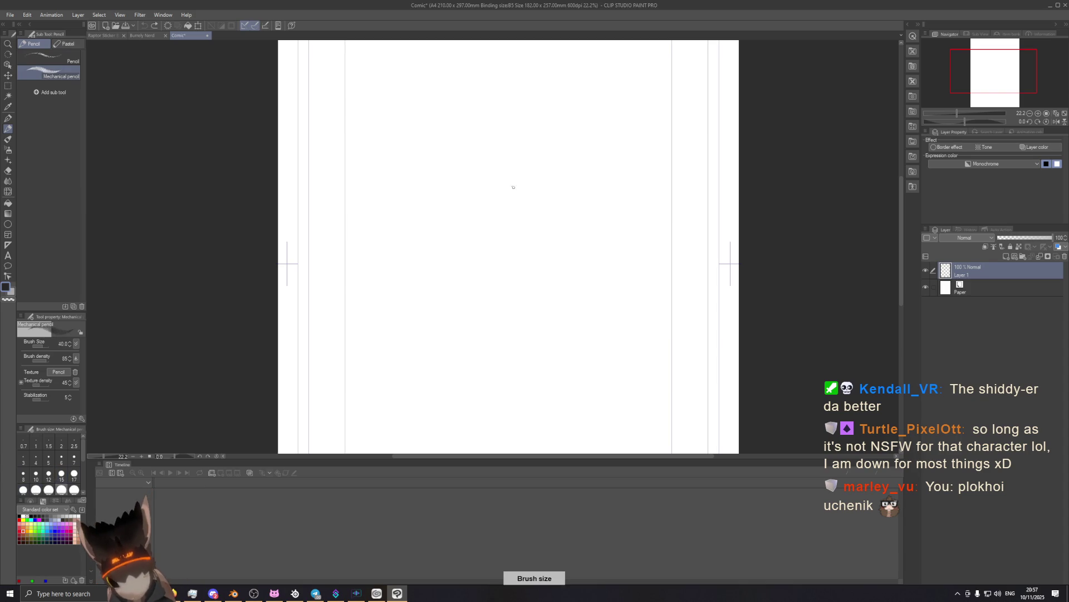
drag(518, 170, 526, 181)
key(ctrl+z)
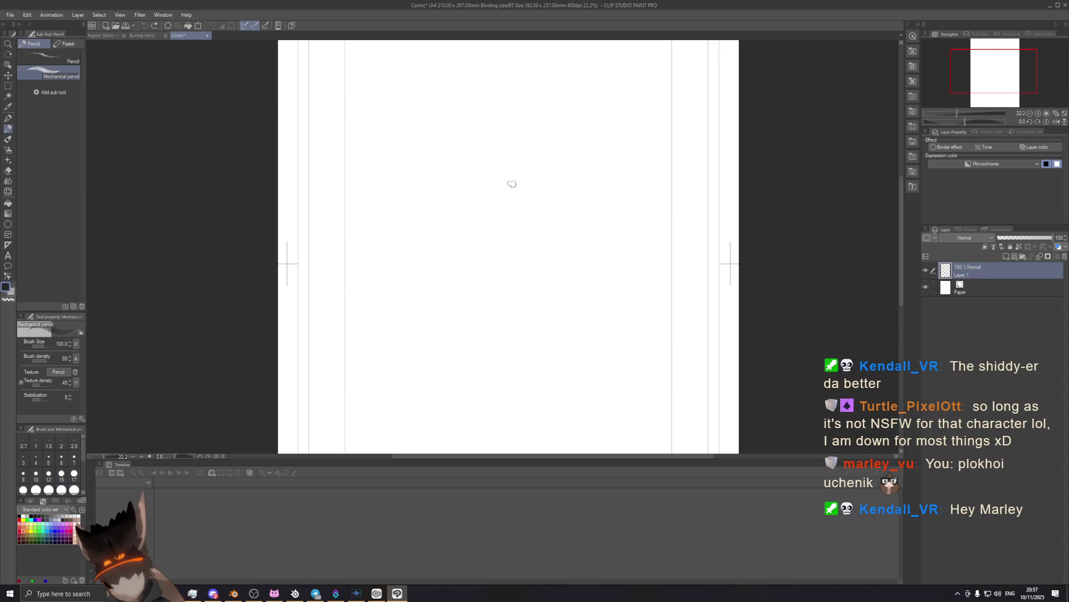
key(bracketleft)
key(bracketleft)
key(bracketleft)
click(8, 140)
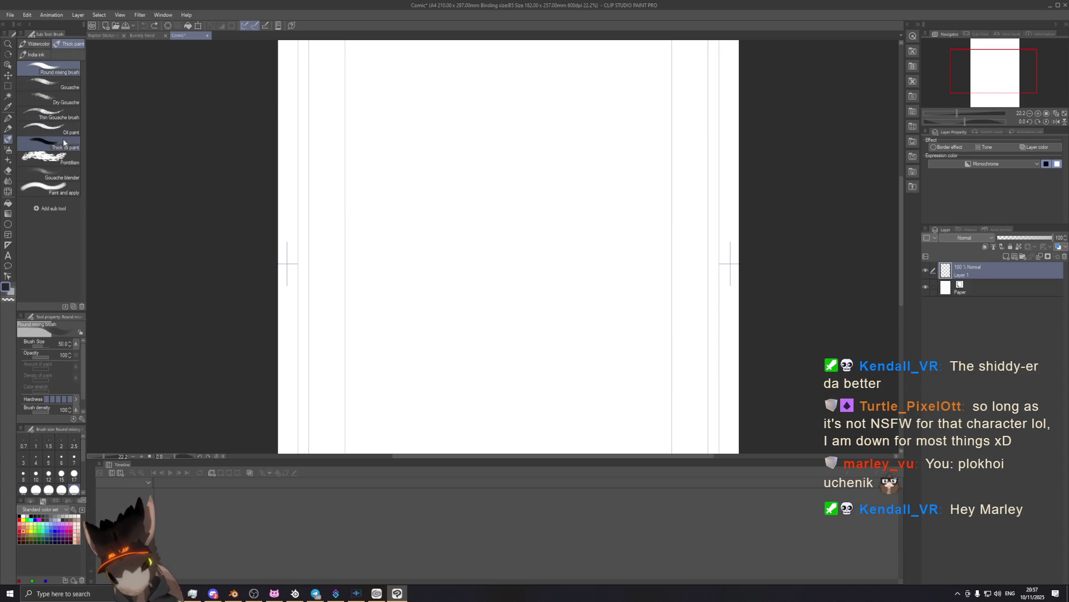
Try test circles with the gouache blending and oil paint brushes, undoing each.
click(61, 177)
drag(470, 187, 479, 177)
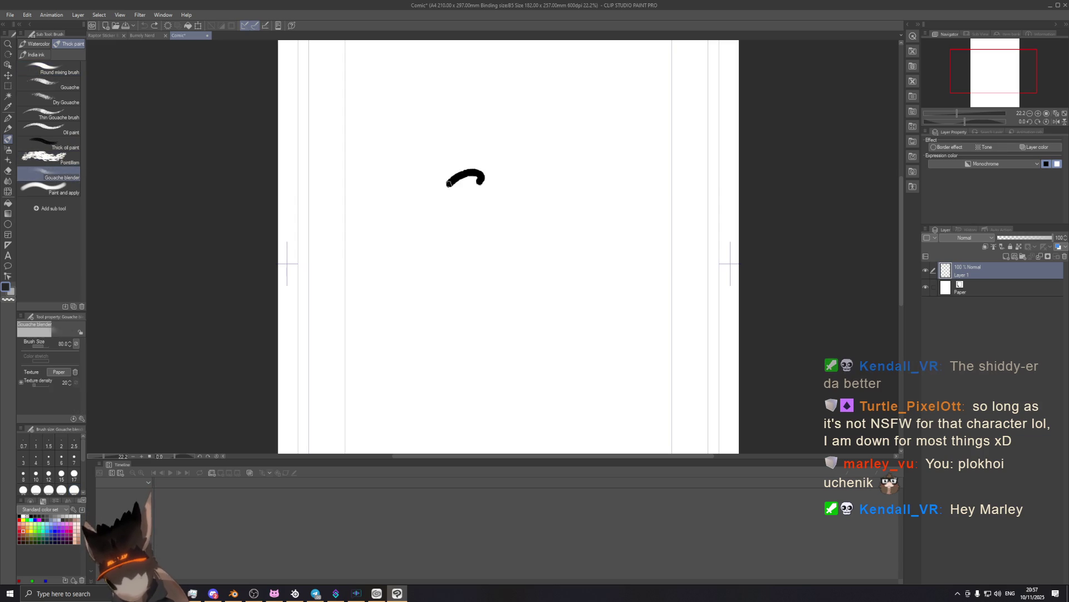
key(ctrl+z)
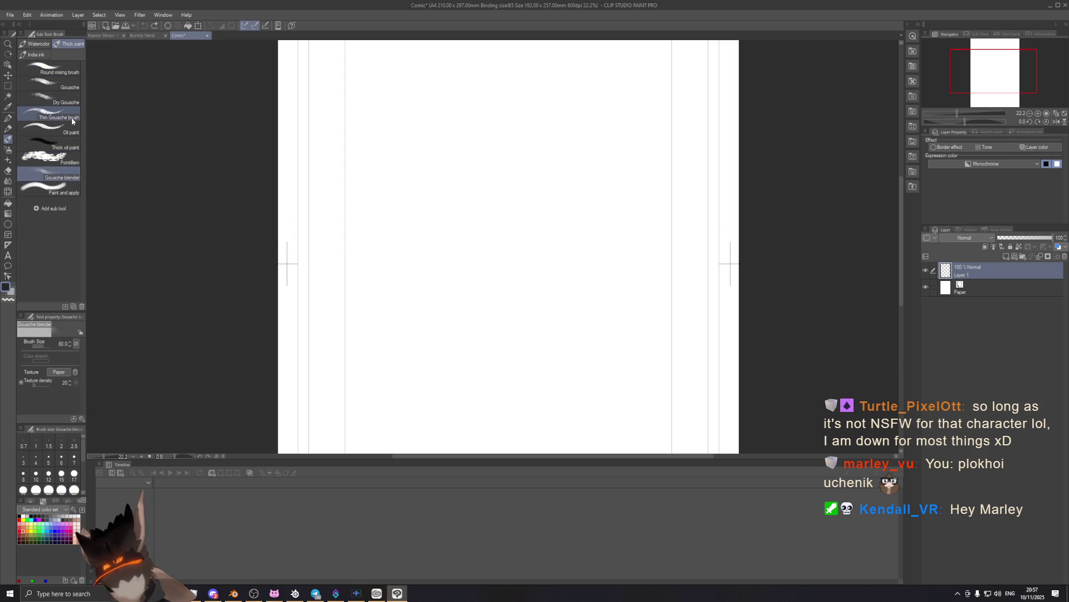
click(64, 129)
mouse_move(455, 211)
mouse_down()
mouse_move(445, 210)
mouse_move(505, 205)
mouse_move(478, 262)
mouse_move(456, 185)
mouse_up()
key(ctrl+z)
key(ctrl+z)
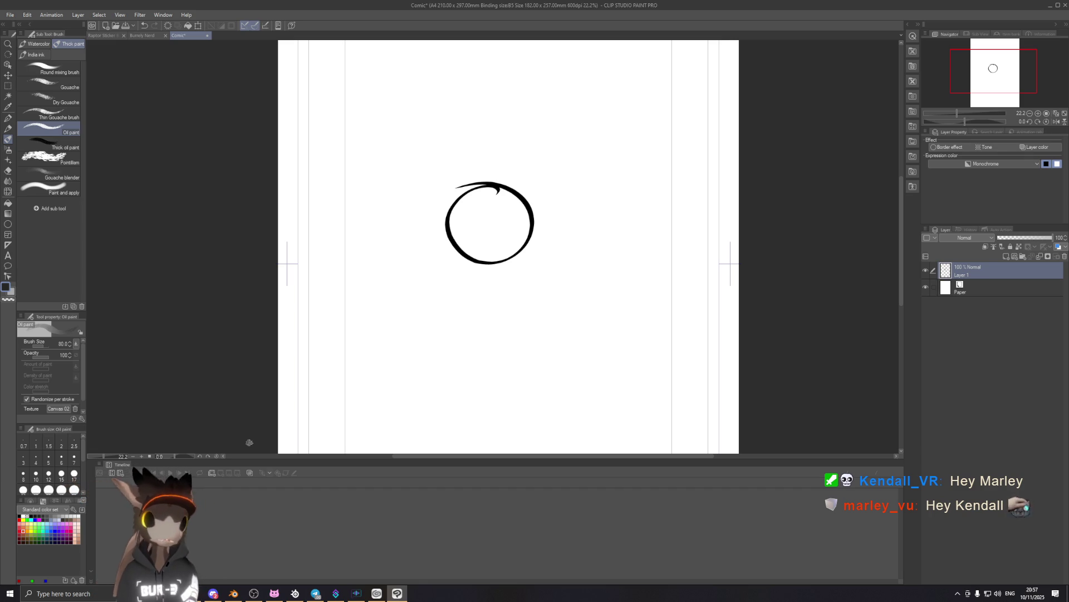
key(ctrl+z)
mouse_move(509, 160)
mouse_down()
mouse_move(526, 181)
mouse_move(509, 227)
mouse_up()
key(ctrl+z)
key(ctrl+z)
key(ctrl+z)
Handwrite the first word near the top in oil paint: P, L, O, K, H, O, j.
mouse_move(398, 111)
mouse_down()
mouse_move(390, 186)
mouse_move(420, 125)
mouse_move(462, 178)
mouse_up()
drag(476, 142, 496, 139)
drag(547, 105, 518, 161)
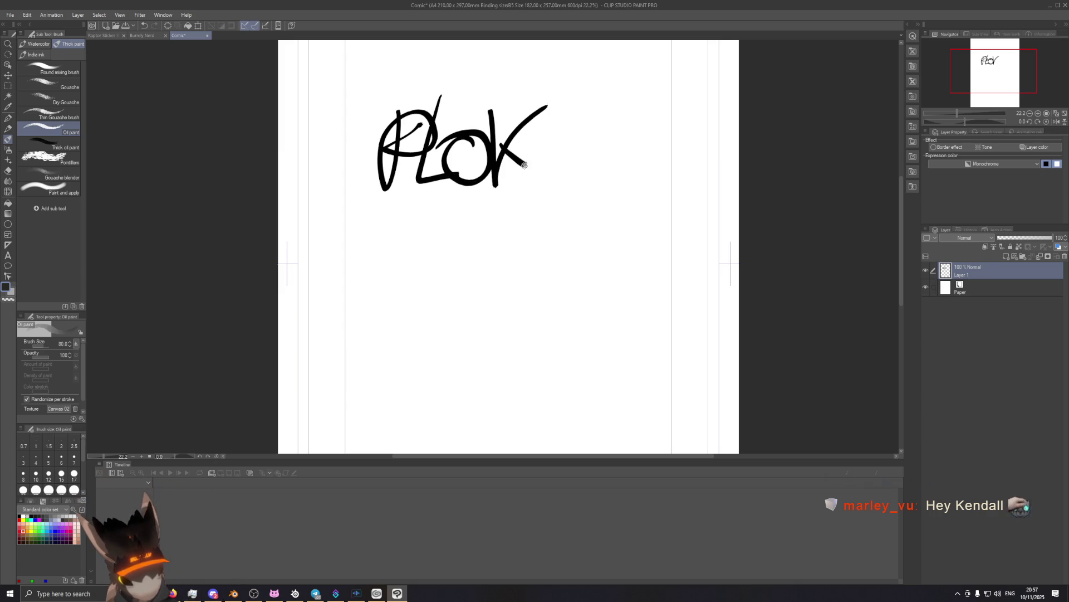
mouse_move(547, 107)
mouse_down()
mouse_move(553, 178)
mouse_move(596, 134)
mouse_move(585, 186)
mouse_up()
key(ctrl+z)
drag(567, 97, 606, 188)
key(ctrl+z)
drag(567, 94, 602, 182)
drag(608, 123, 637, 153)
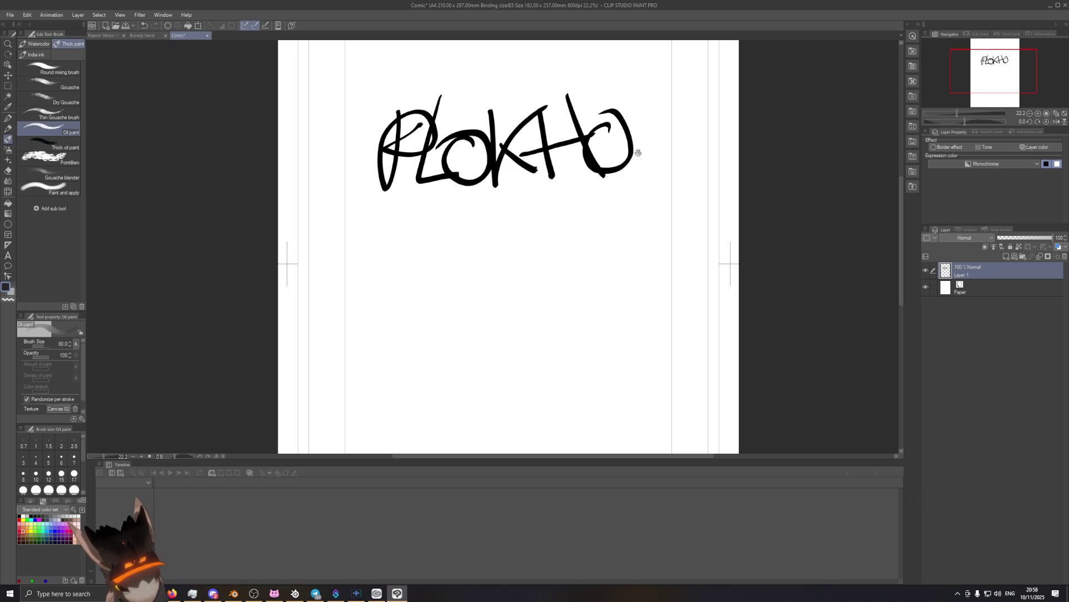
drag(657, 104, 630, 217)
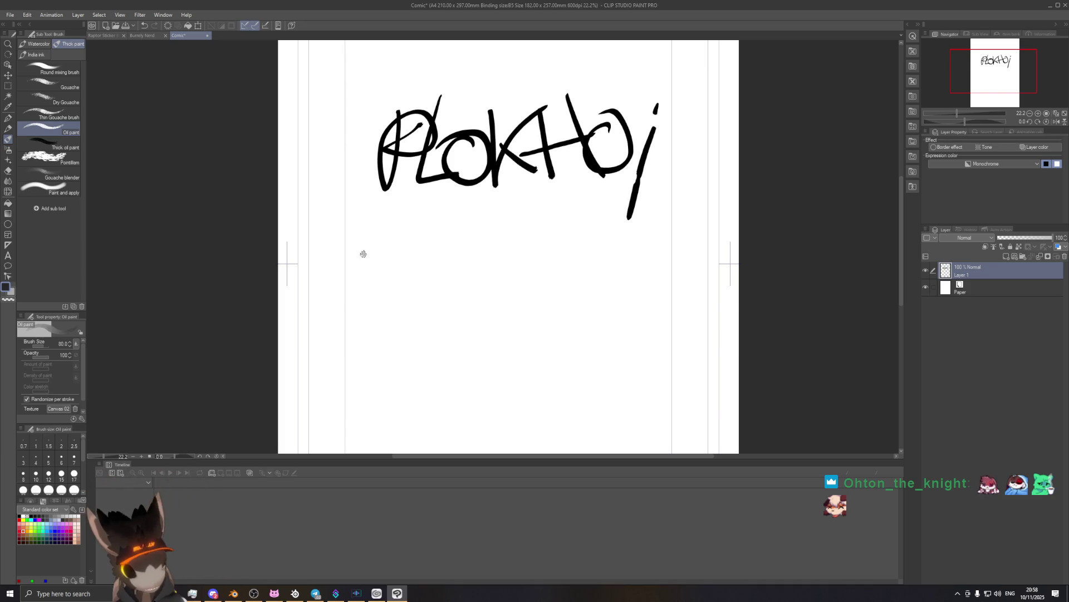
Write the second line below the first word, spelling out LICHeN.
drag(380, 238, 425, 286)
drag(421, 225, 425, 286)
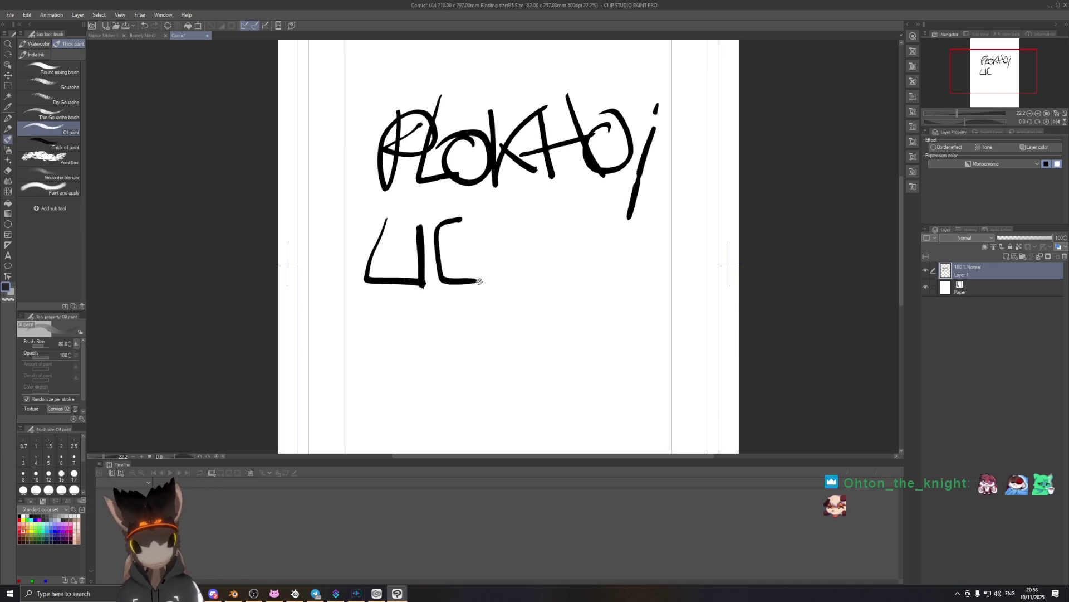
mouse_move(476, 203)
mouse_down()
mouse_move(468, 287)
mouse_move(505, 251)
mouse_move(510, 287)
mouse_up()
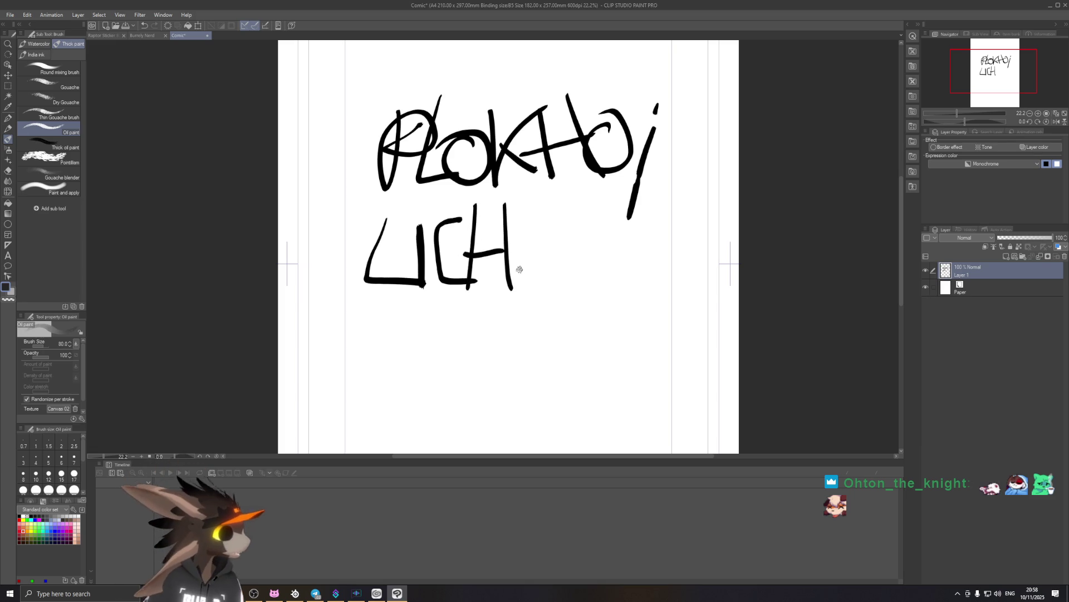
drag(511, 253, 574, 256)
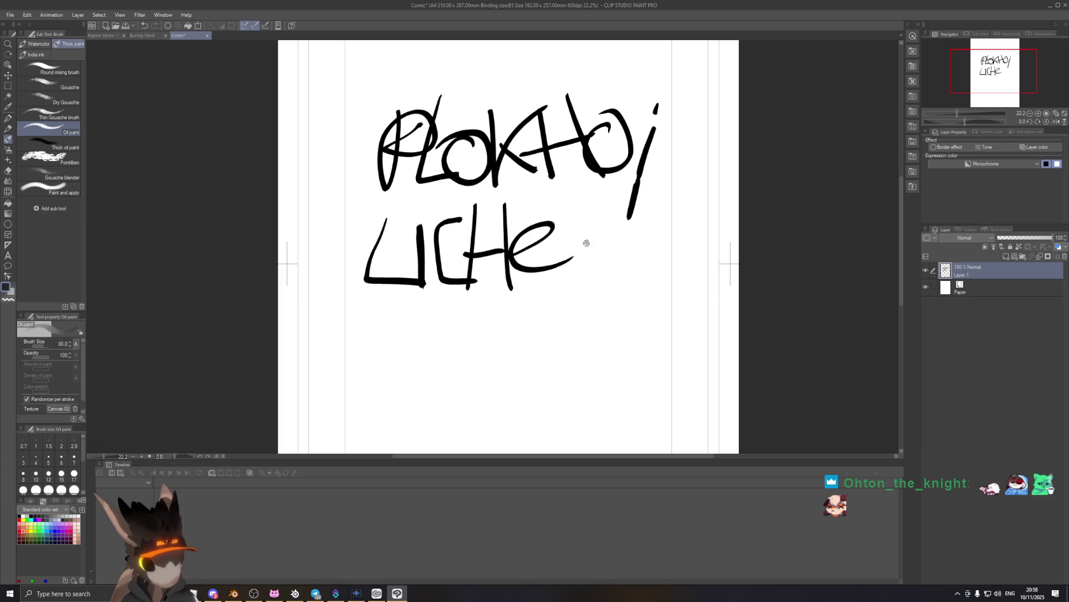
drag(558, 210, 587, 186)
Add an i and a k to the second word, redoing several misplaced strokes.
drag(616, 220, 613, 271)
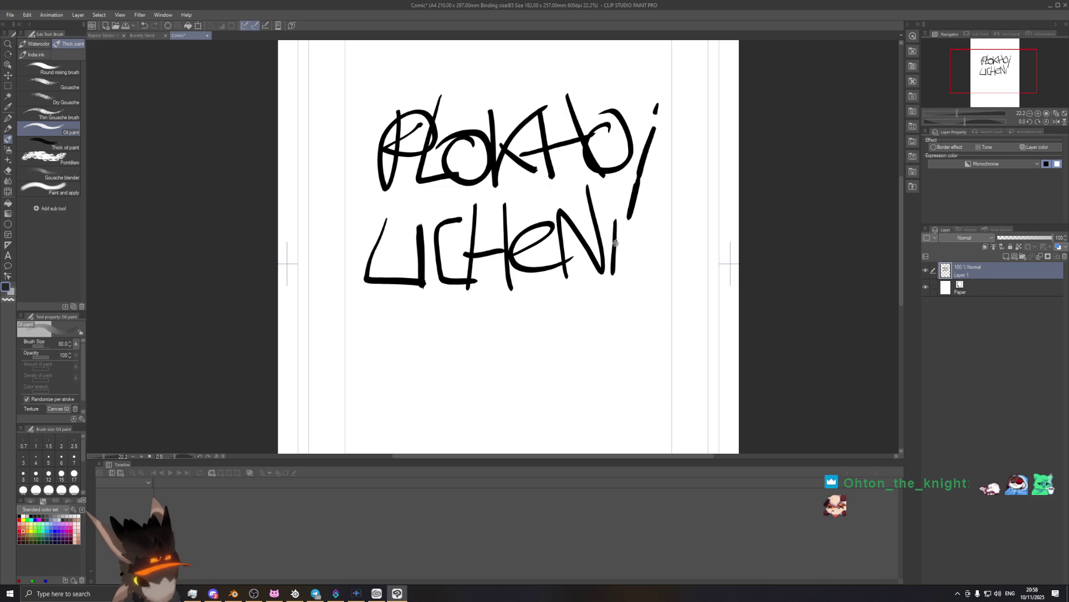
key(ctrl+z)
drag(619, 214, 607, 278)
drag(623, 189, 632, 297)
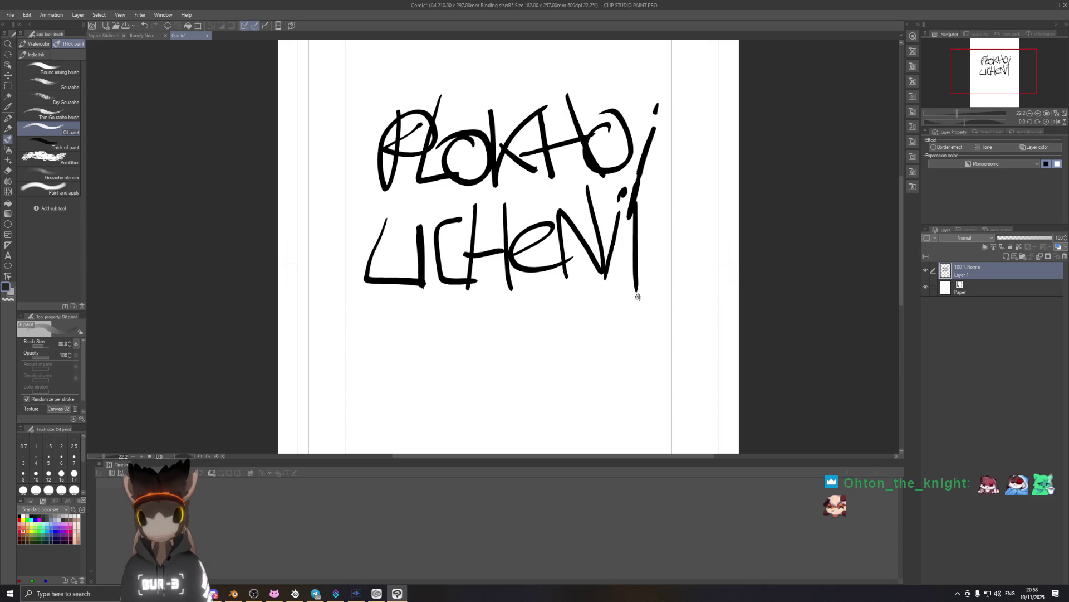
key(ctrl+z)
mouse_move(635, 207)
mouse_down()
mouse_move(644, 286)
mouse_move(690, 173)
mouse_up()
key(ctrl+z)
key(ctrl+z)
mouse_move(625, 202)
mouse_down()
mouse_move(629, 276)
mouse_move(674, 195)
mouse_move(631, 221)
mouse_move(641, 277)
mouse_up()
key(ctrl+z)
key(ctrl+z)
mouse_move(685, 193)
mouse_down()
mouse_move(656, 237)
mouse_move(676, 280)
mouse_up()
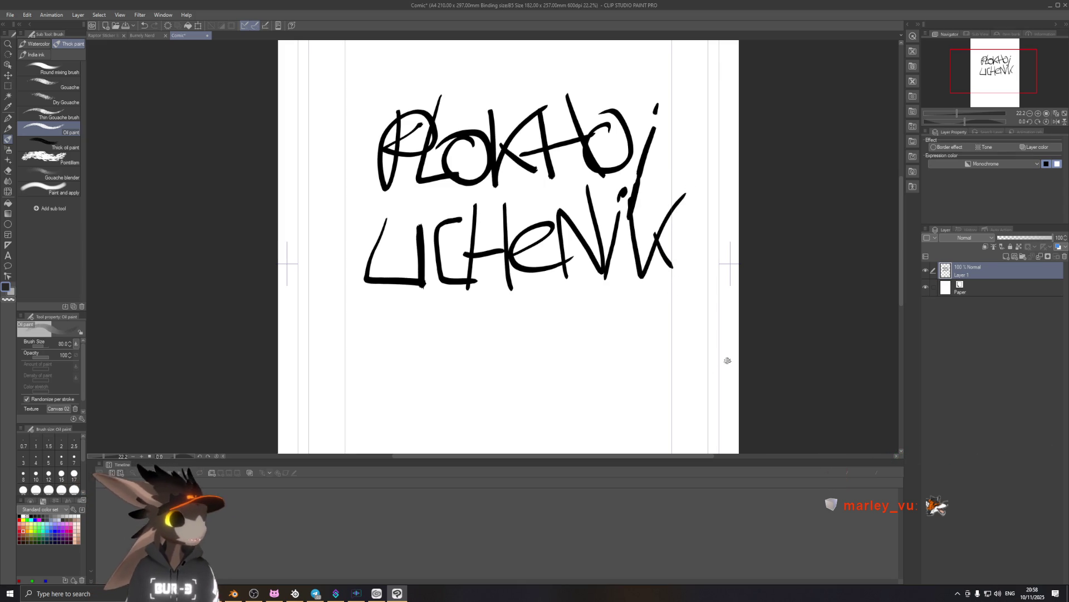
Underline the lower word, then undo back until only PLO remains.
drag(445, 284, 862, 299)
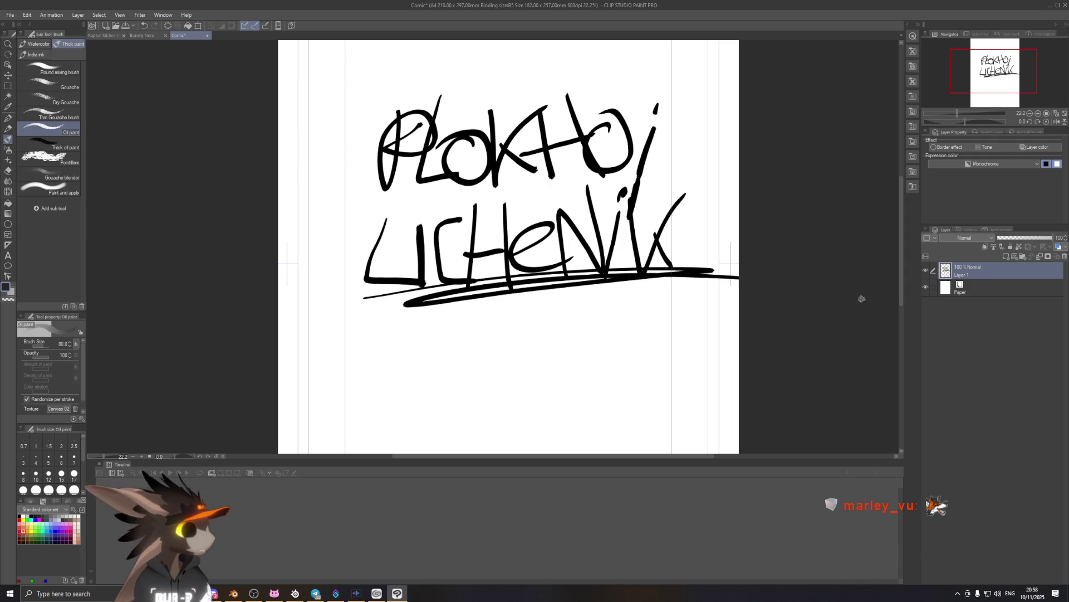
key(ctrl+z)
key(ctrl+z)
key(ctrl+z)
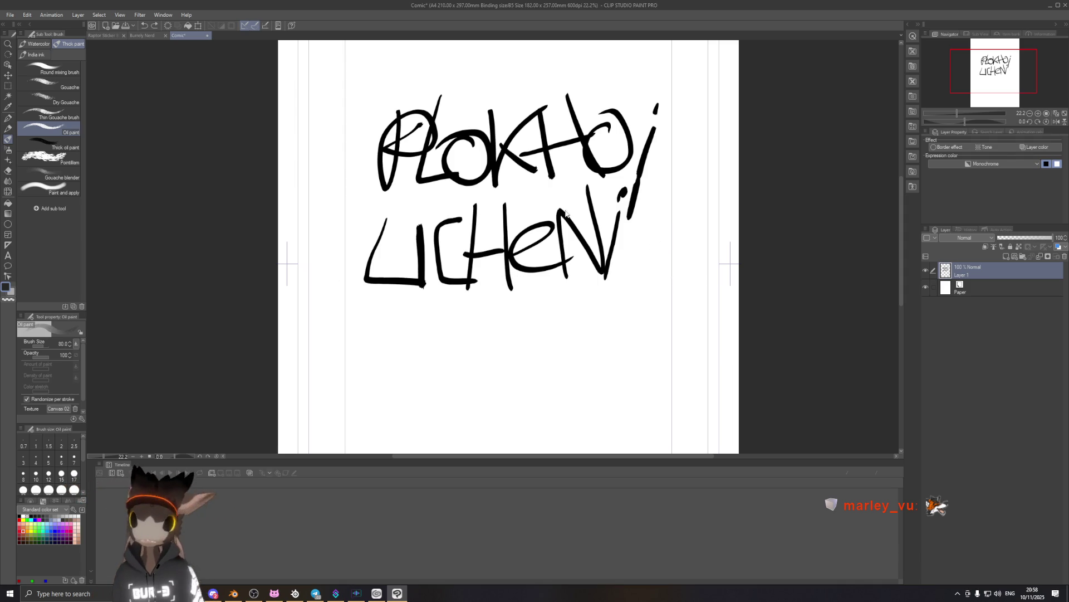
key(ctrl+z)
key(ctrl+z)
key(ctrl+z)
key(ctrl+z)
key(ctrl+z)
key(ctrl+z)
key(ctrl+z)
key(ctrl+z)
key(ctrl+z)
key(ctrl+z)
key(ctrl+z)
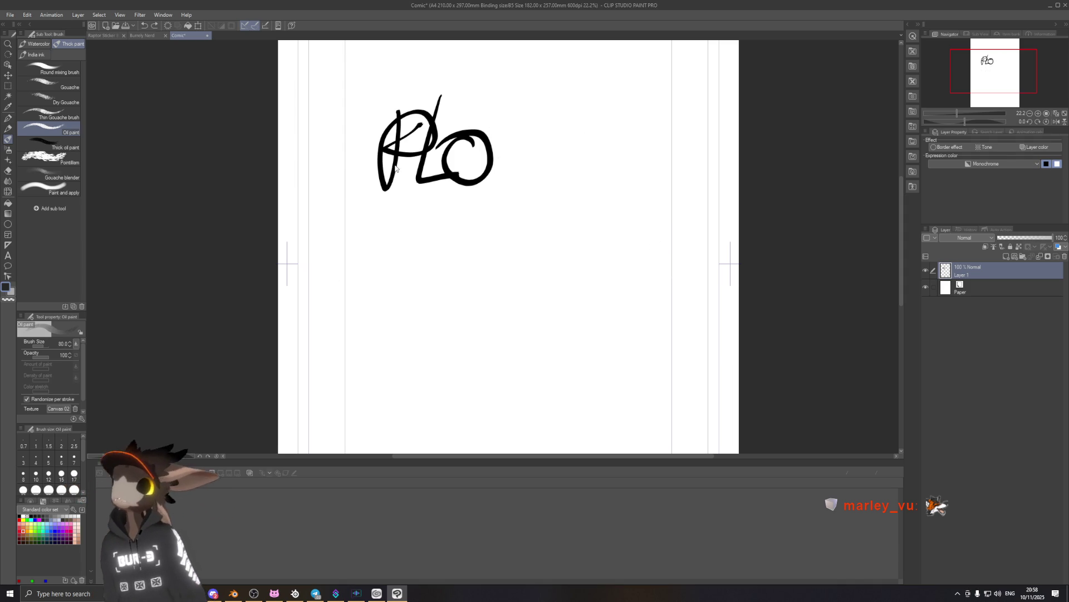
key(ctrl+z)
key(ctrl+z)
key(ctrl+z)
key(ctrl+z)
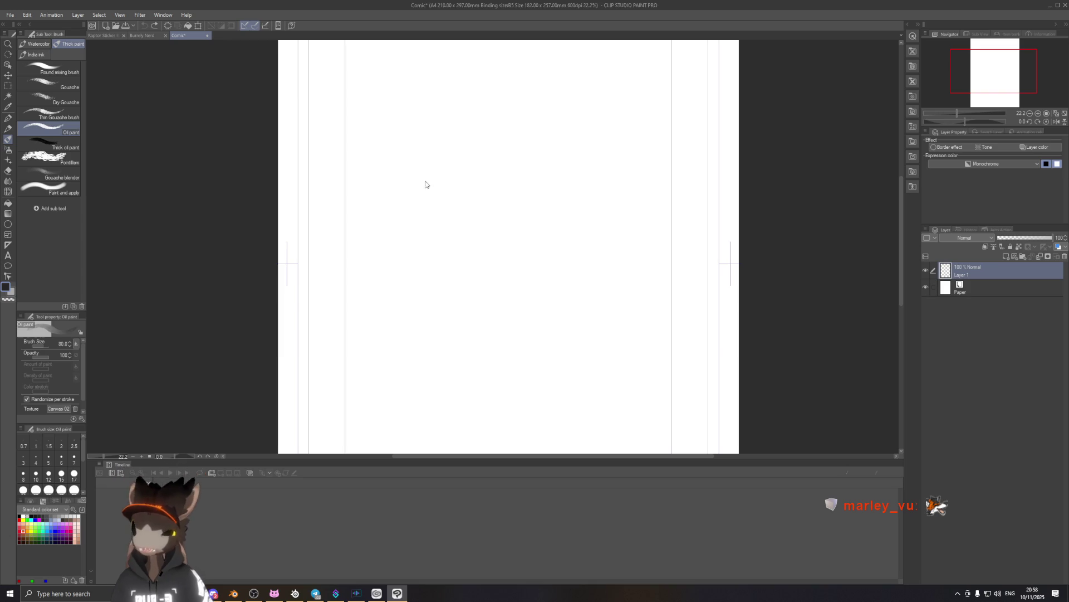
Draw several trial P strokes, undoing each until the page is blank.
key(ctrl+y)
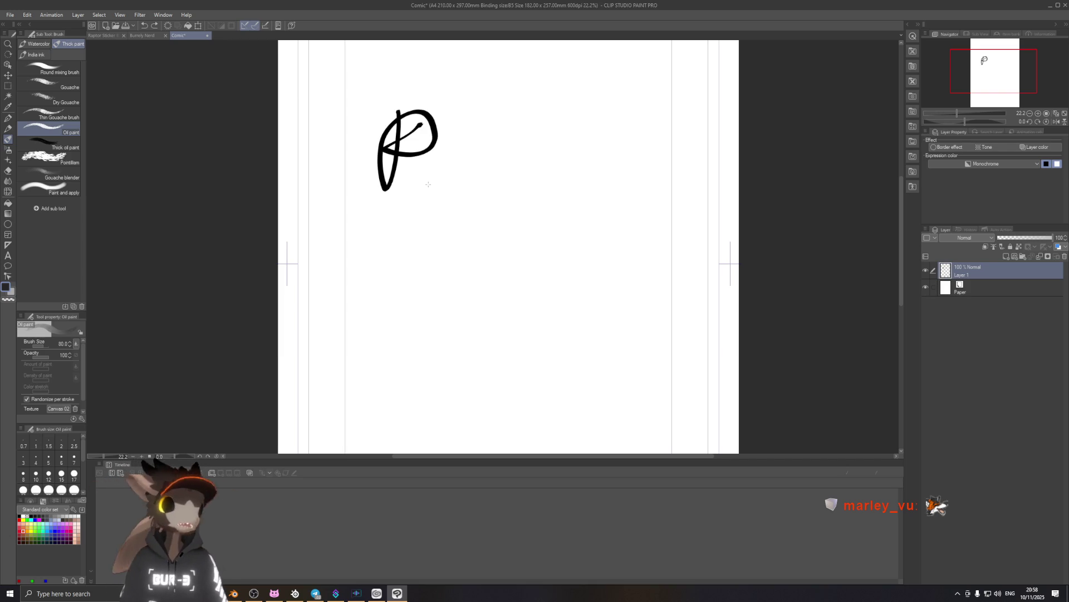
key(ctrl+z)
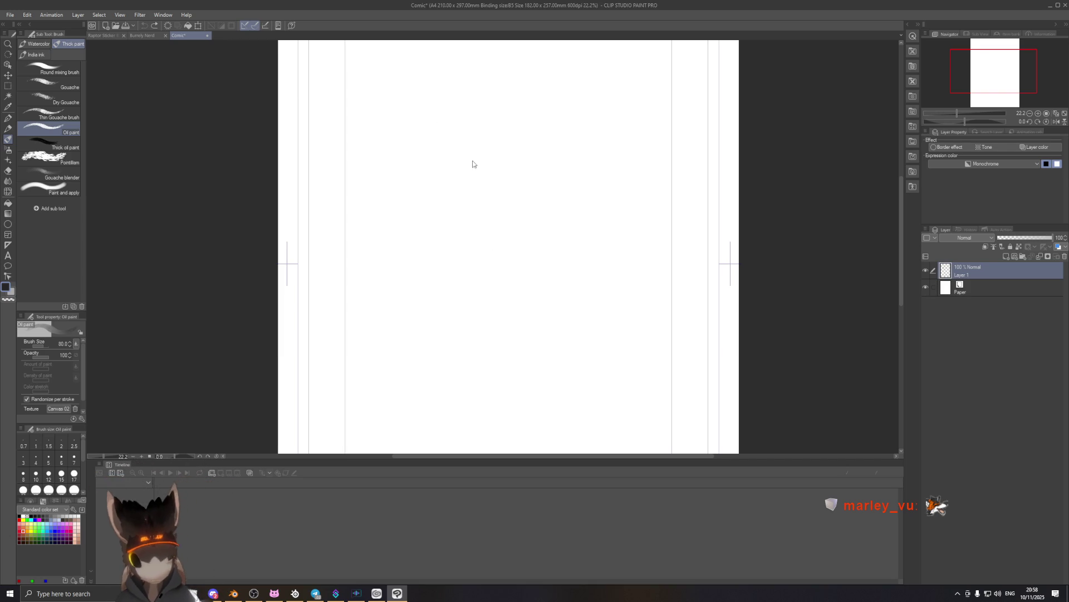
mouse_move(468, 124)
mouse_down()
mouse_move(526, 119)
mouse_move(471, 191)
mouse_up()
key(ctrl+z)
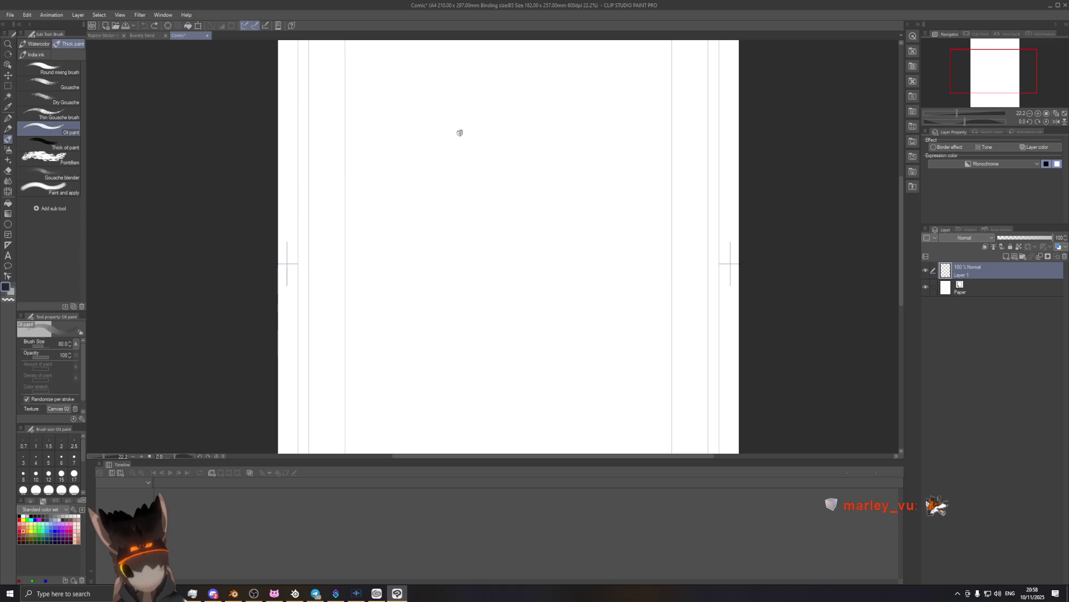
drag(463, 107, 524, 83)
key(ctrl+z)
mouse_move(468, 103)
mouse_down()
mouse_move(453, 219)
mouse_move(461, 245)
mouse_up()
key(ctrl+z)
mouse_move(458, 107)
mouse_down()
mouse_move(506, 129)
mouse_move(453, 143)
mouse_move(499, 111)
mouse_up()
key(ctrl+z)
key(ctrl+z)
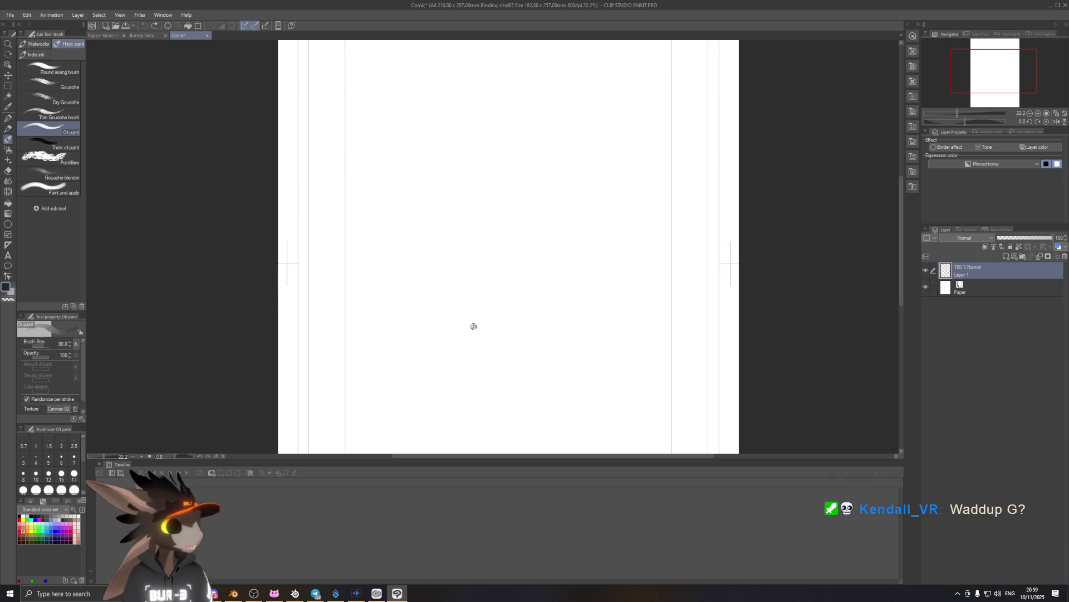
Paint a test blob and several G strokes, then undo them all to clear the page.
drag(488, 227, 478, 216)
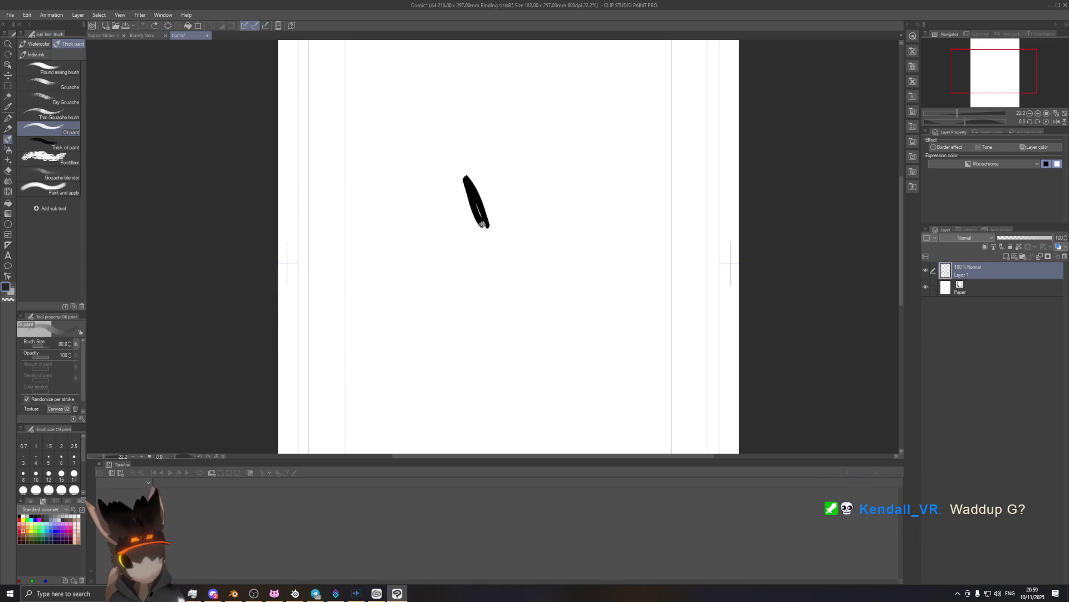
drag(490, 178, 543, 133)
key(ctrl+z)
mouse_move(458, 217)
mouse_down()
mouse_move(530, 181)
mouse_move(416, 283)
mouse_move(502, 125)
mouse_up()
key(ctrl+z)
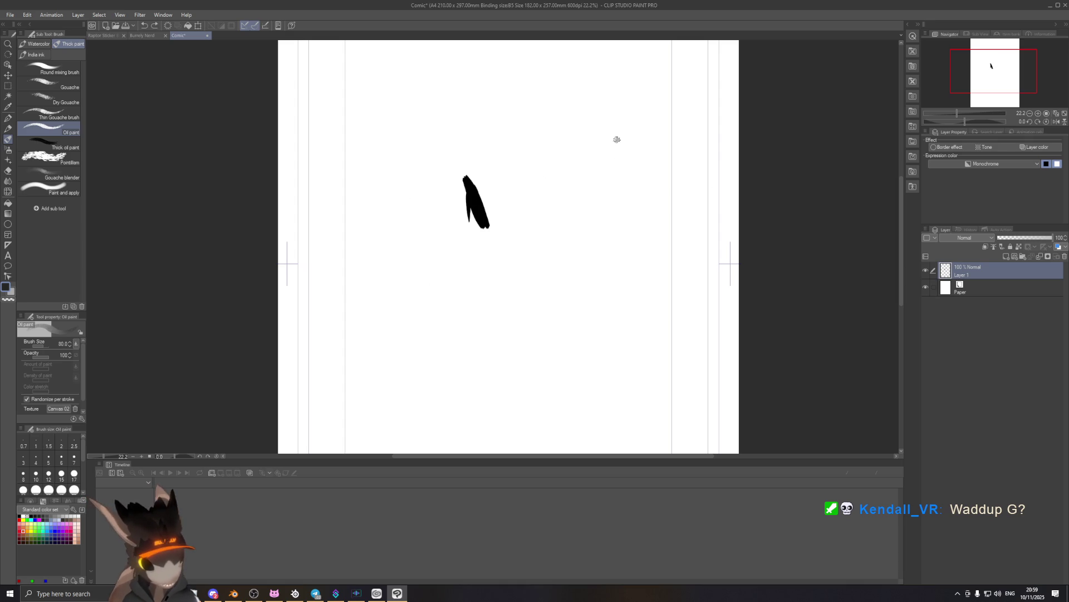
mouse_move(478, 201)
mouse_down()
mouse_move(425, 191)
mouse_move(502, 125)
mouse_up()
key(ctrl+z)
key(ctrl+z)
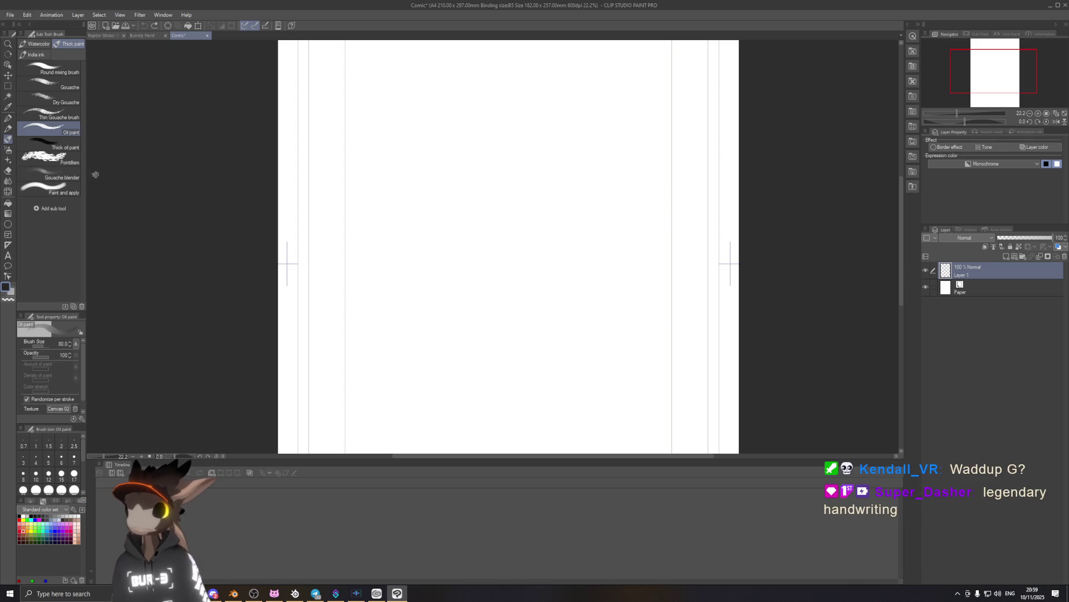
Try the Sparkle decoration, Oil paint brush and Milli pen, undoing a test ellipse.
click(8, 160)
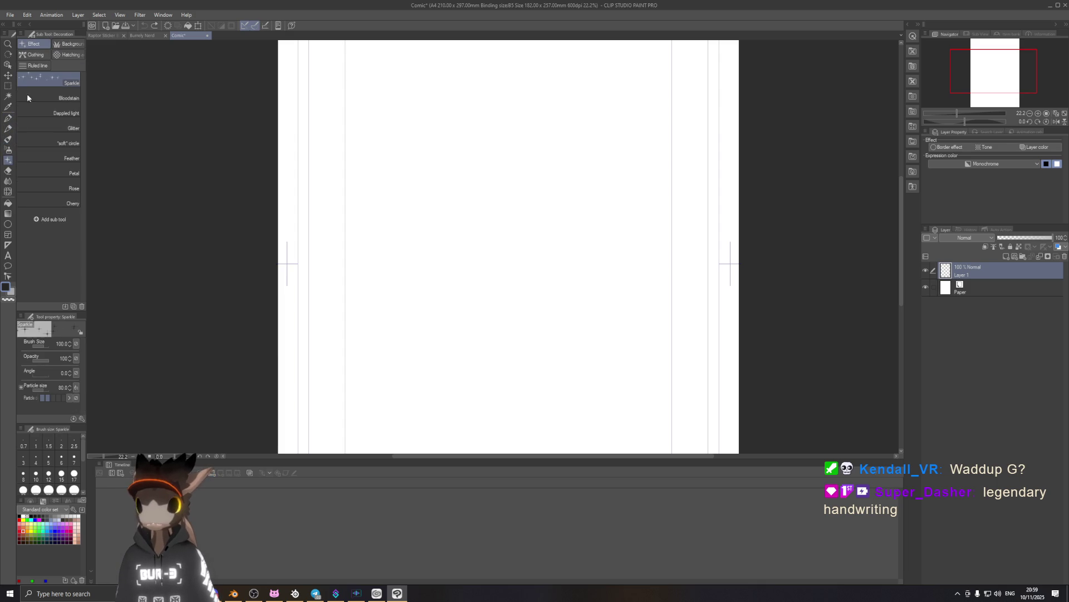
click(7, 139)
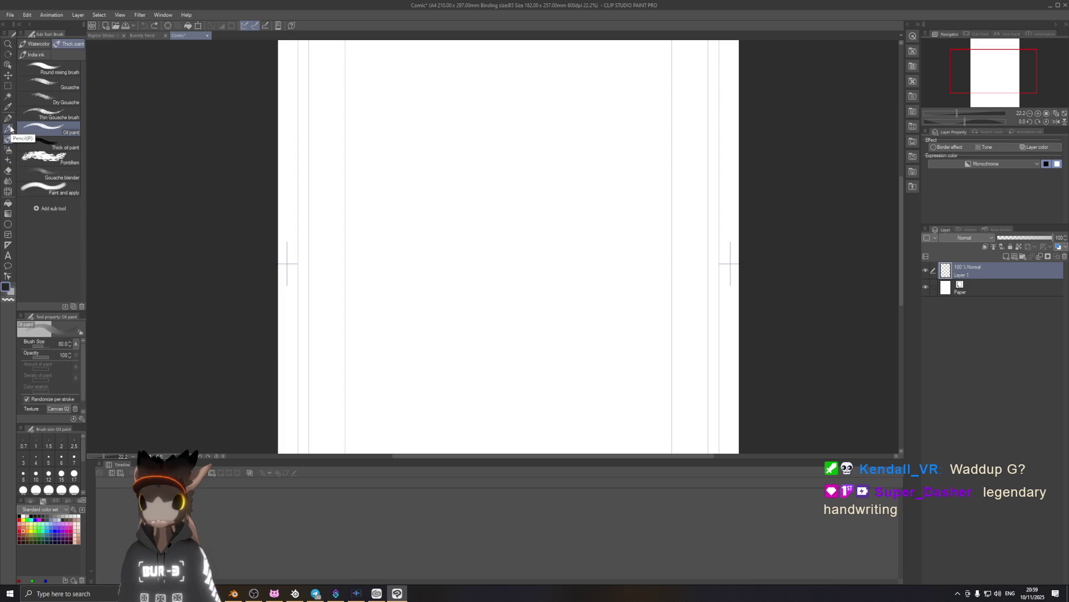
click(8, 119)
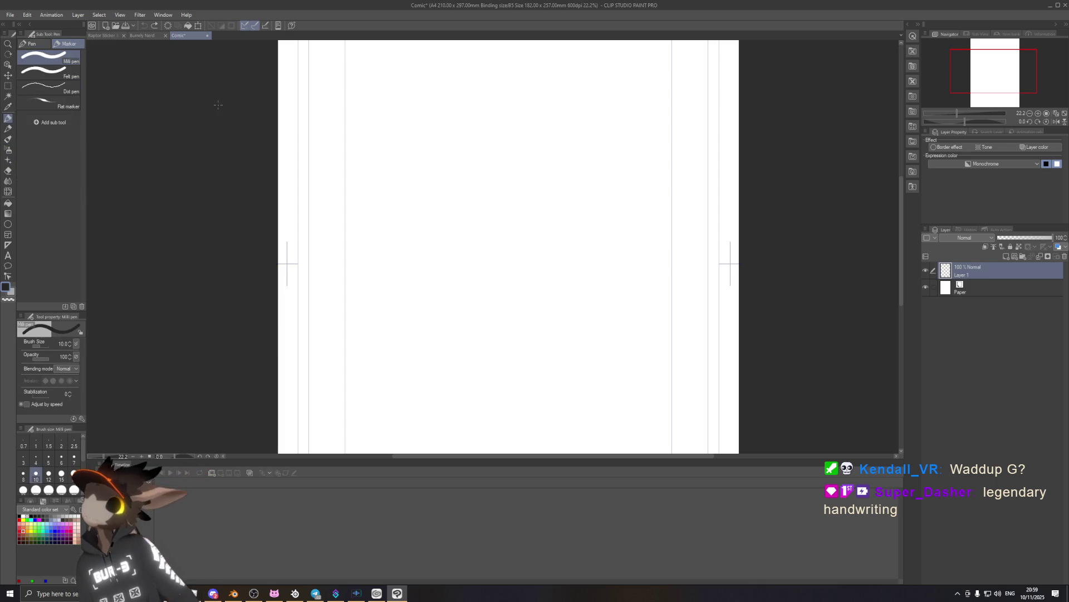
drag(480, 138, 473, 140)
key(ctrl+z)
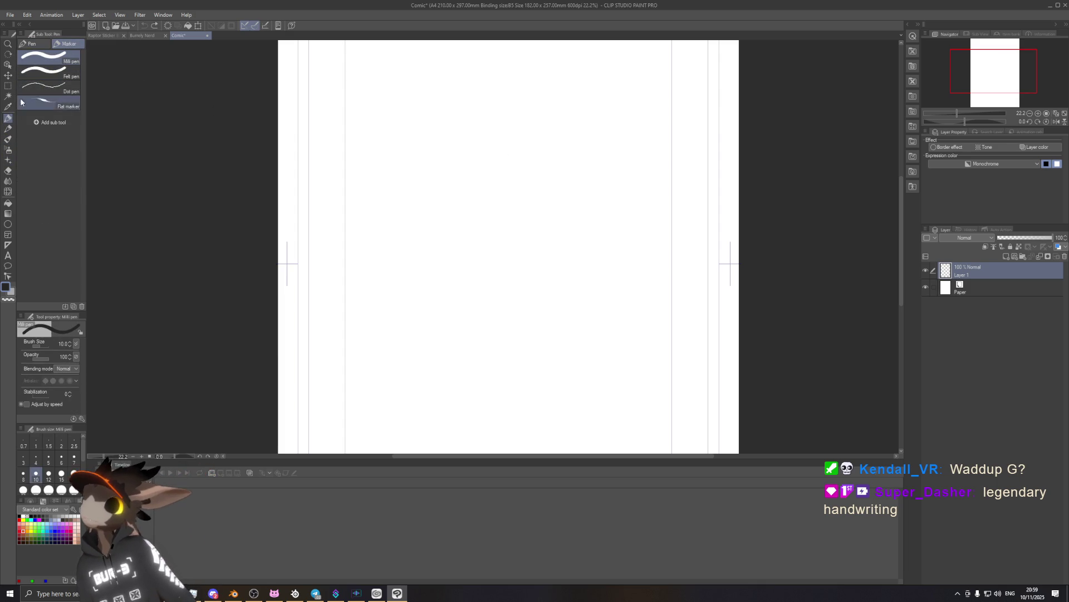
Settle on the Watercolor Soft bleed brush, clear the layer, and bring up the Start menu.
key(p)
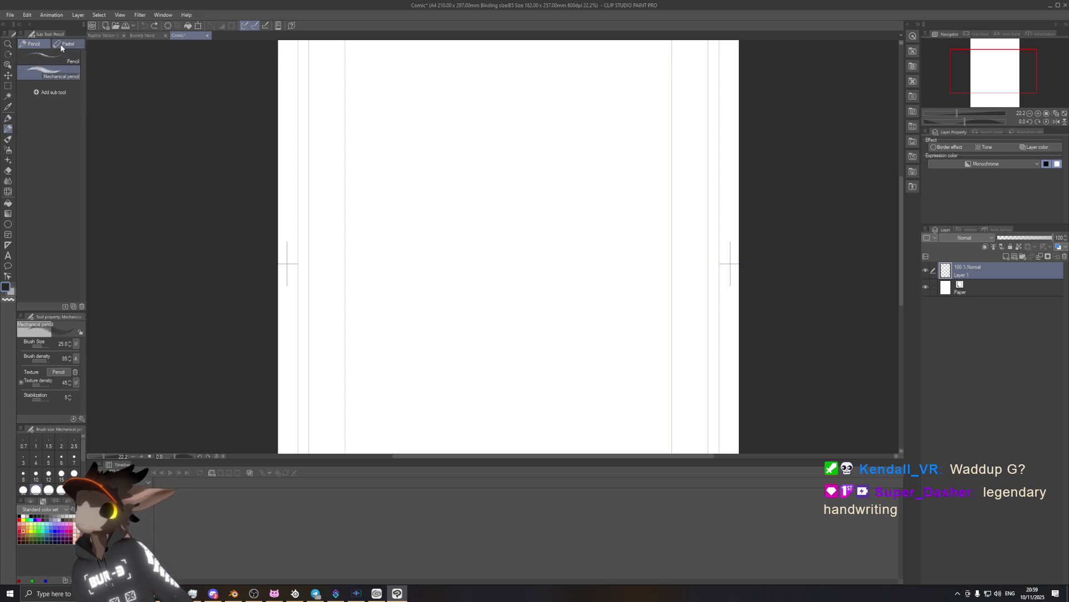
click(61, 45)
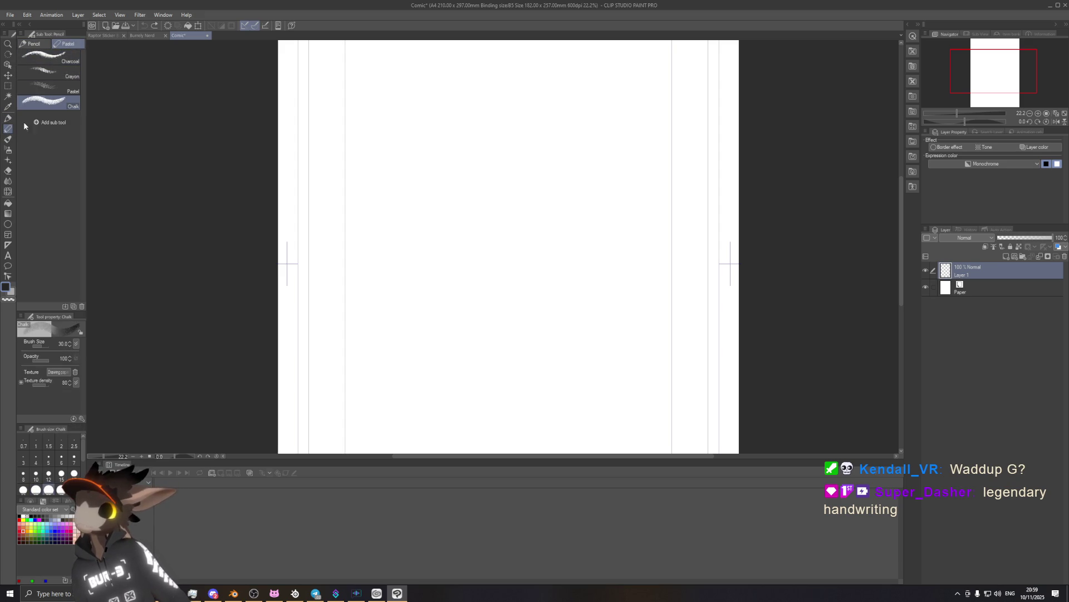
click(6, 141)
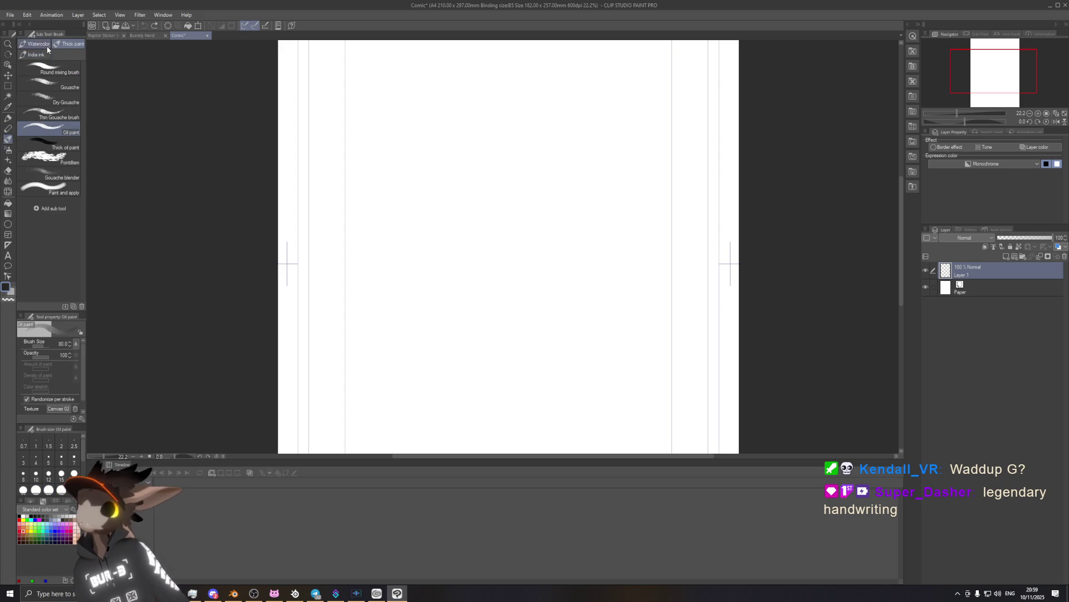
click(46, 47)
mouse_move(512, 146)
mouse_down()
mouse_move(481, 176)
mouse_move(505, 149)
mouse_up()
key(Delete)
click(61, 100)
key(Delete)
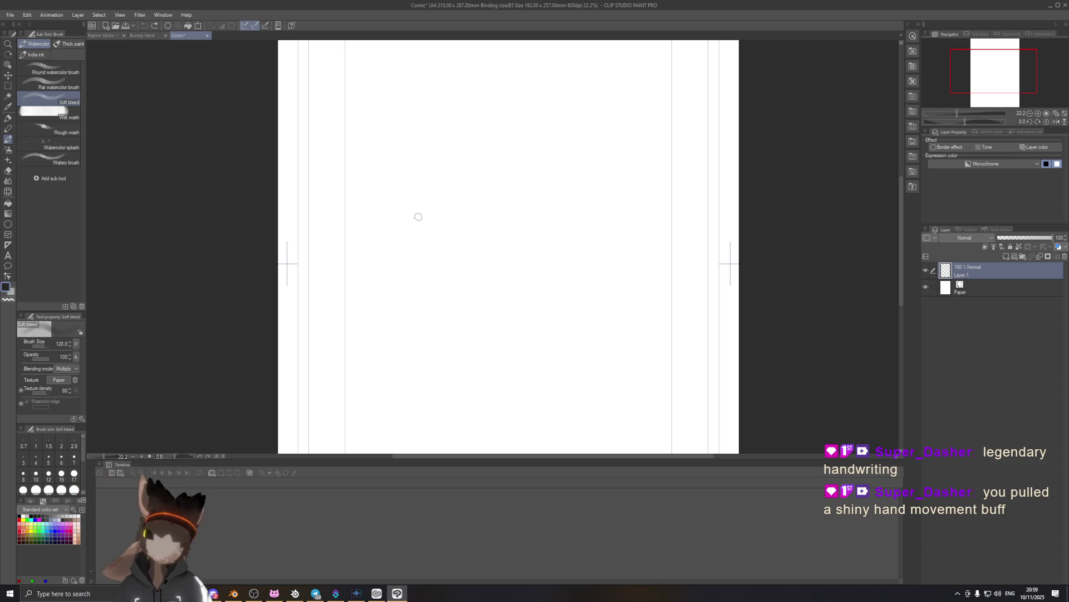
key(super)
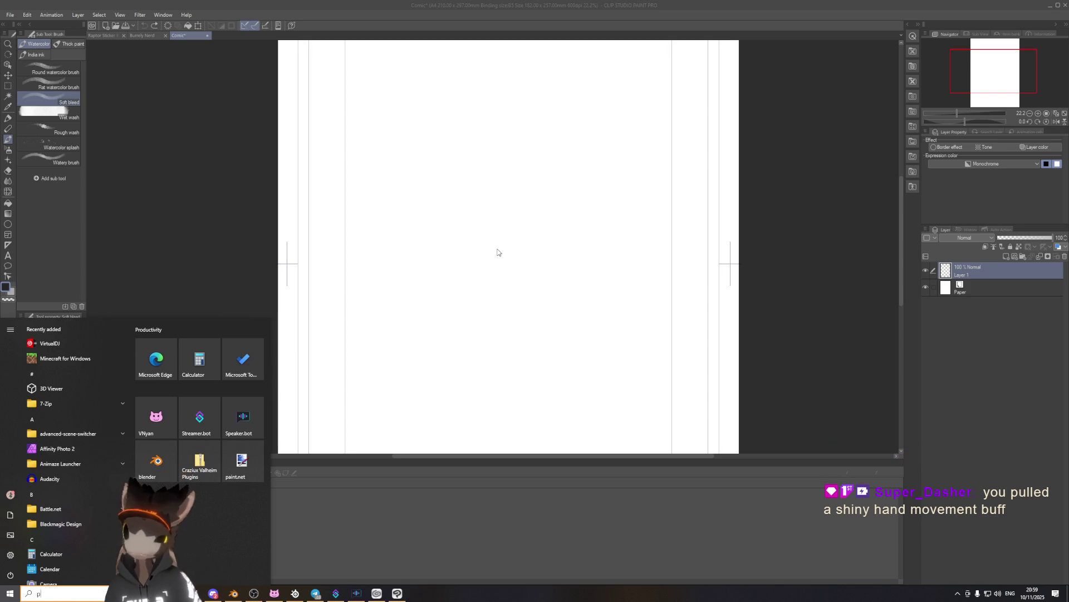
Search the Start menu for 'pentablet', then clear and close the search.
text(pentablet)
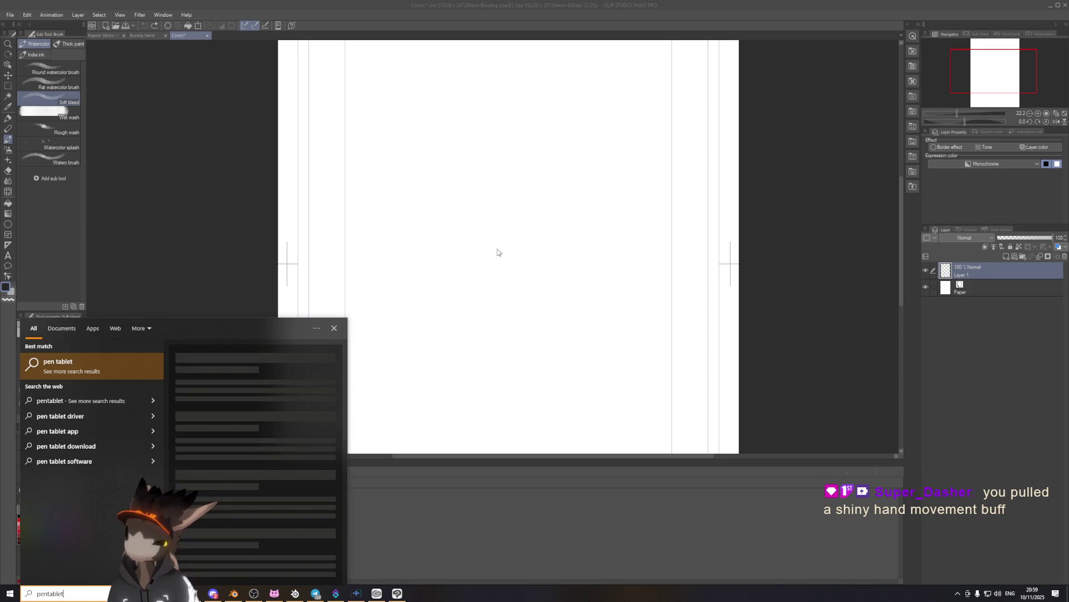
key(ctrl+BackSpace)
key(Escape)
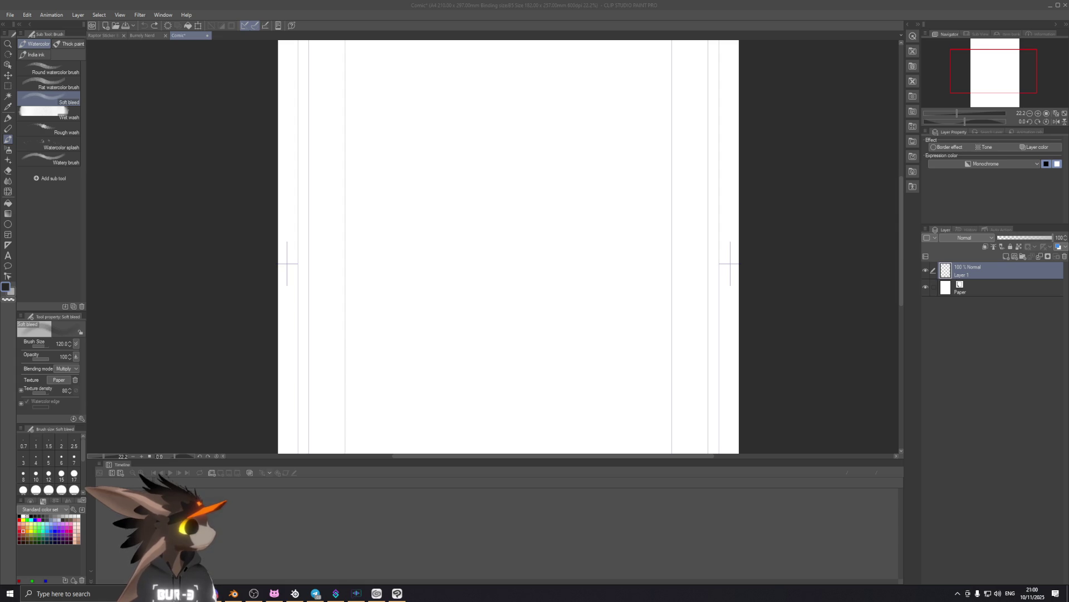
key(alt+Tab)
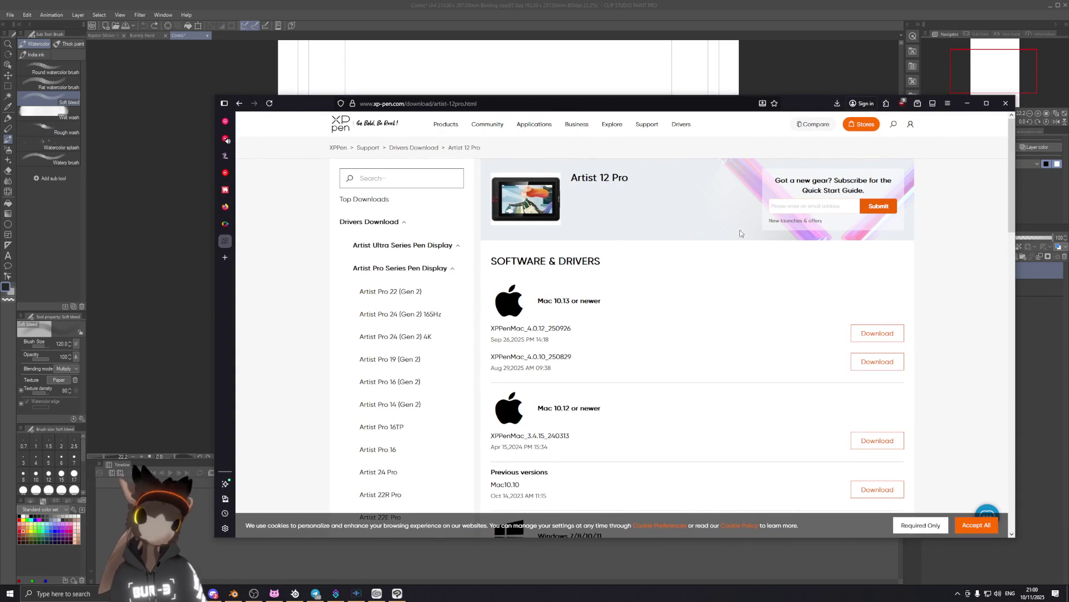
Download the Windows 7/8/10/11 driver XPPenWin_4.0.12.251015 and open the downloaded zip.
scroll(741, 262, down, 2)
scroll(735, 345, down, 2)
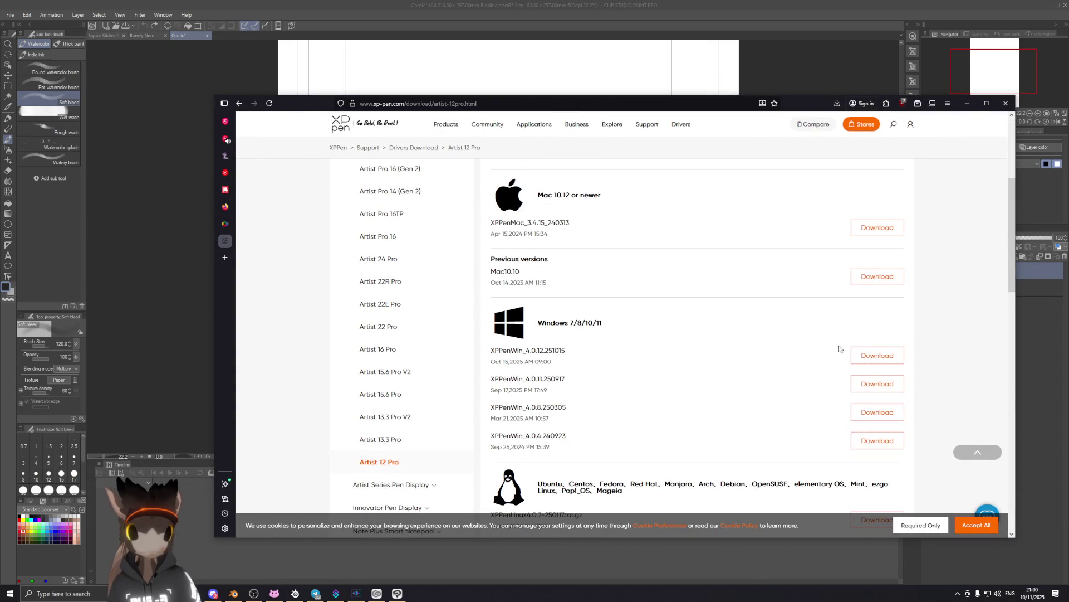
click(870, 355)
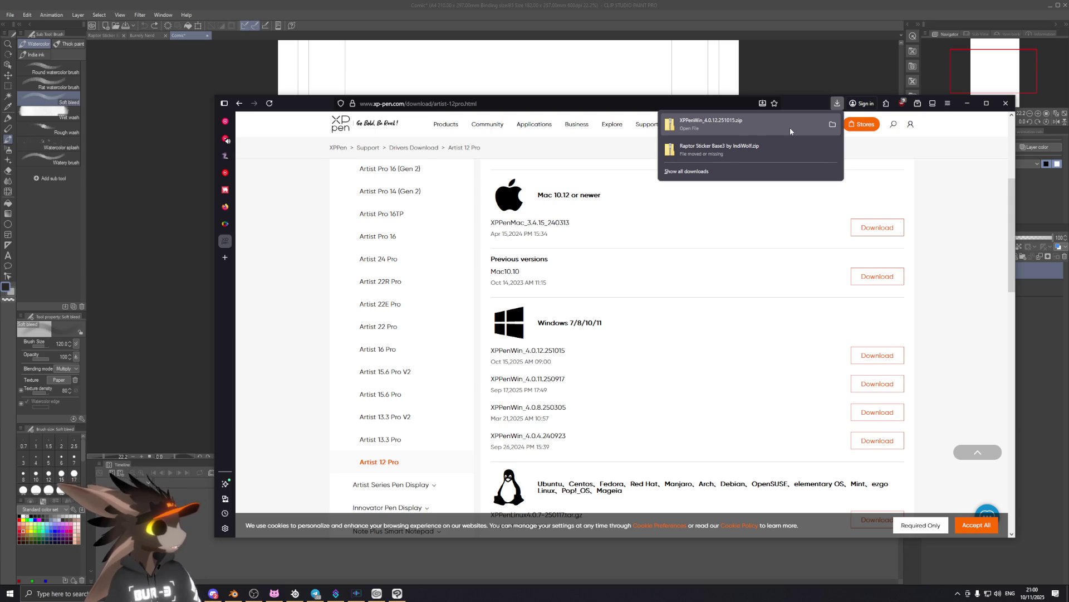
click(832, 127)
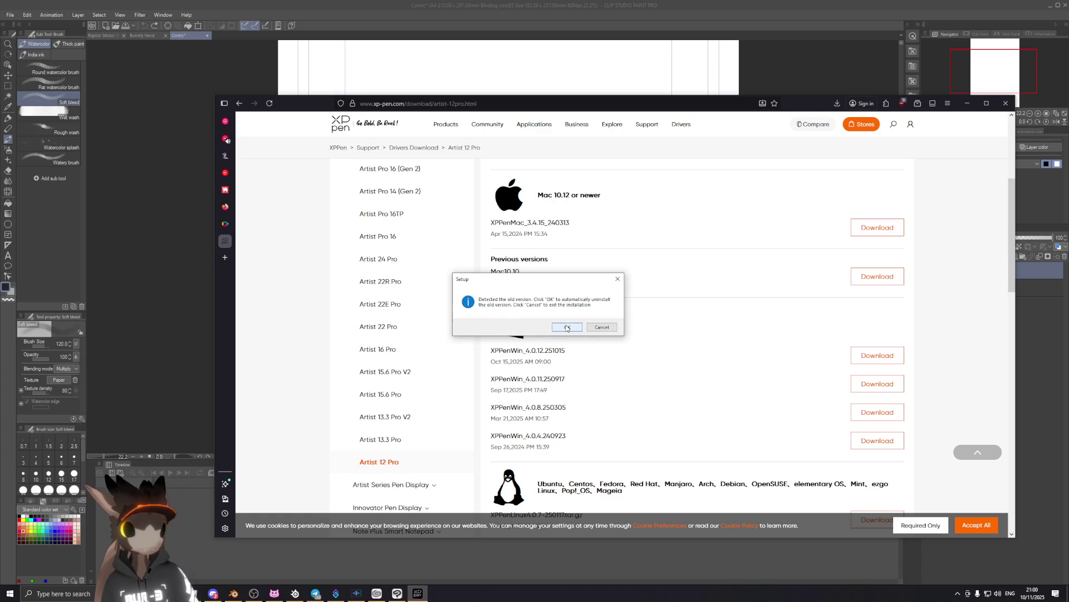
Let setup remove the old driver, dismiss the warning, and read the licence agreement.
click(557, 328)
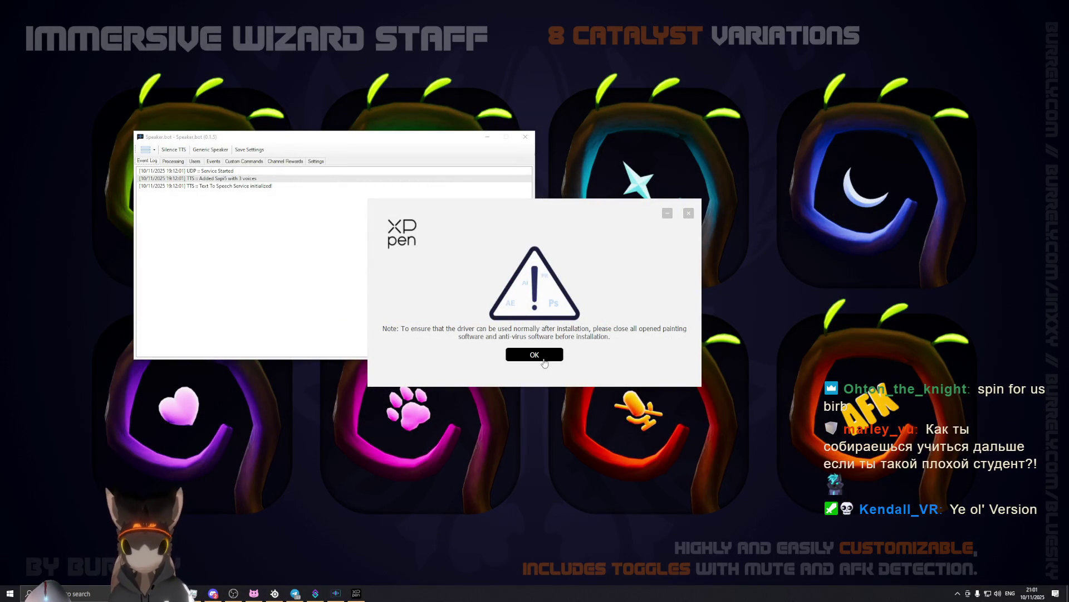
click(532, 356)
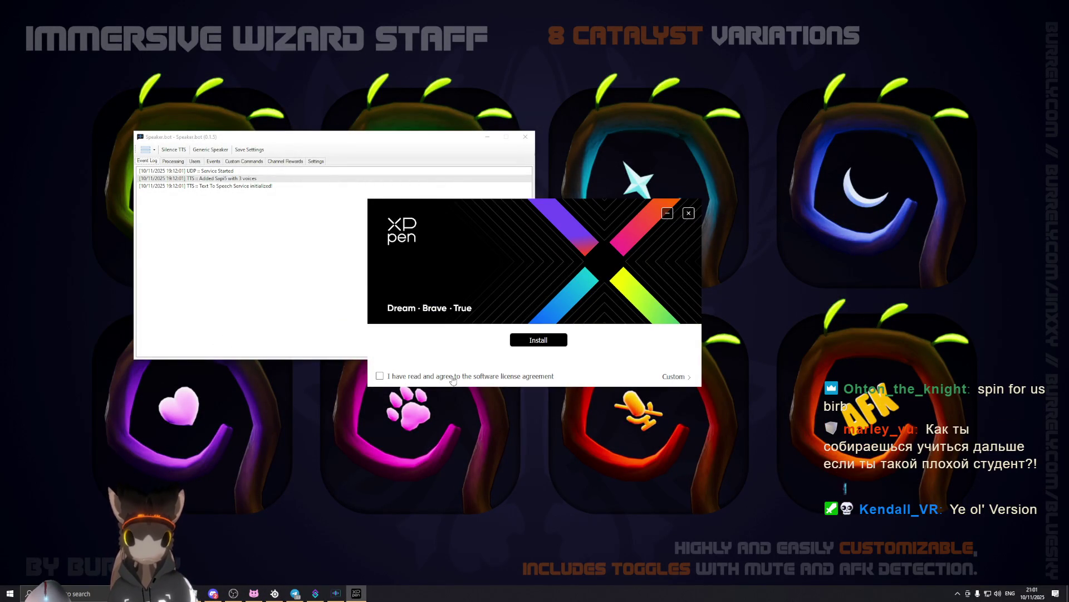
click(452, 379)
scroll(626, 335, down, 5)
scroll(626, 334, down, 5)
scroll(626, 334, down, 5)
scroll(627, 334, down, 5)
click(529, 356)
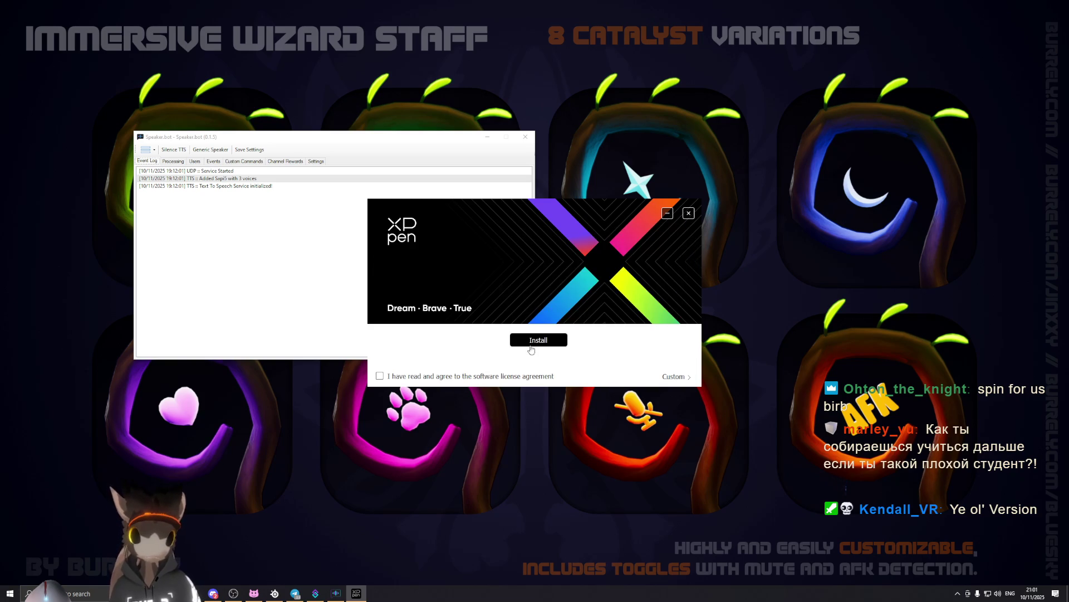
click(444, 373)
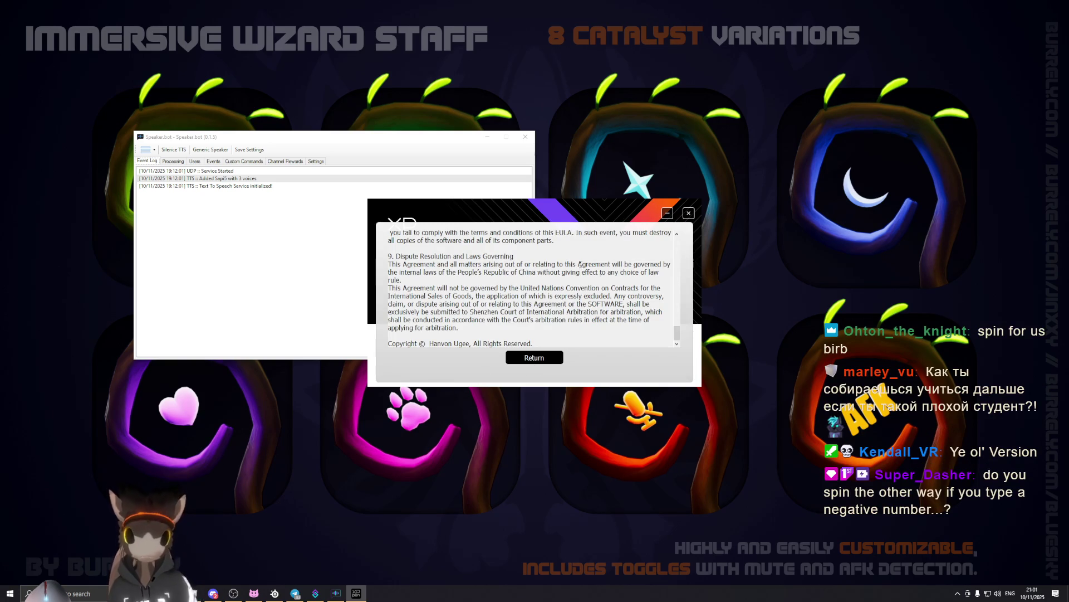
click(549, 357)
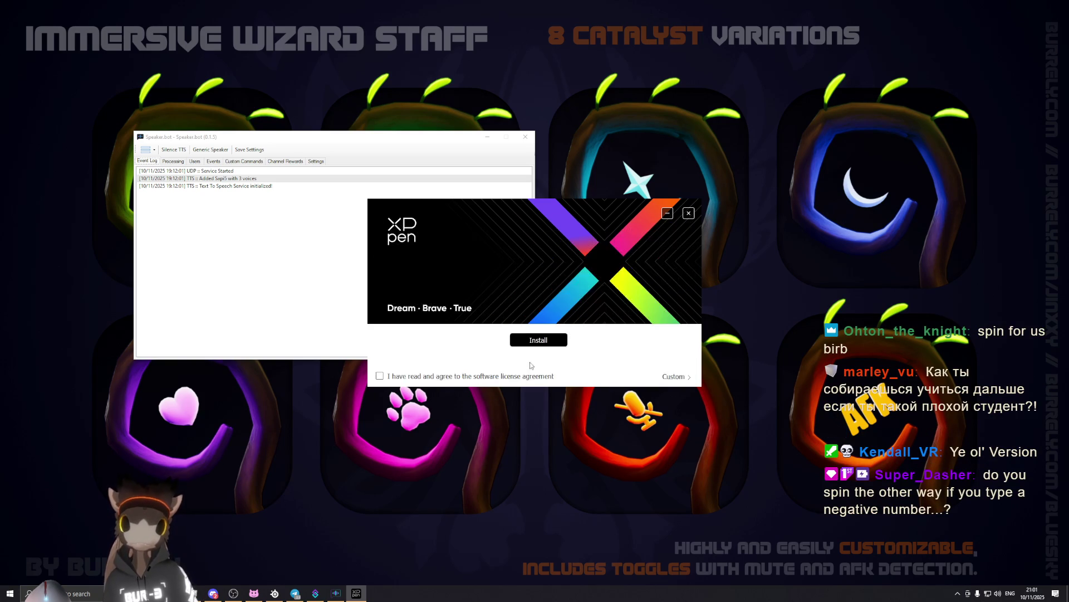
Accept the licence, install the tablet driver, and choose Restart later.
click(381, 377)
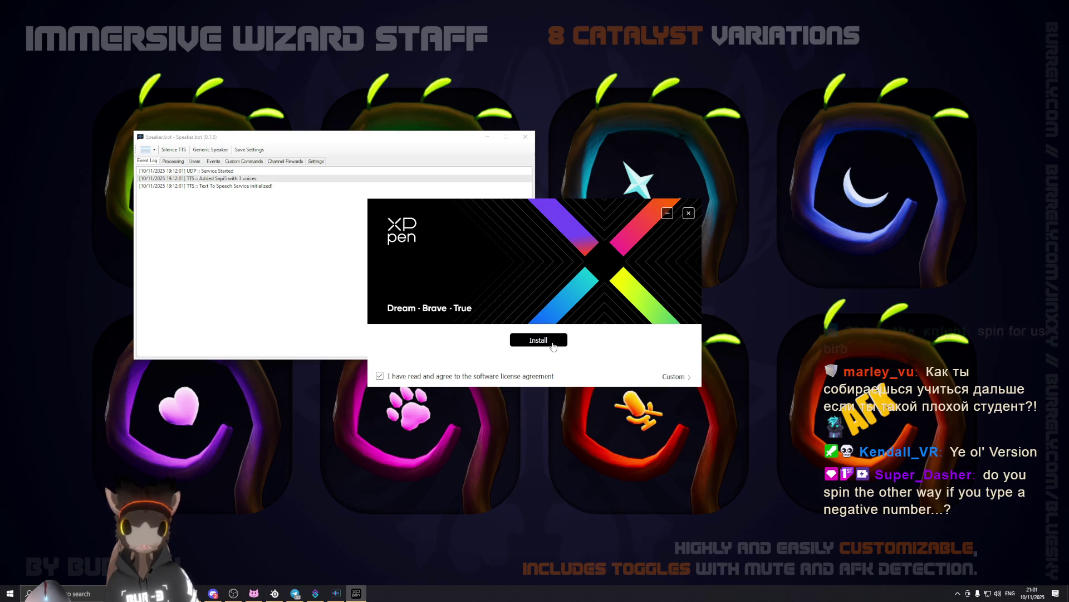
click(552, 343)
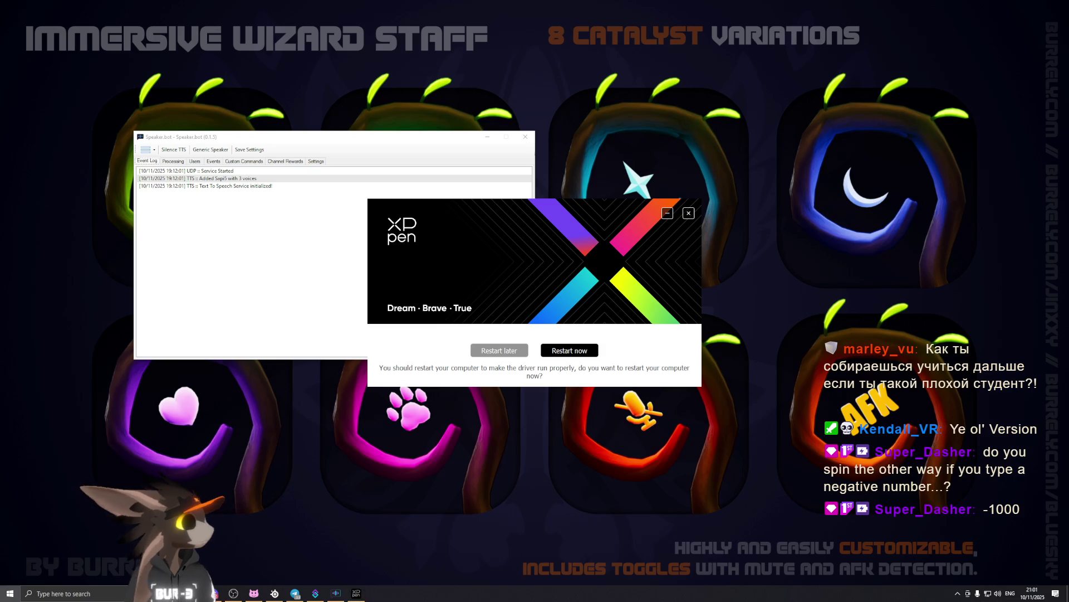
key(super)
key(super)
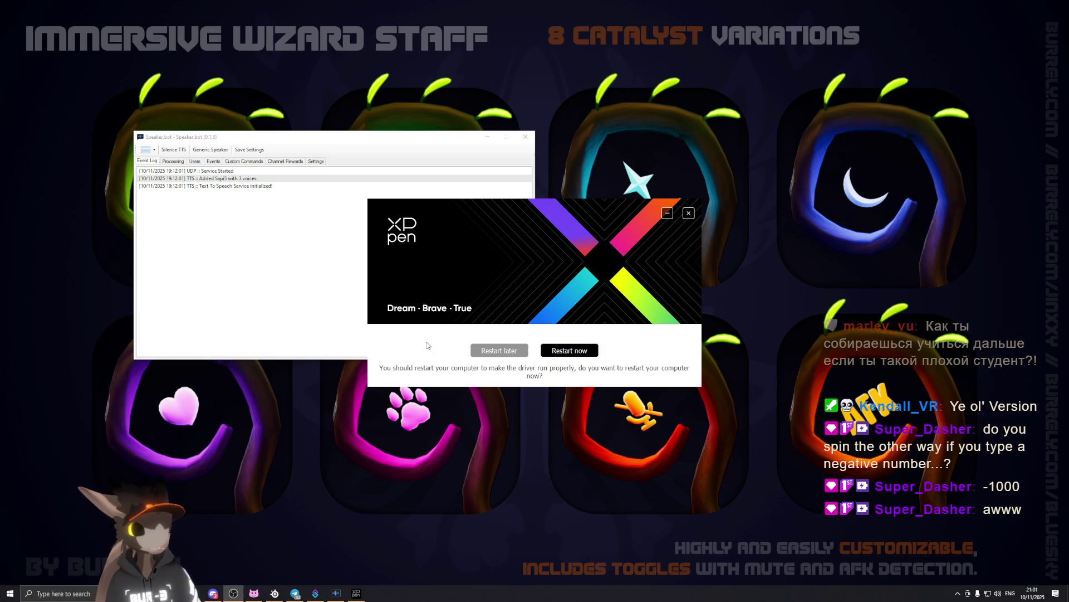
click(489, 355)
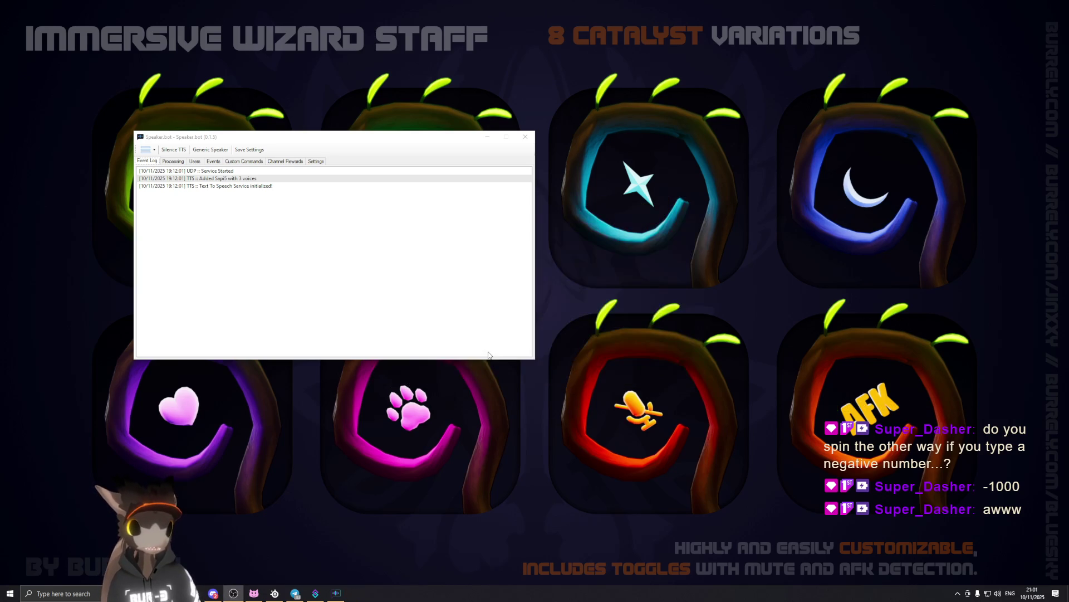
Search 'clip s' and launch Clip Studio Paint from the Clip Studio launcher.
key(super)
text(clip s)
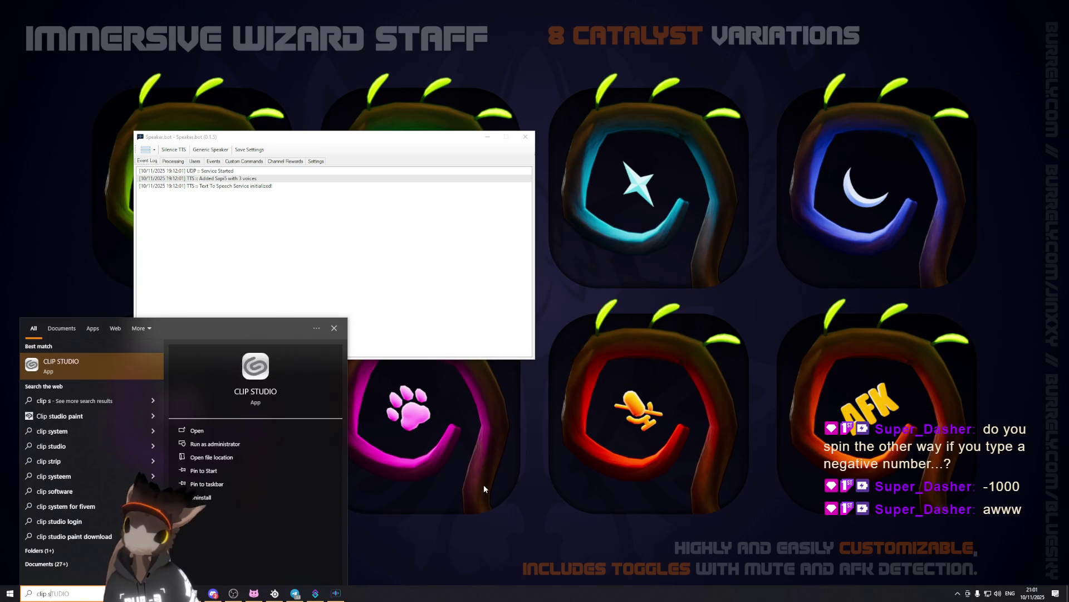
key(Return)
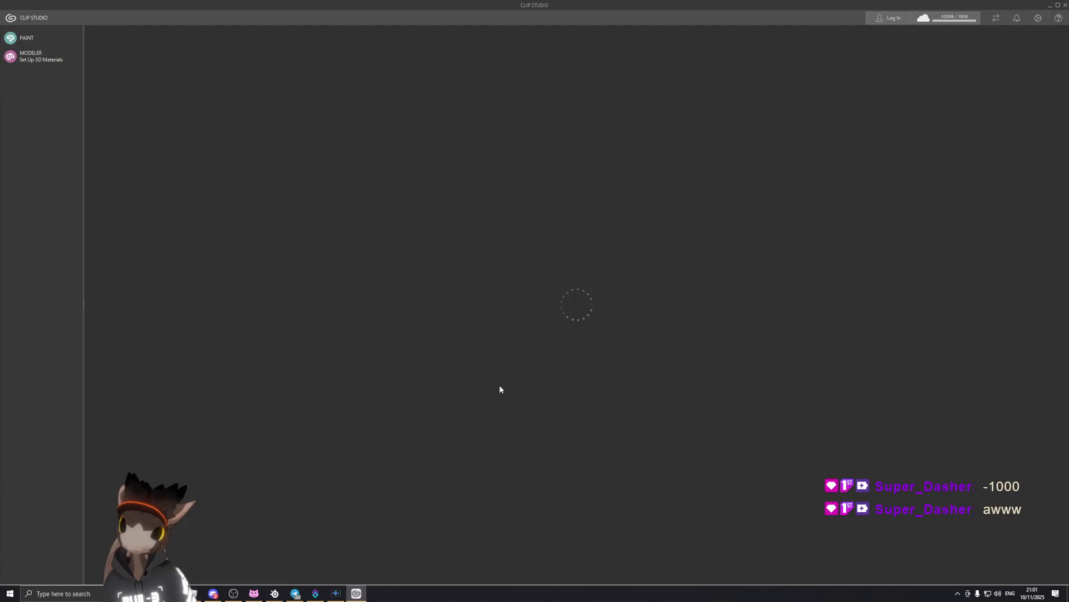
click(55, 42)
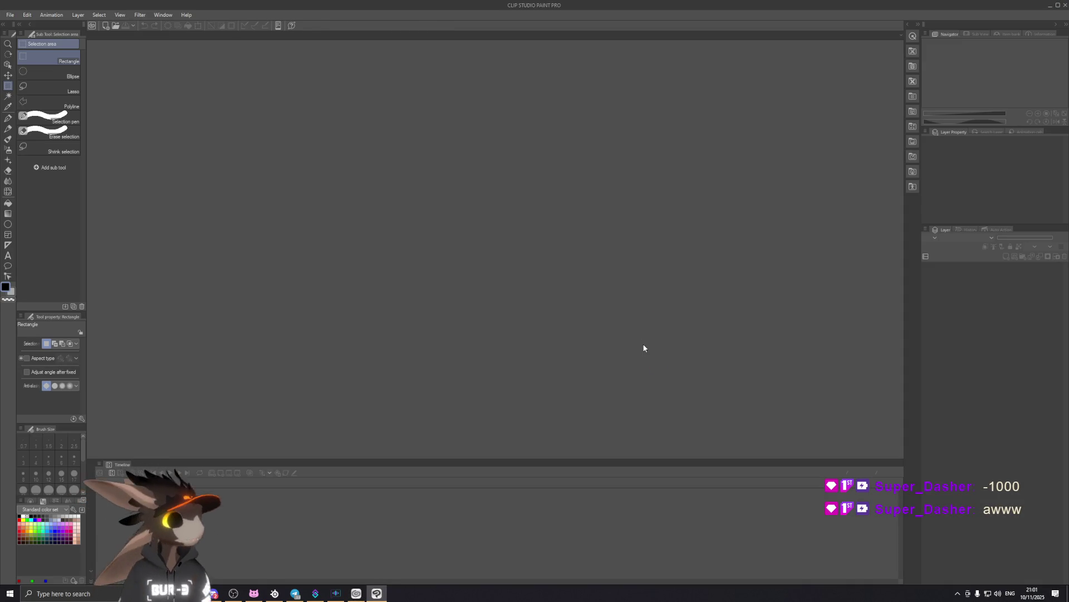
Browse the program's menus and open the File menu.
click(10, 15)
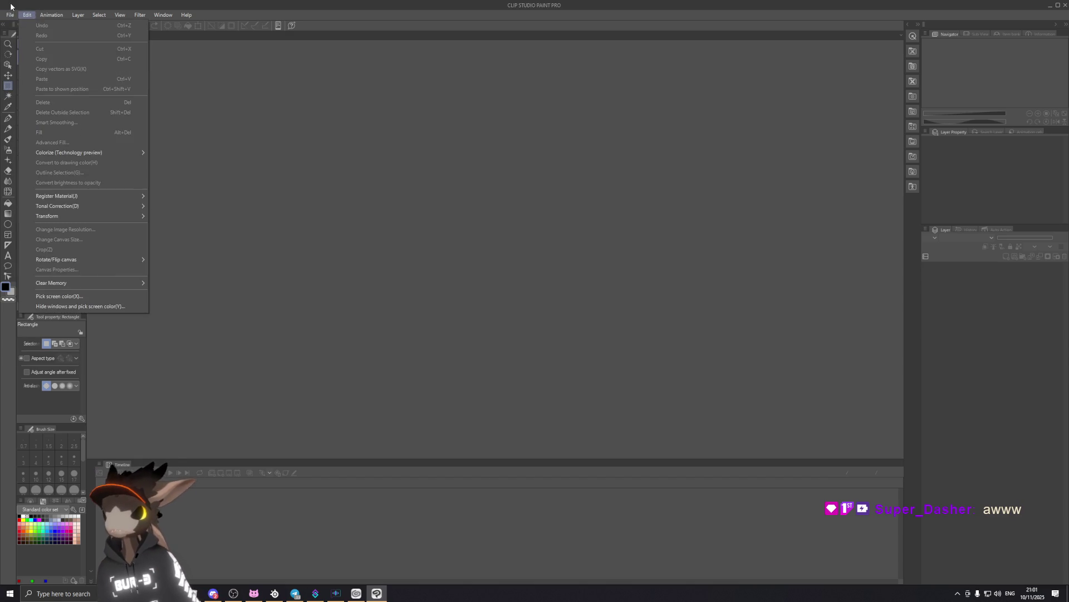
click(1, 11)
click(5, 15)
Reopen the recent LumaLizard reference and bring up the File > Open dialog.
mouse_move(28, 55)
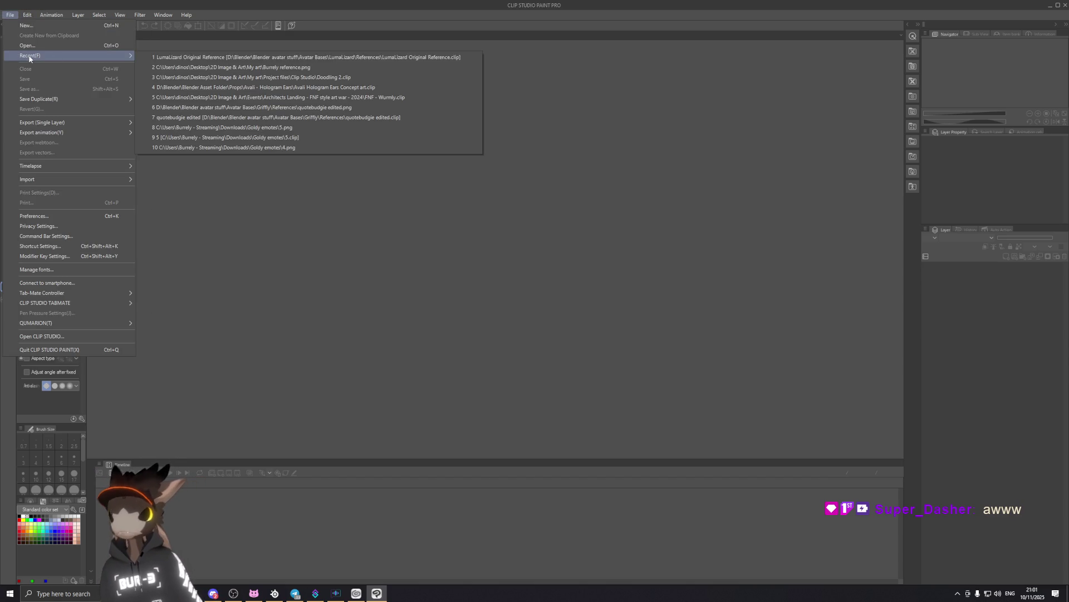
click(246, 59)
click(10, 15)
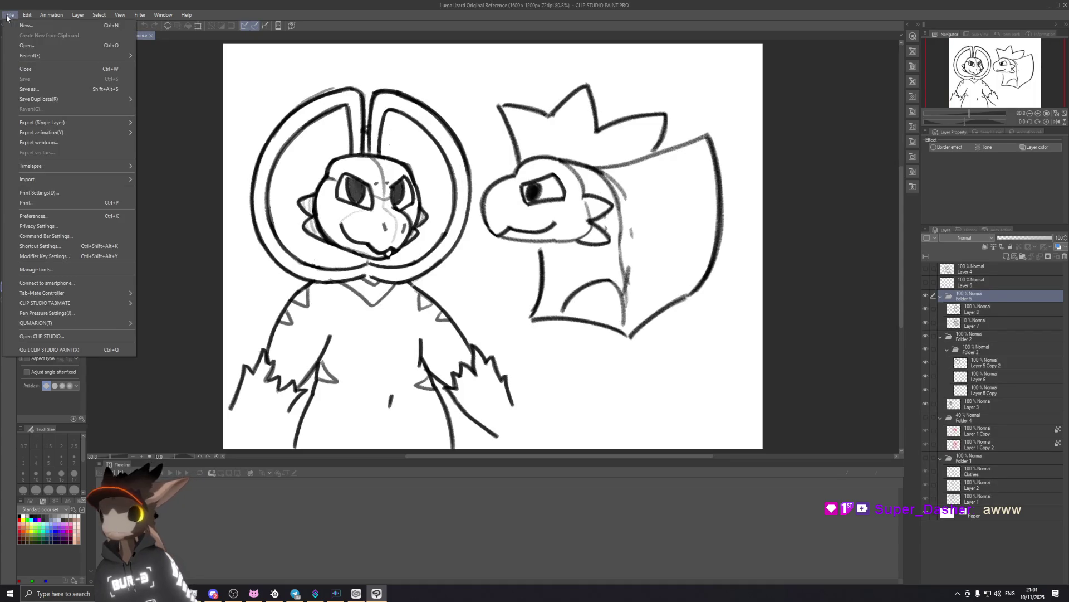
mouse_move(36, 58)
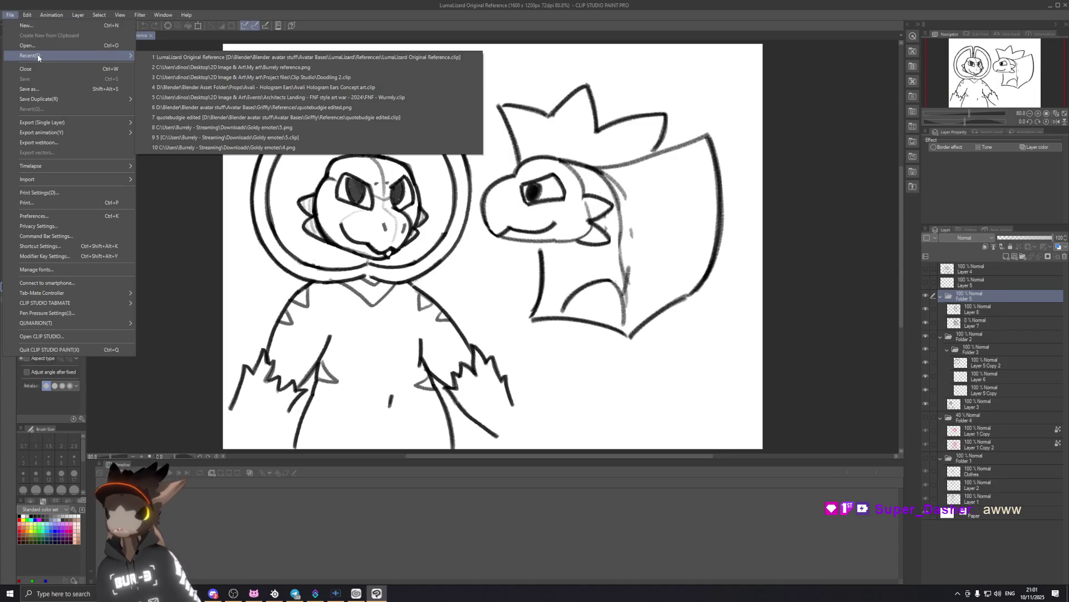
click(27, 46)
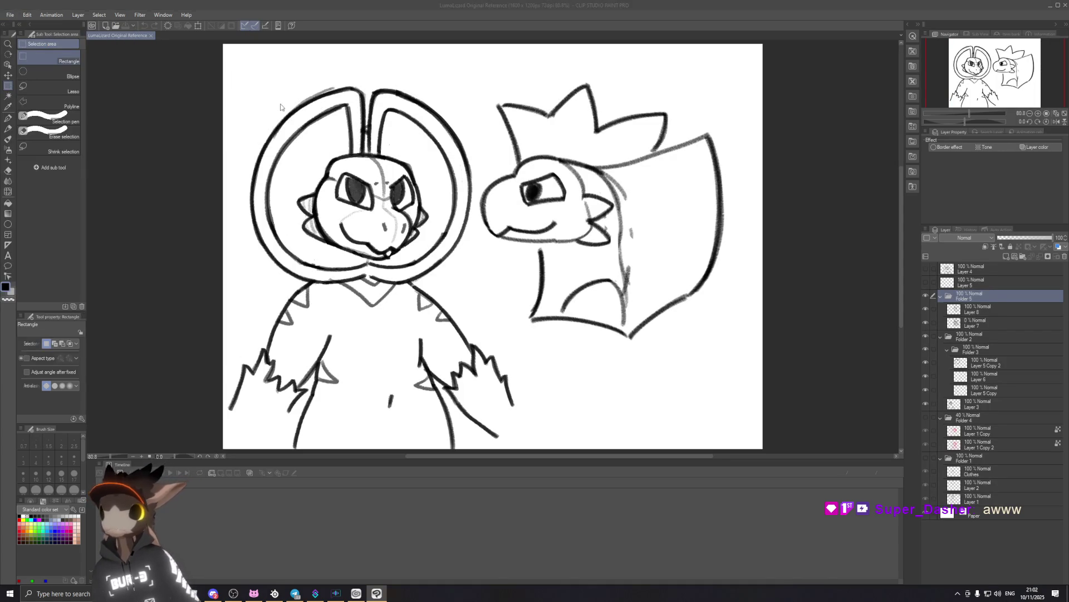
Move the Open dialog aside and browse to D: > 2D Art > Stickers > Lineart.
drag(468, 154, 824, 162)
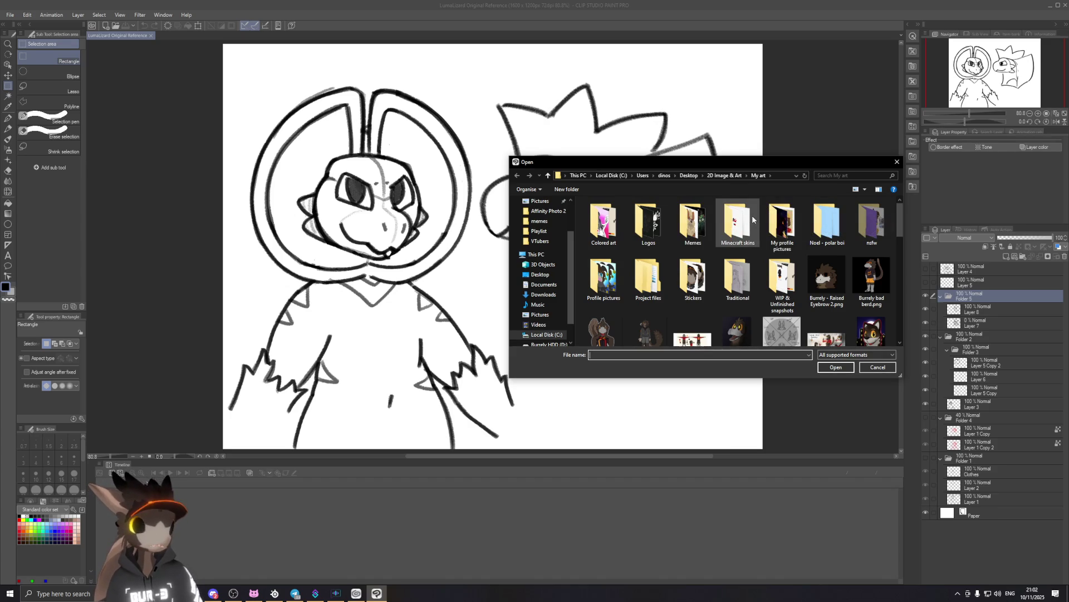
click(724, 175)
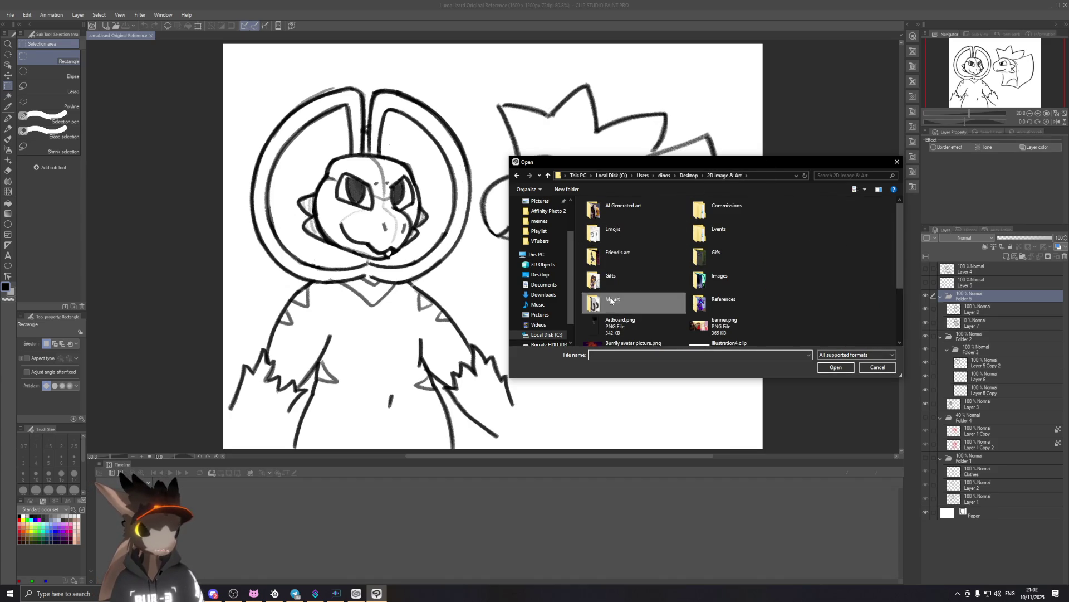
scroll(546, 317, down, 1)
click(549, 314)
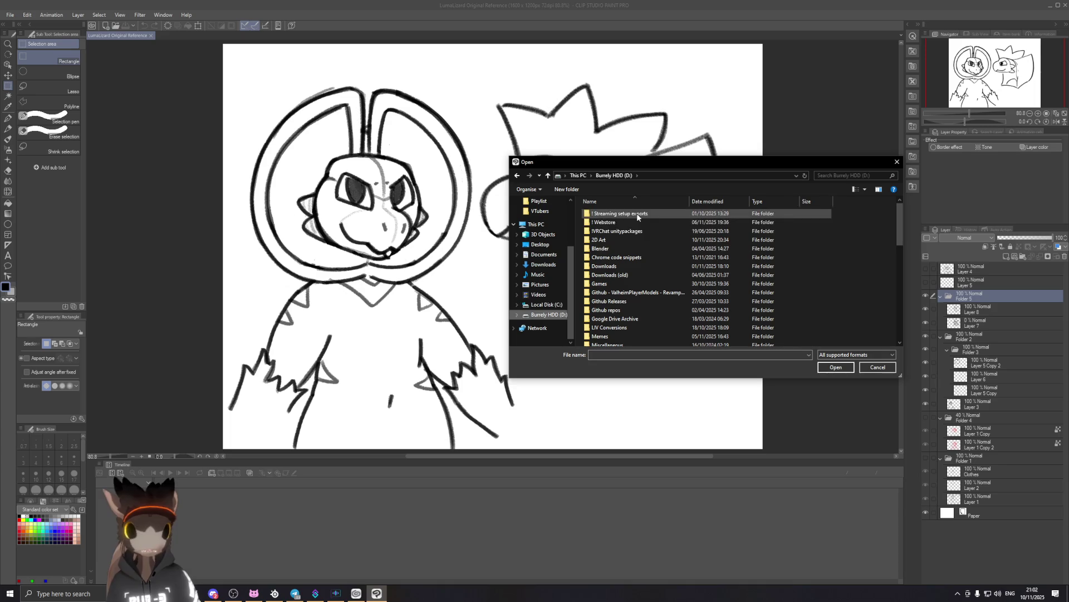
double_click(636, 239)
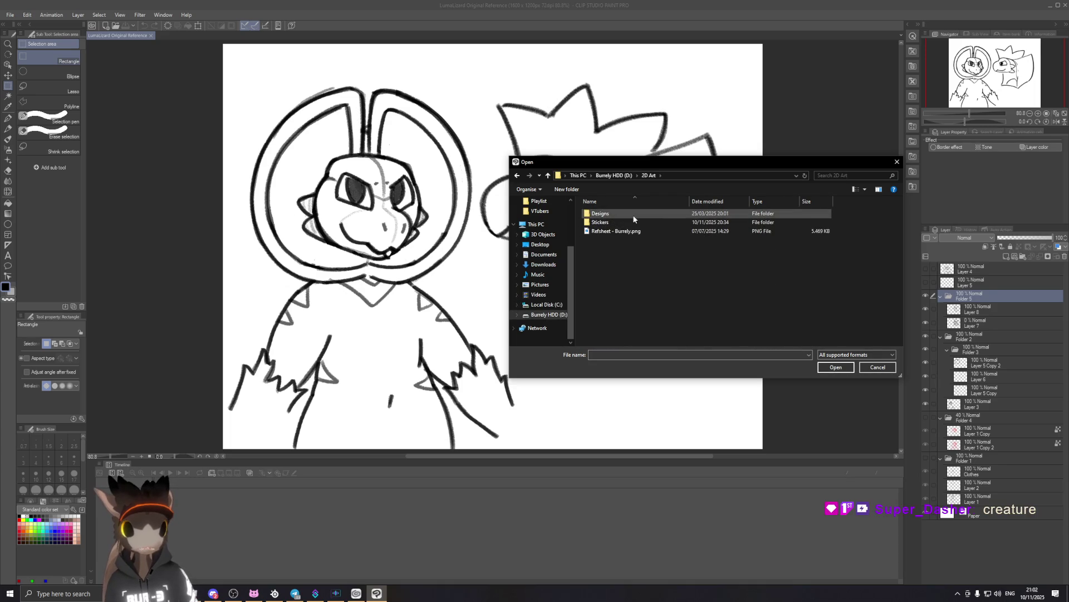
double_click(634, 220)
double_click(637, 224)
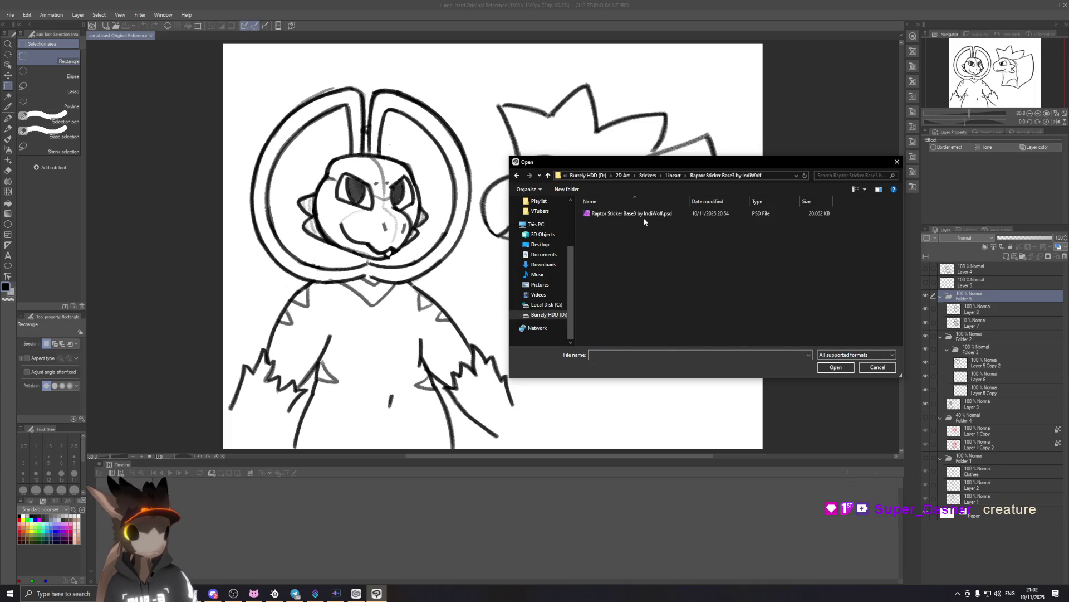
key(Escape)
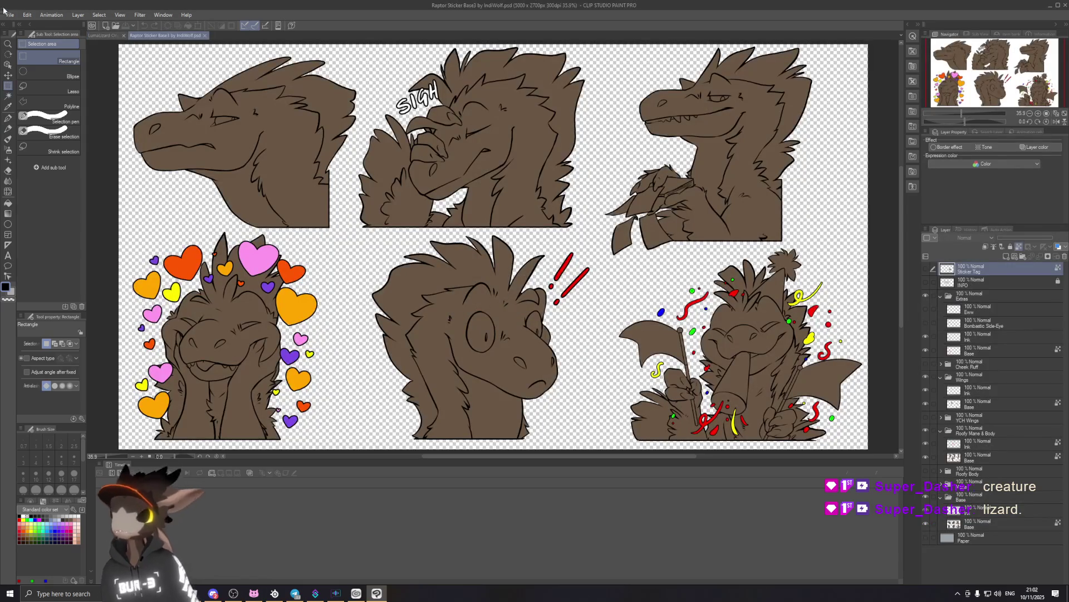
Bring up the Open dialog again and dismiss it without opening a file.
click(10, 14)
click(68, 44)
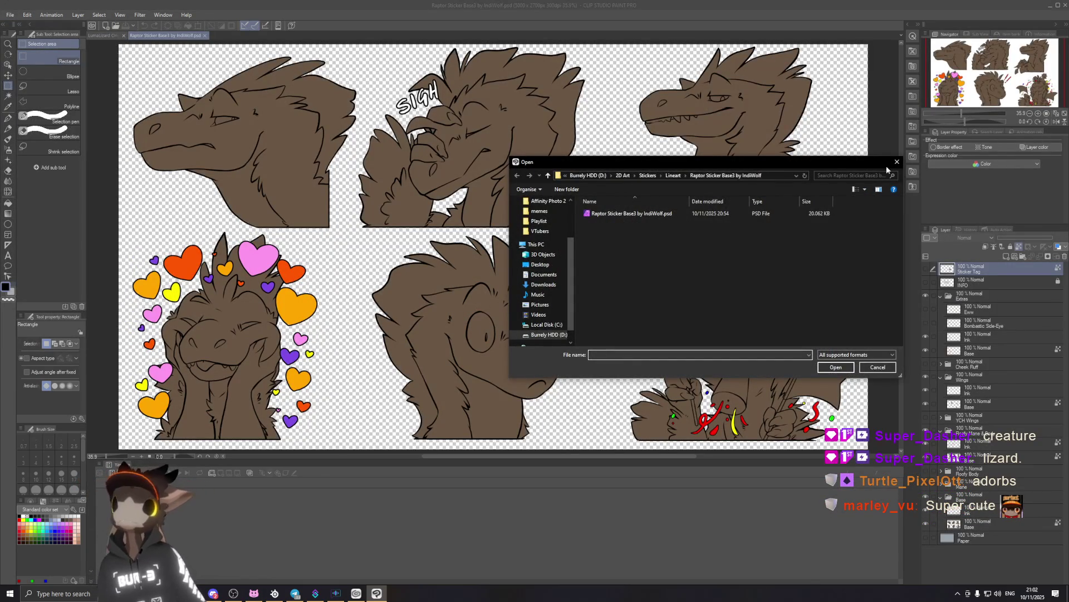
click(896, 162)
Start a new canvas with the Comic project type (600 dpi B5 page).
click(10, 14)
click(22, 24)
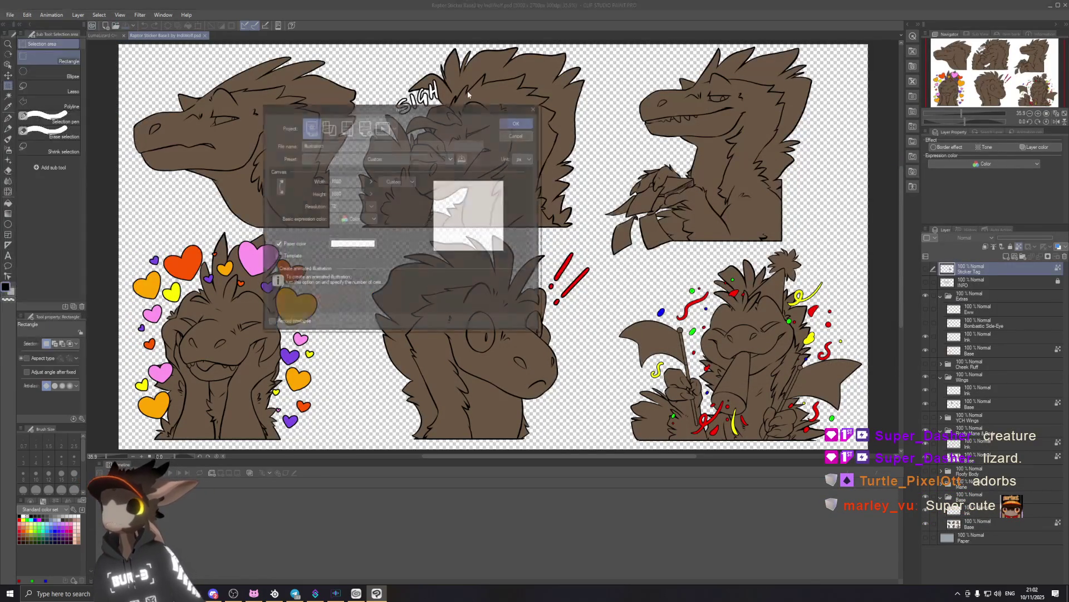
click(346, 130)
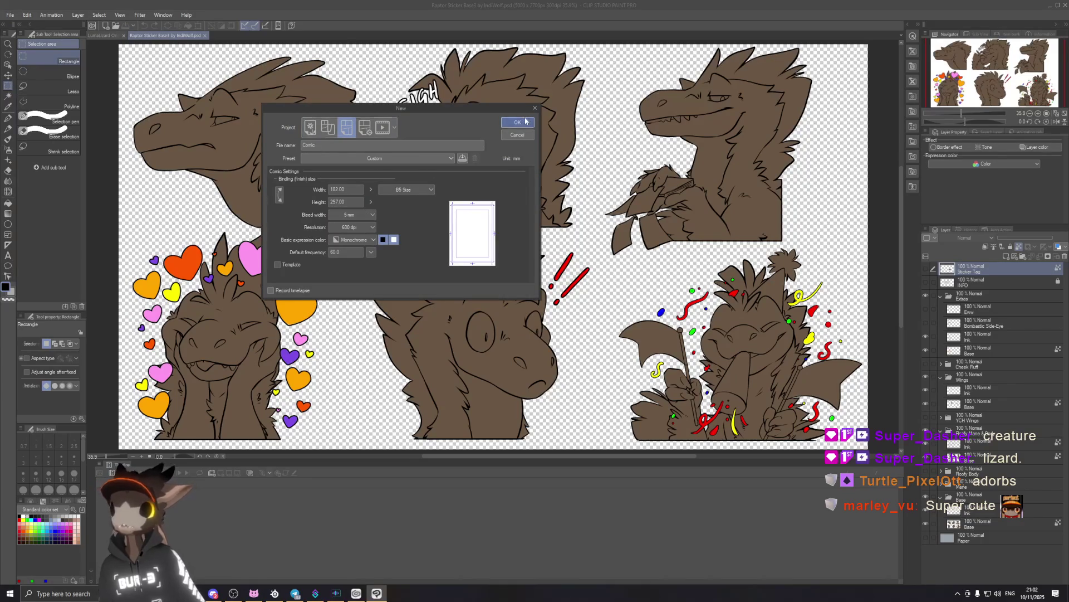
click(525, 121)
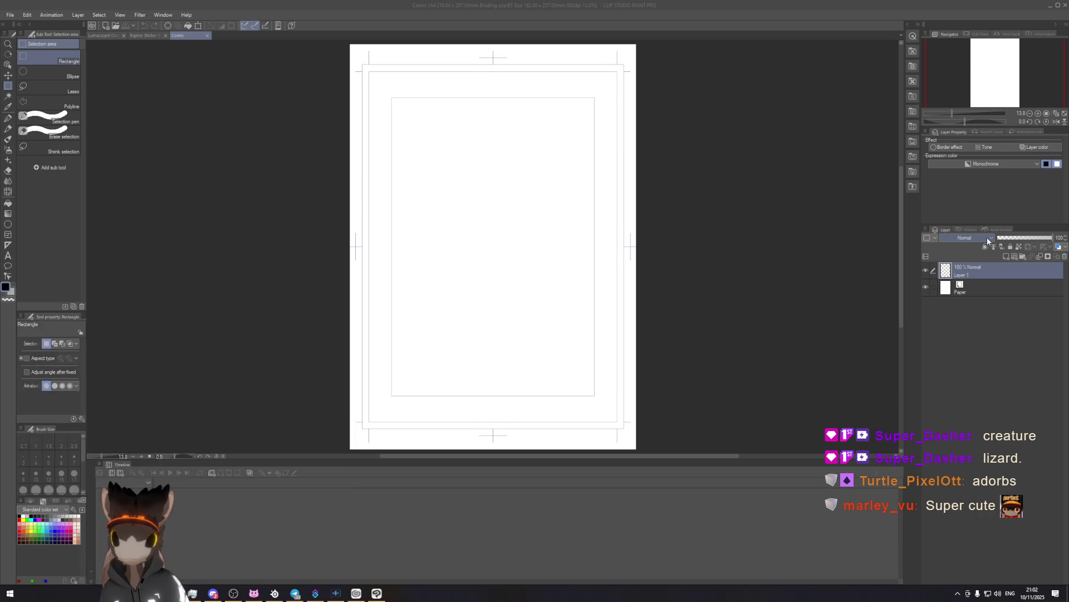
Type a pen tablet query in Windows Search, then clear and close it.
text(penguin)
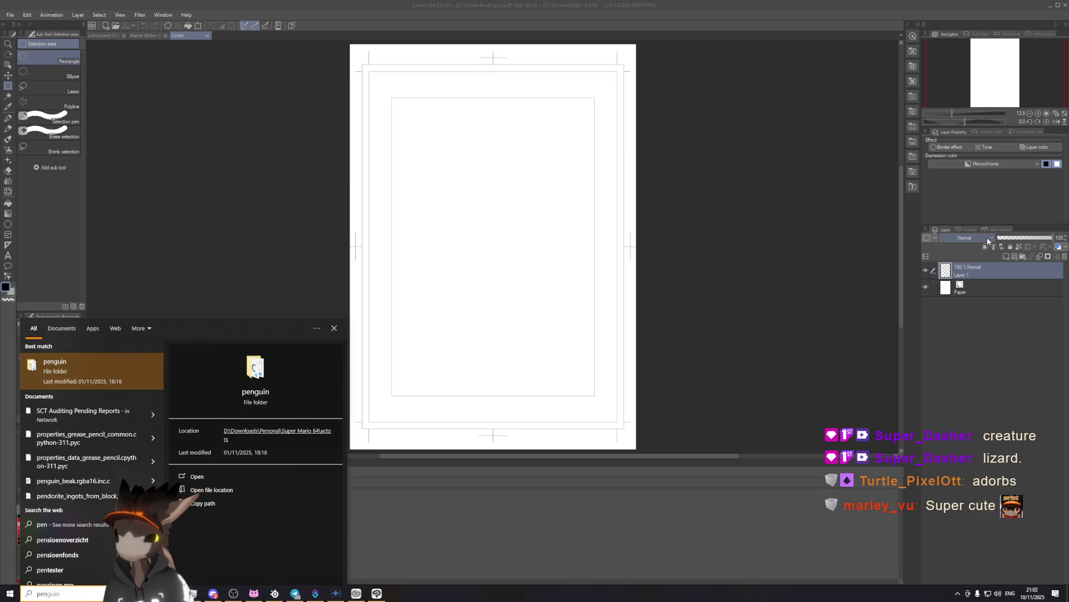
text( tablet)
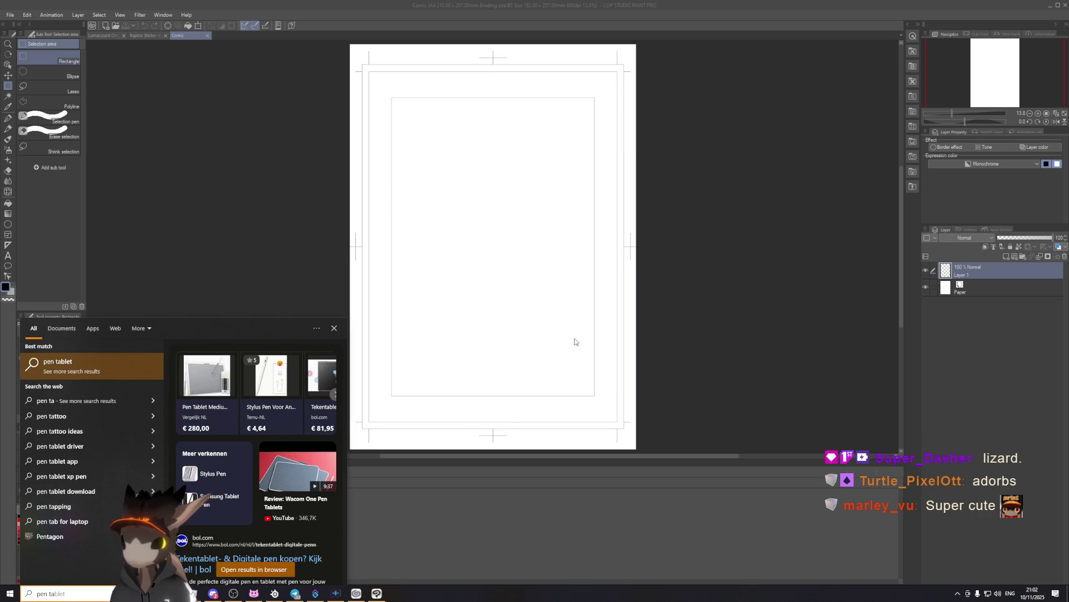
key(BackSpace)
key(BackSpace)
key(BackSpace)
text(ta)
key(BackSpace)
key(BackSpace)
key(BackSpace)
key(BackSpace)
key(BackSpace)
key(BackSpace)
key(BackSpace)
key(BackSpace)
key(Escape)
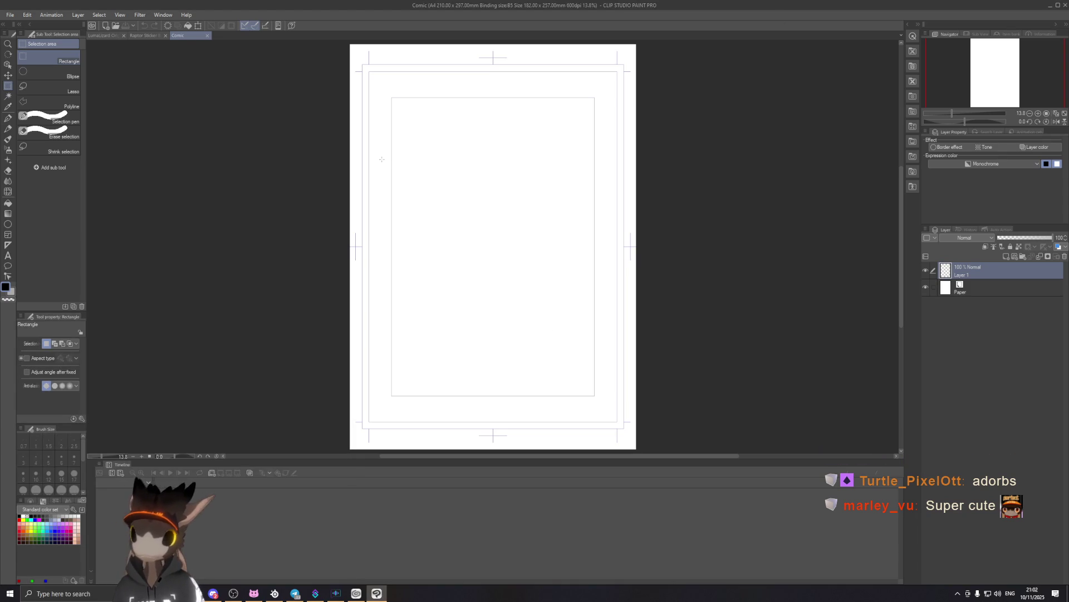
Toggle the Clip Studio launcher and start the XP-Pen driver setup from the Start menu.
click(356, 593)
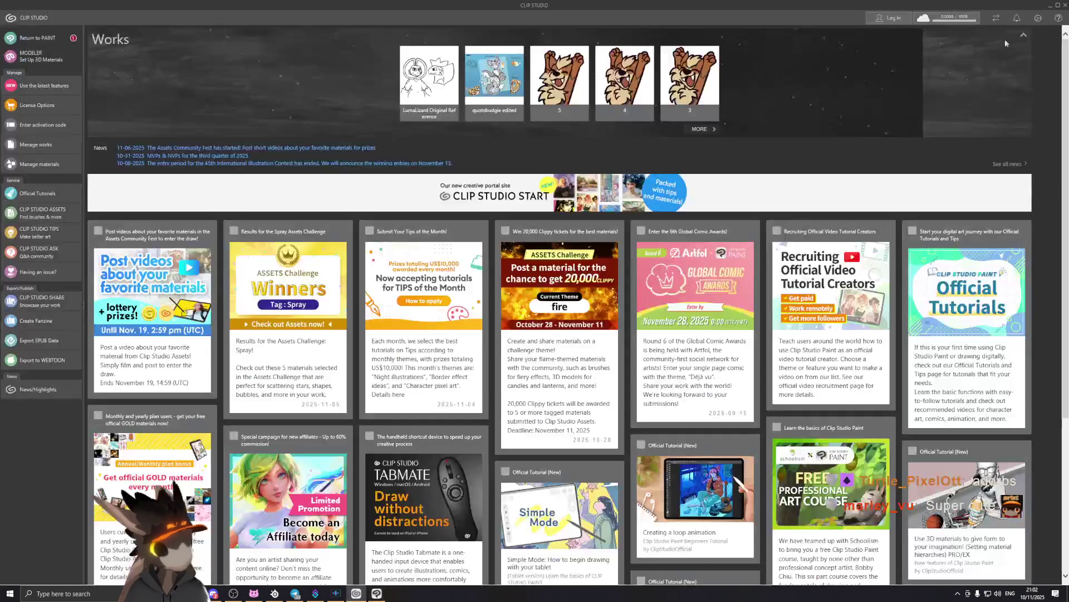
click(355, 593)
click(10, 593)
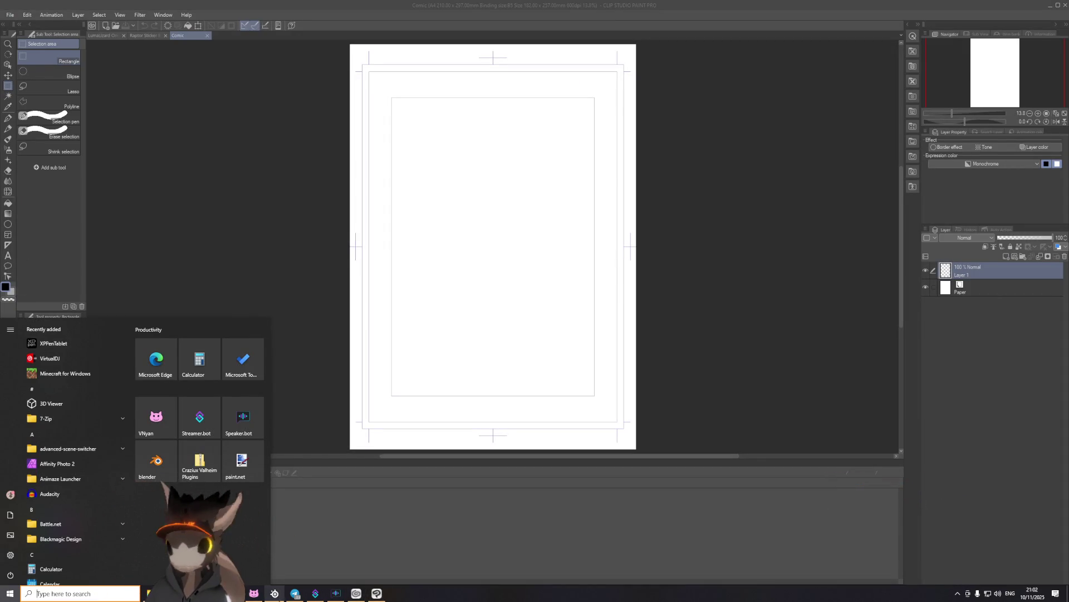
mouse_move(192, 593)
click(278, 553)
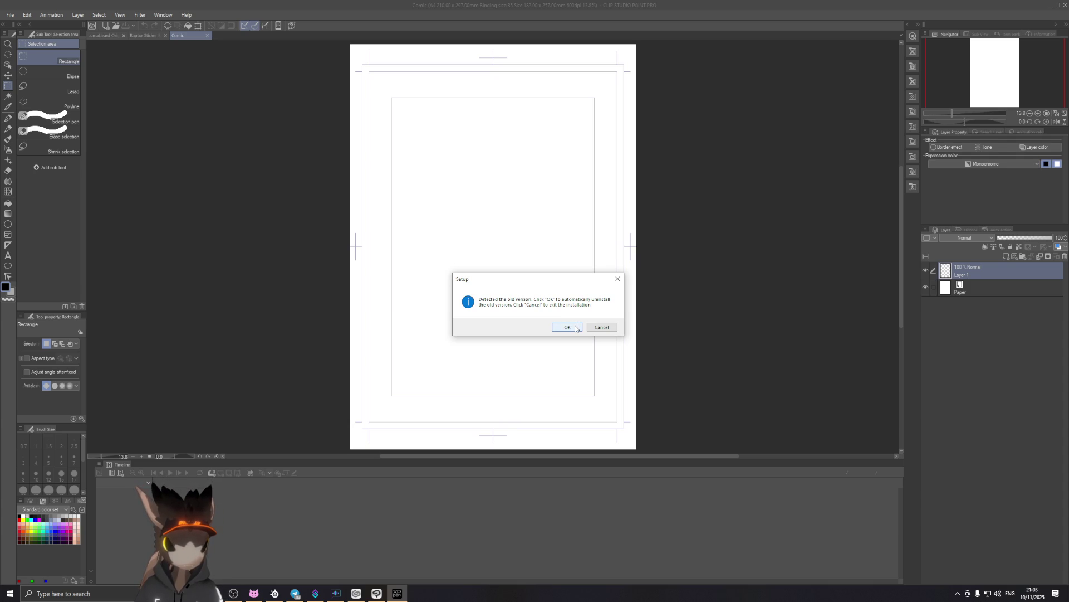
Approve uninstalling the old driver and switch to a custom install location.
click(576, 329)
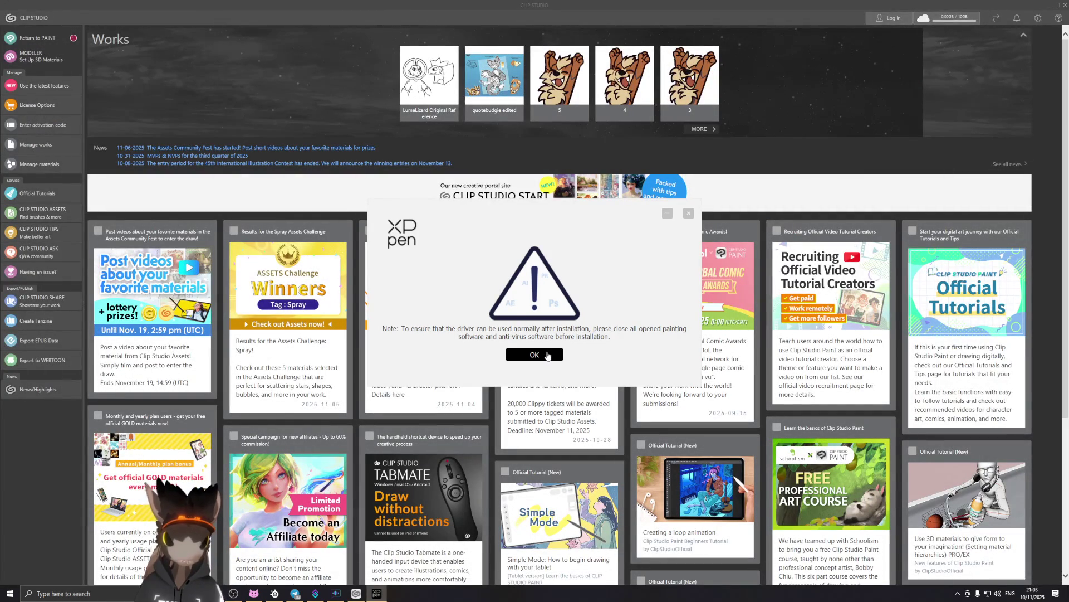
click(548, 355)
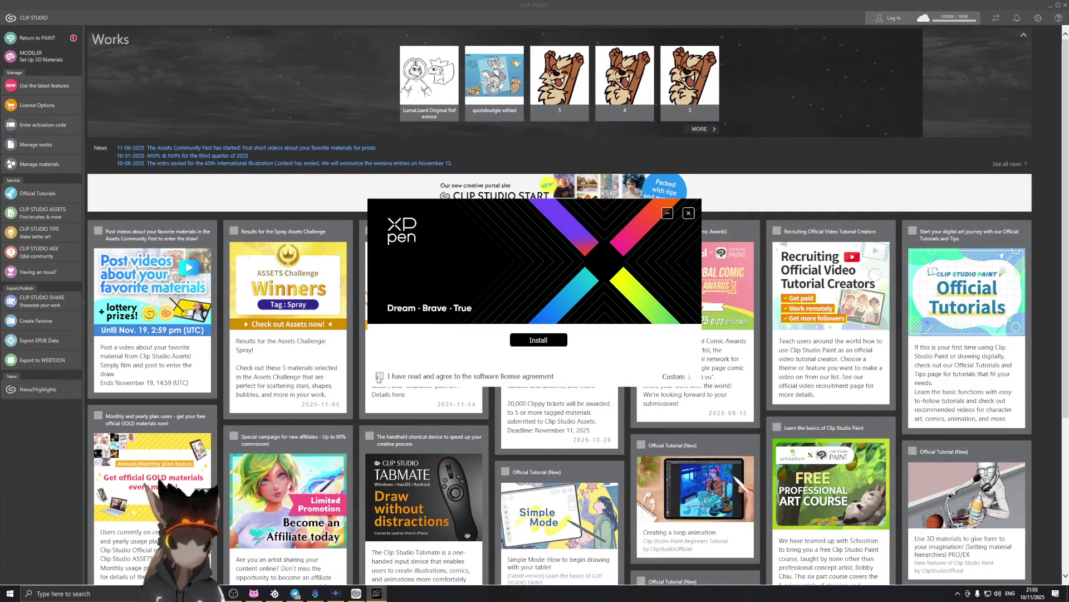
click(686, 378)
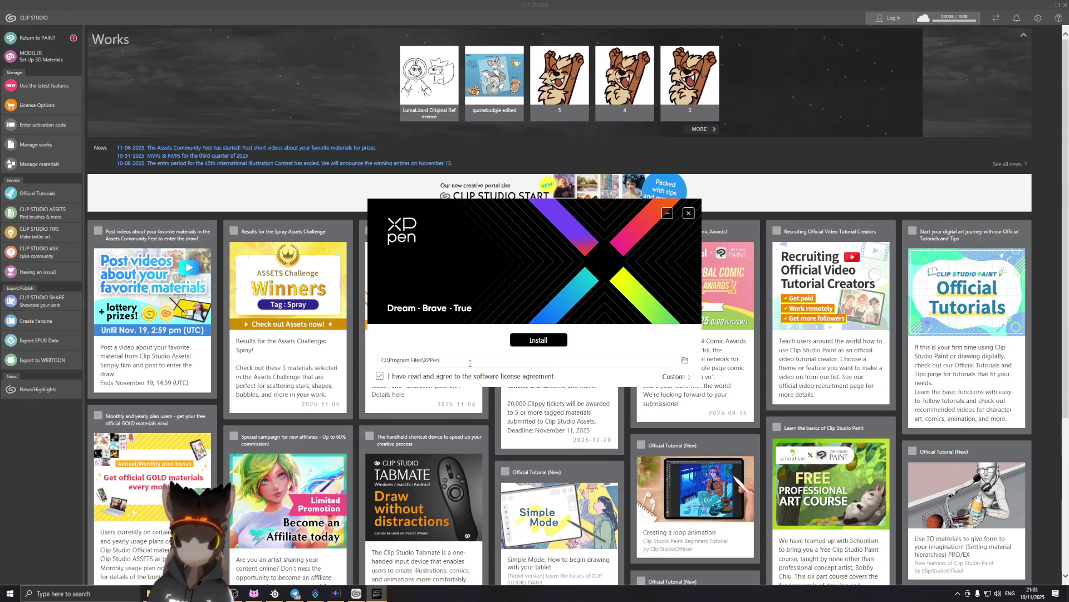
key(ctrl+a)
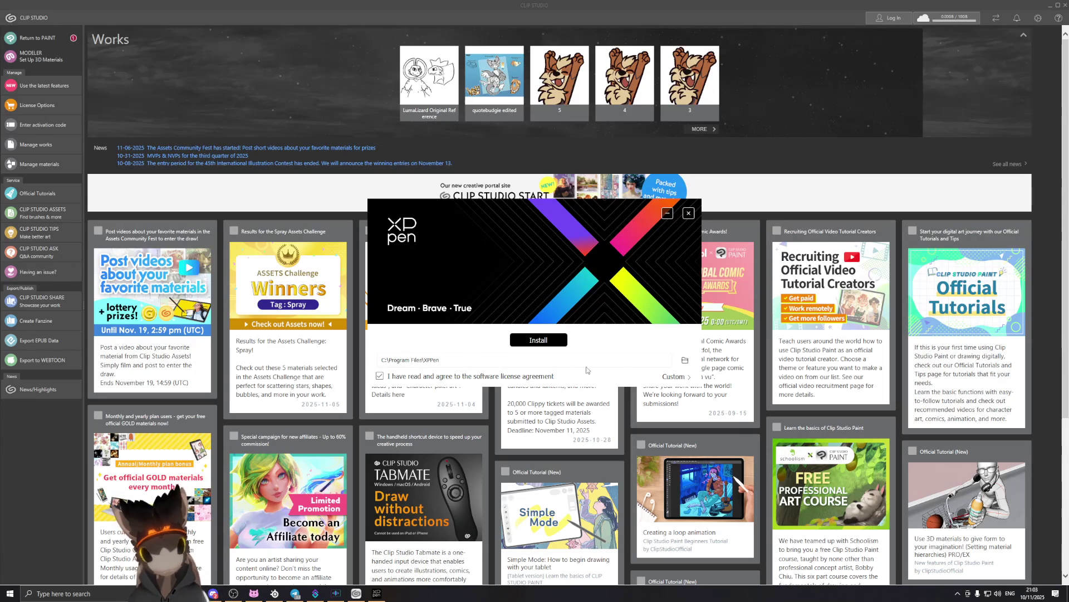
Set the install folder to D:\Utility\XPPen and start the installation.
click(685, 362)
scroll(557, 304, down, 5)
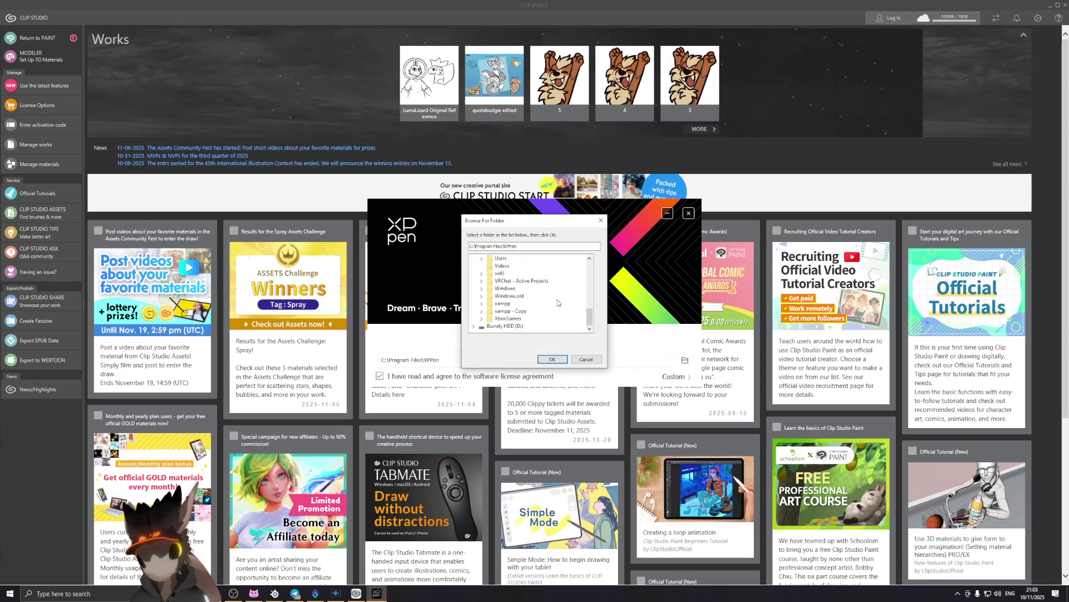
double_click(486, 327)
scroll(501, 314, down, 8)
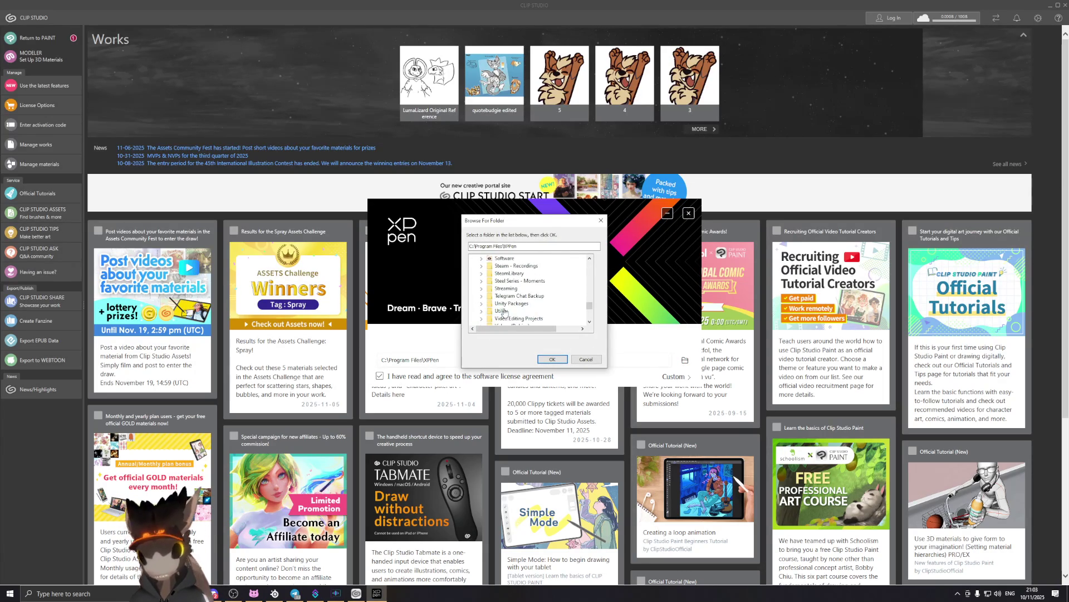
drag(589, 305, 588, 308)
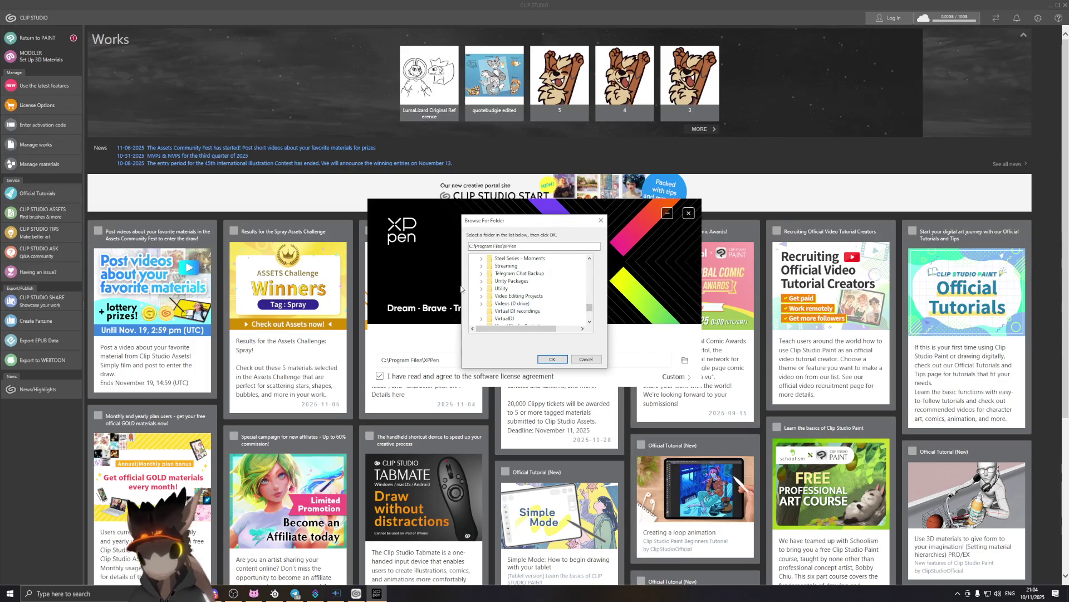
click(482, 289)
click(502, 259)
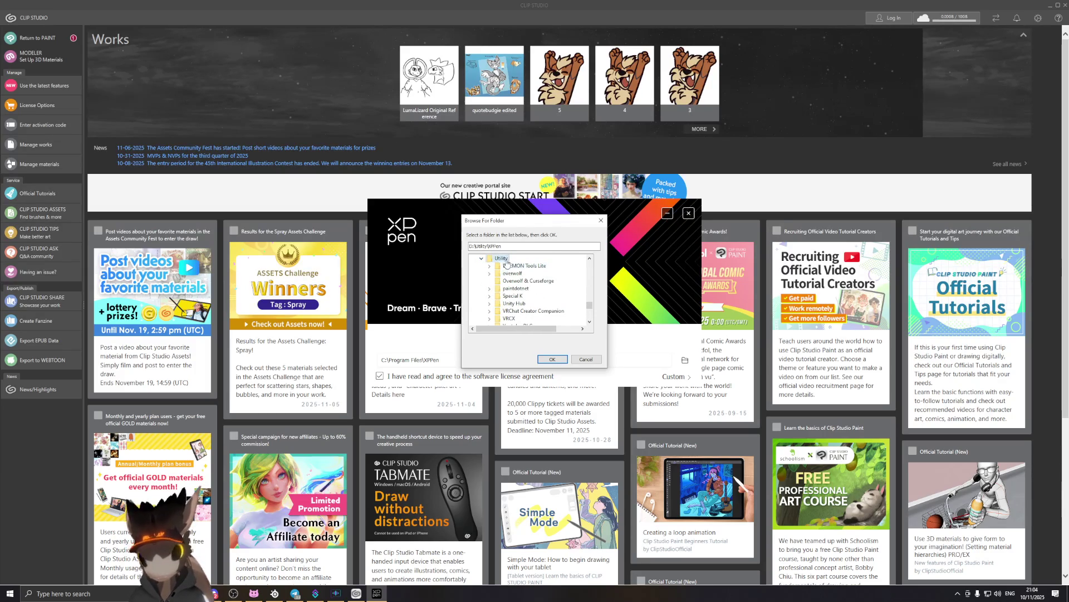
click(552, 359)
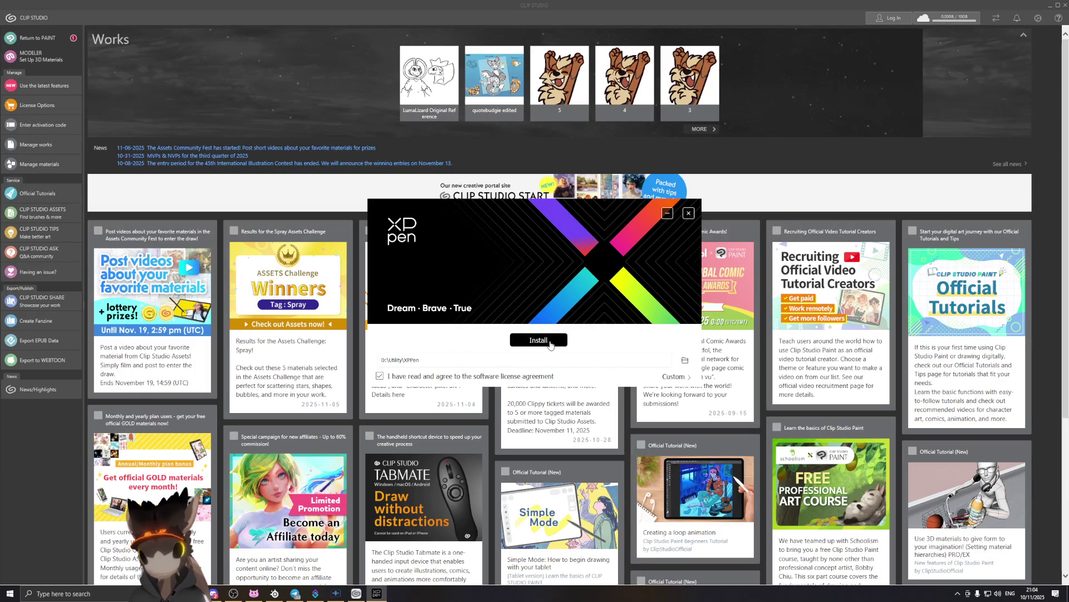
click(550, 341)
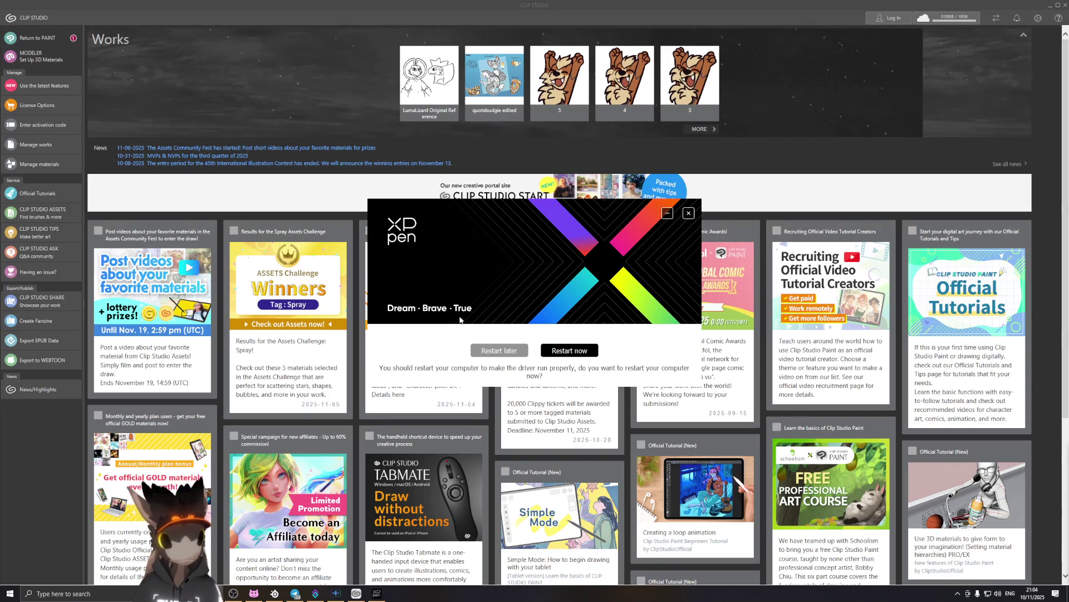
Choose Restart later, then open and cancel a Windows search for 'xp'.
click(490, 358)
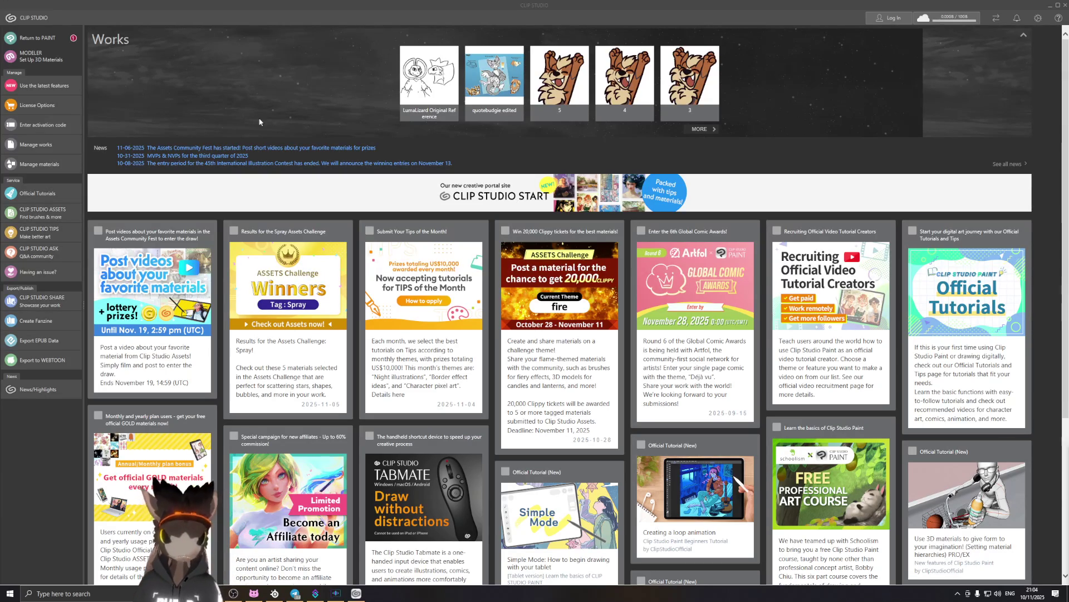
key(super)
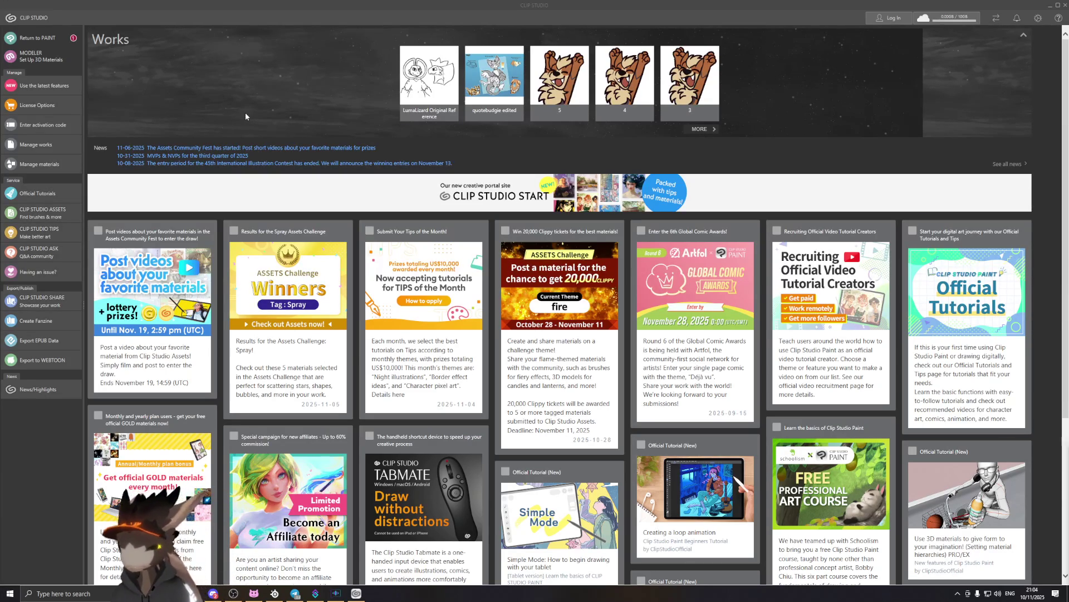
text(xp)
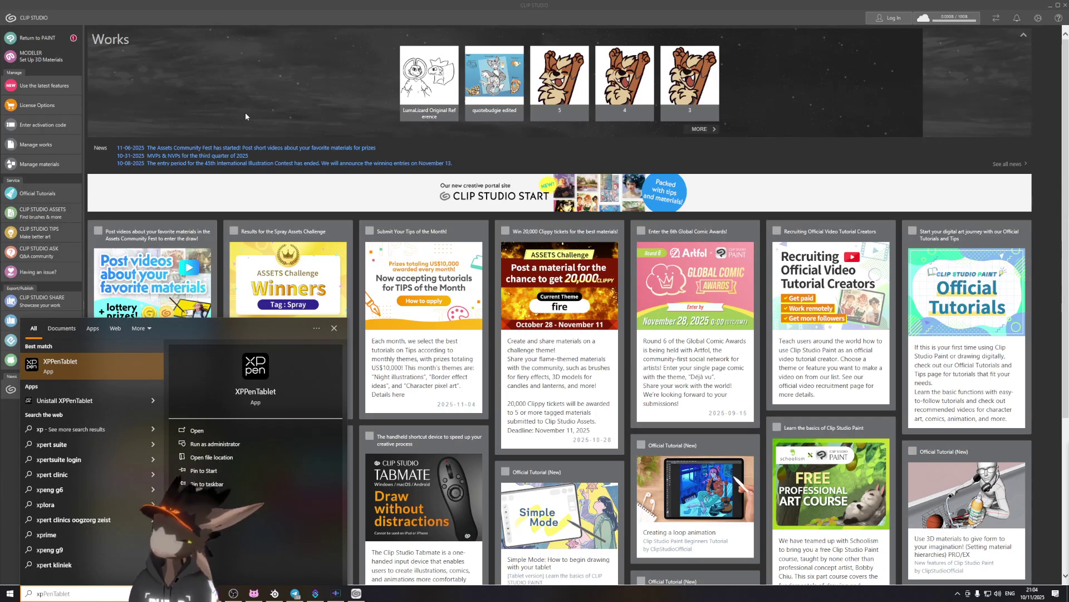
key(Escape)
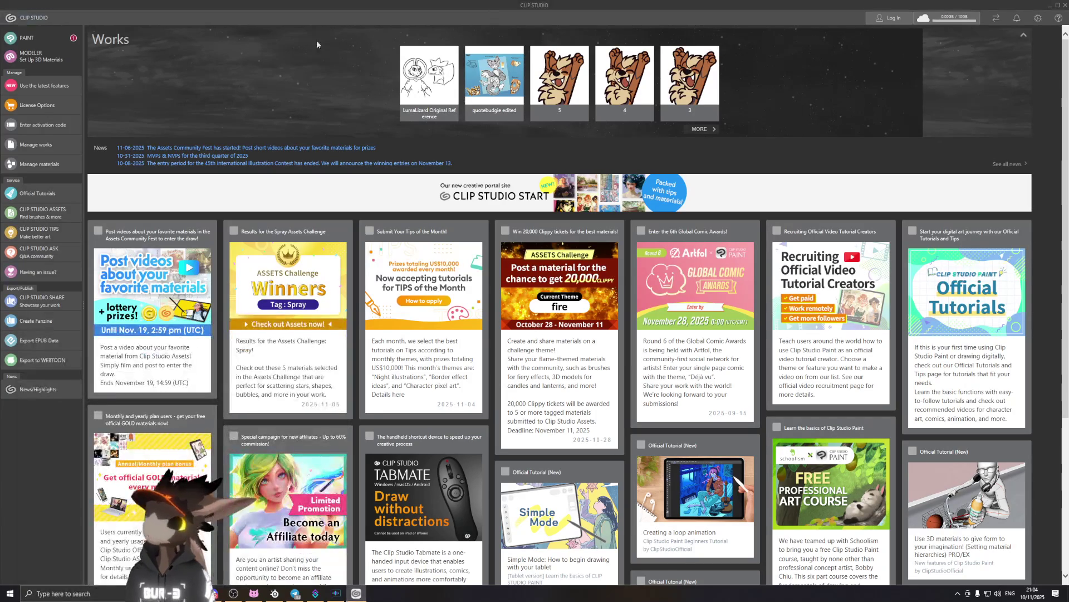
Launch Clip Studio Paint and bring up the Open dialog on the D: drive.
click(53, 42)
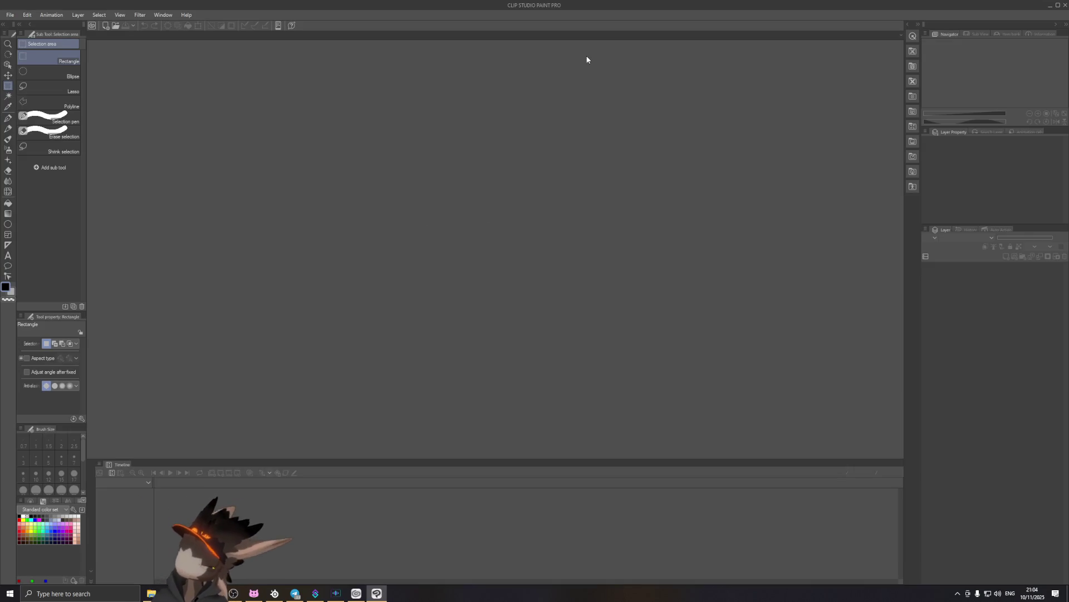
click(10, 15)
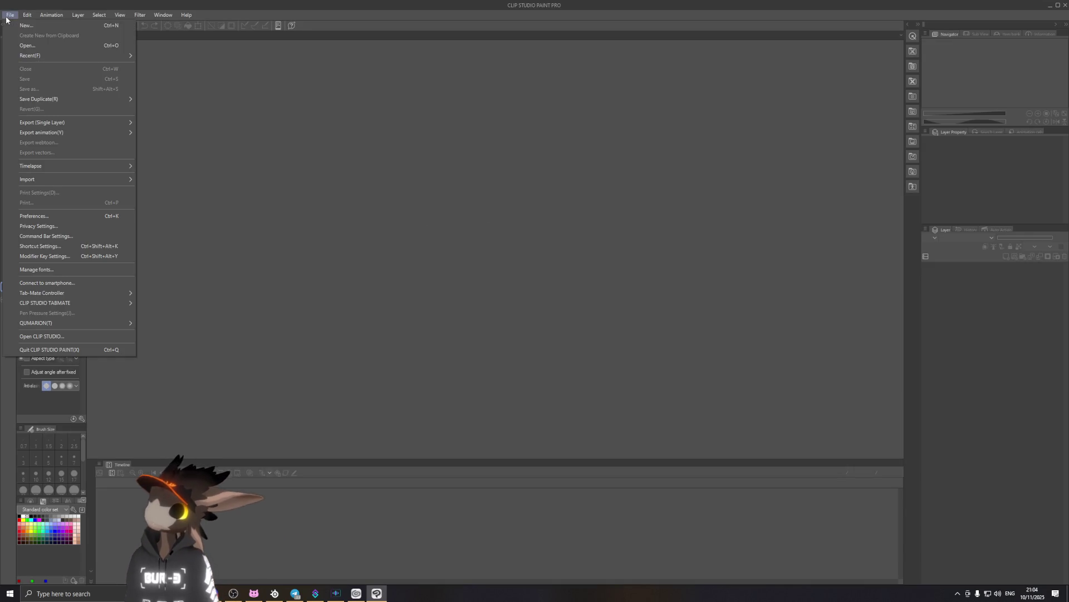
click(26, 45)
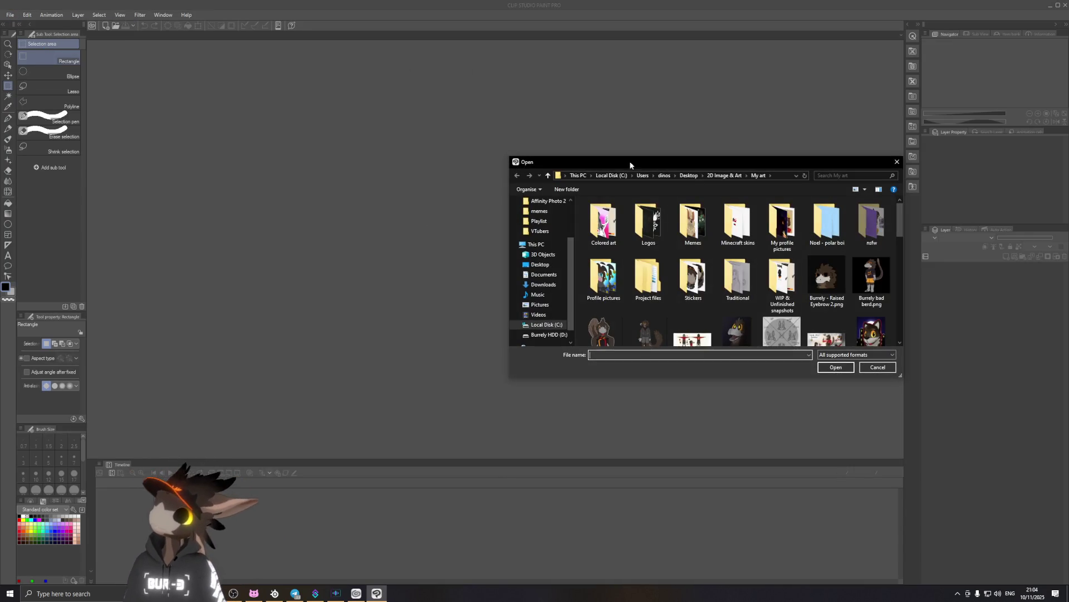
click(547, 334)
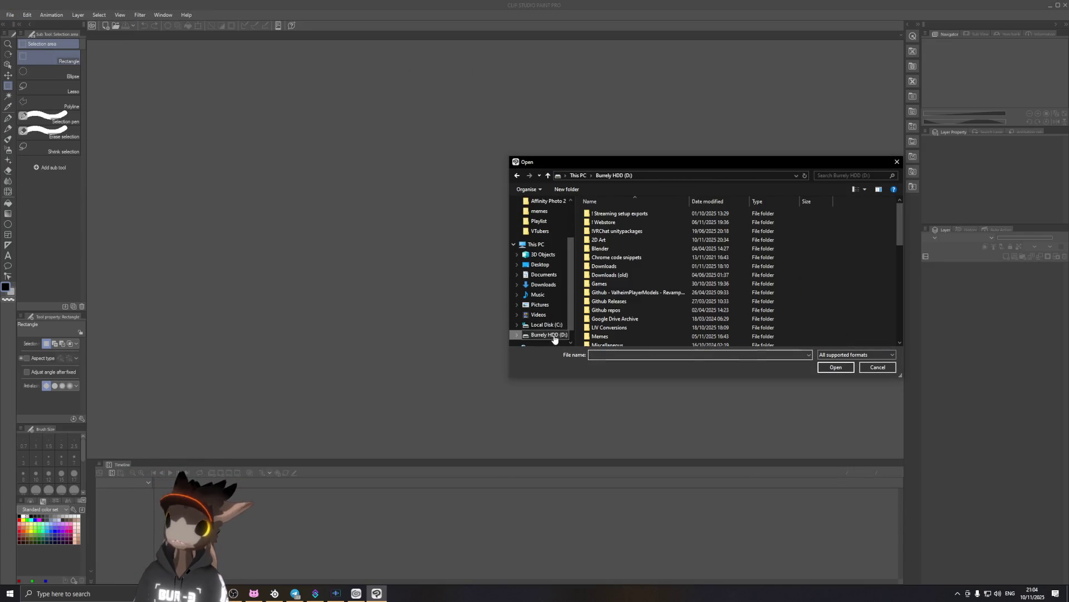
scroll(677, 250, down, 5)
scroll(638, 294, down, 5)
scroll(661, 311, down, 4)
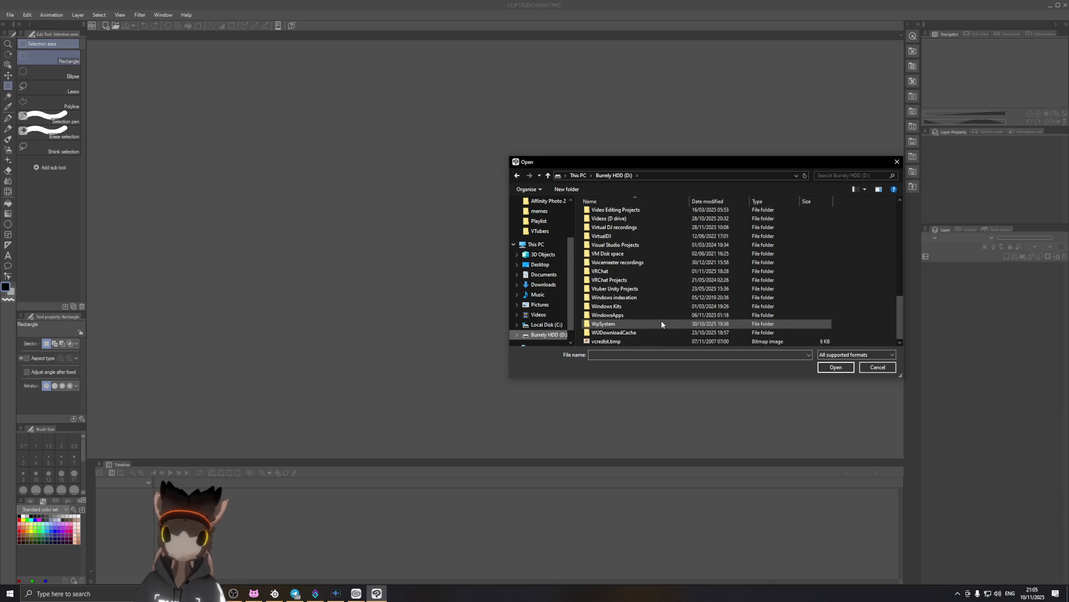
scroll(664, 329, up, 6)
scroll(724, 312, up, 6)
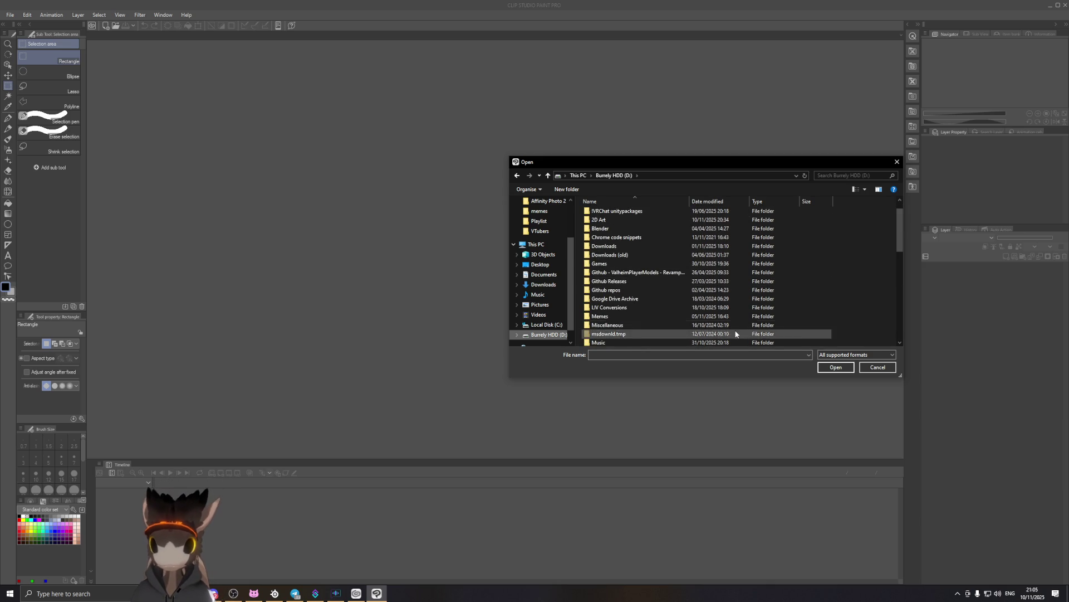
Navigate to 2D Art > Stickers > Lineart and open the raptor sticker base PSD.
double_click(686, 220)
double_click(650, 212)
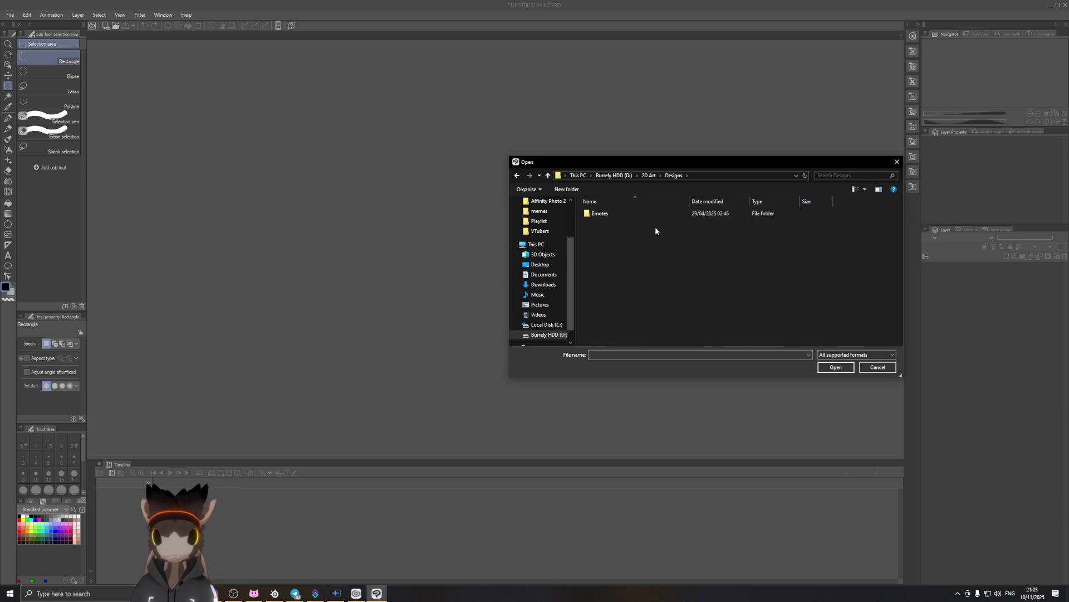
double_click(632, 215)
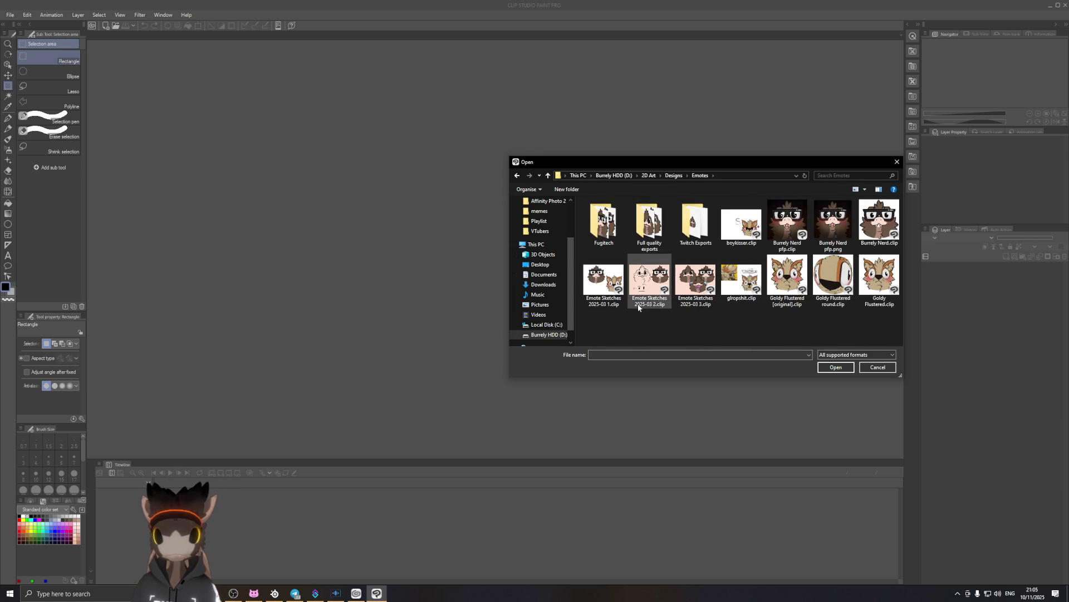
click(672, 176)
double_click(644, 216)
double_click(648, 215)
double_click(646, 214)
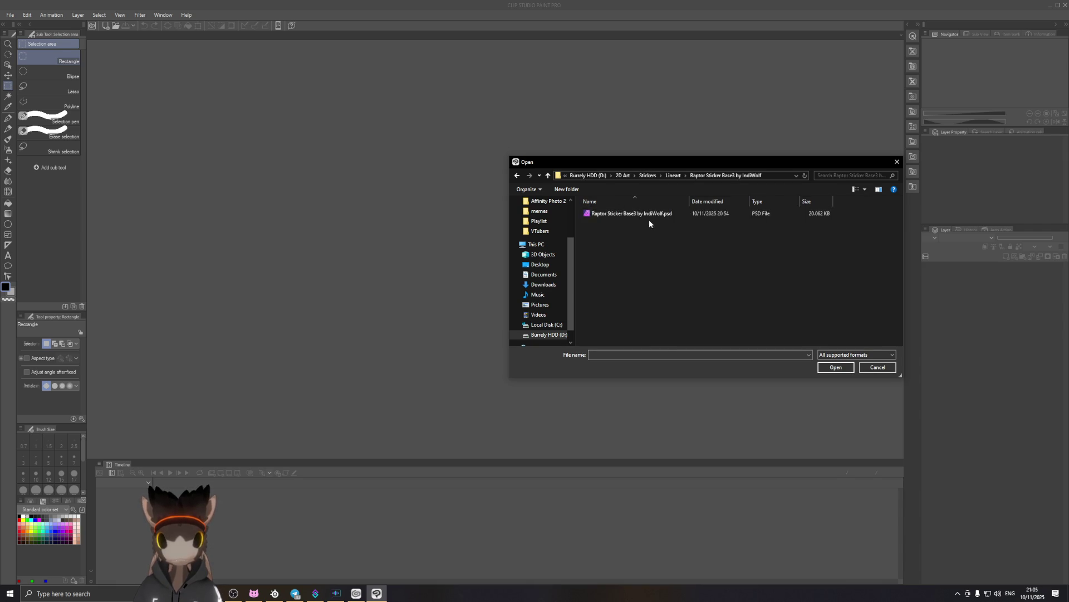
double_click(650, 215)
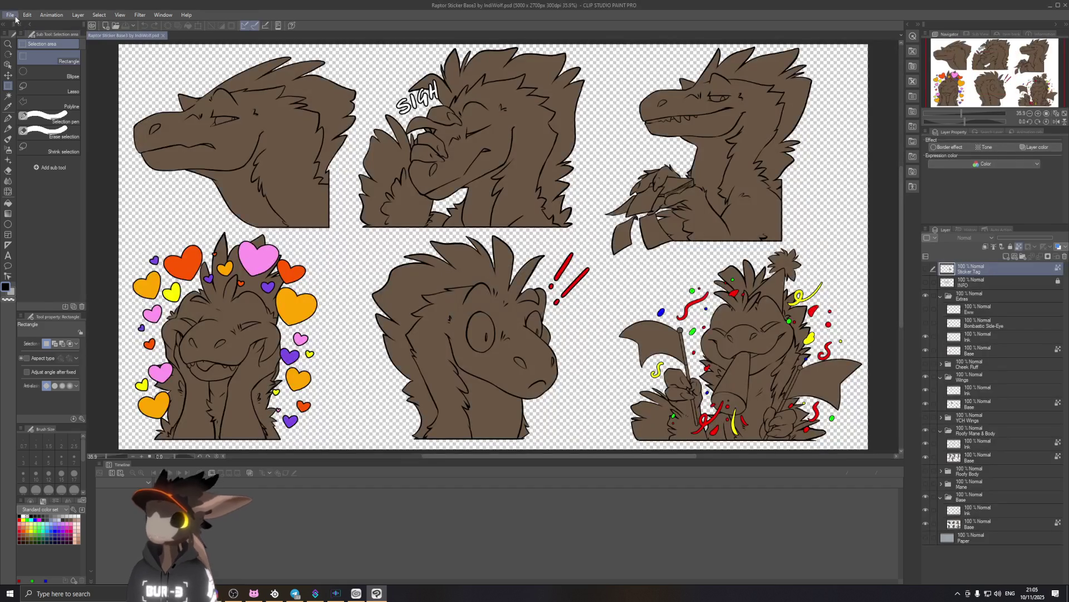
Create a new blank Comic page.
click(12, 16)
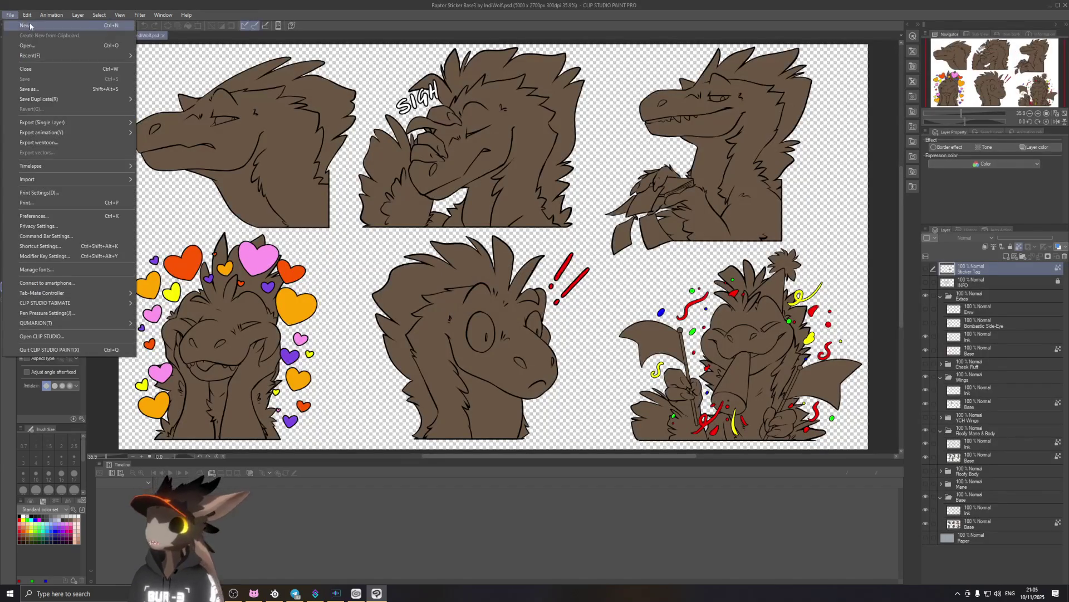
click(25, 25)
click(351, 132)
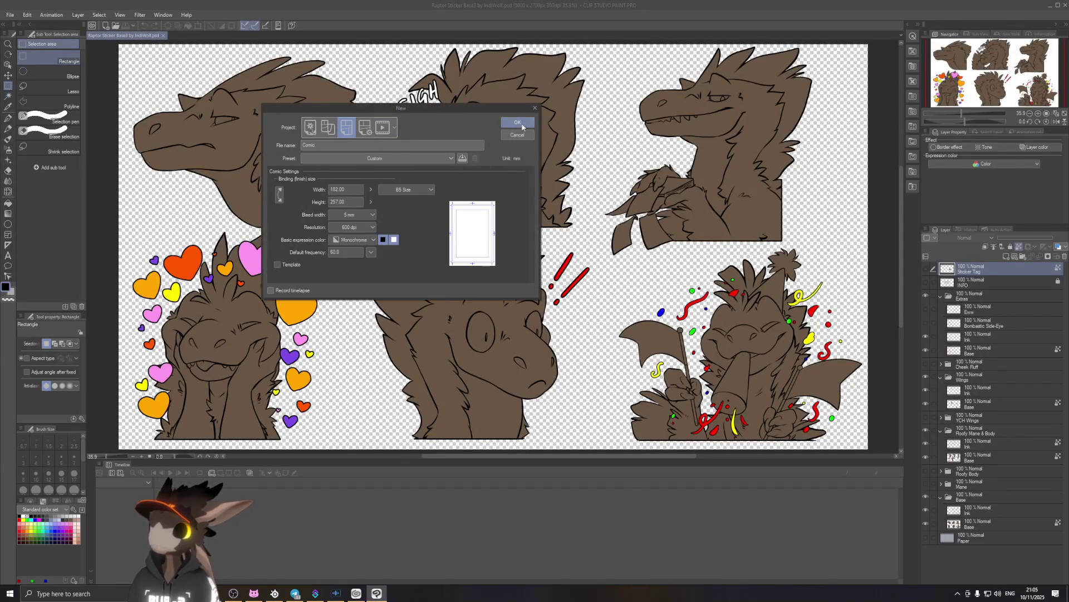
click(517, 123)
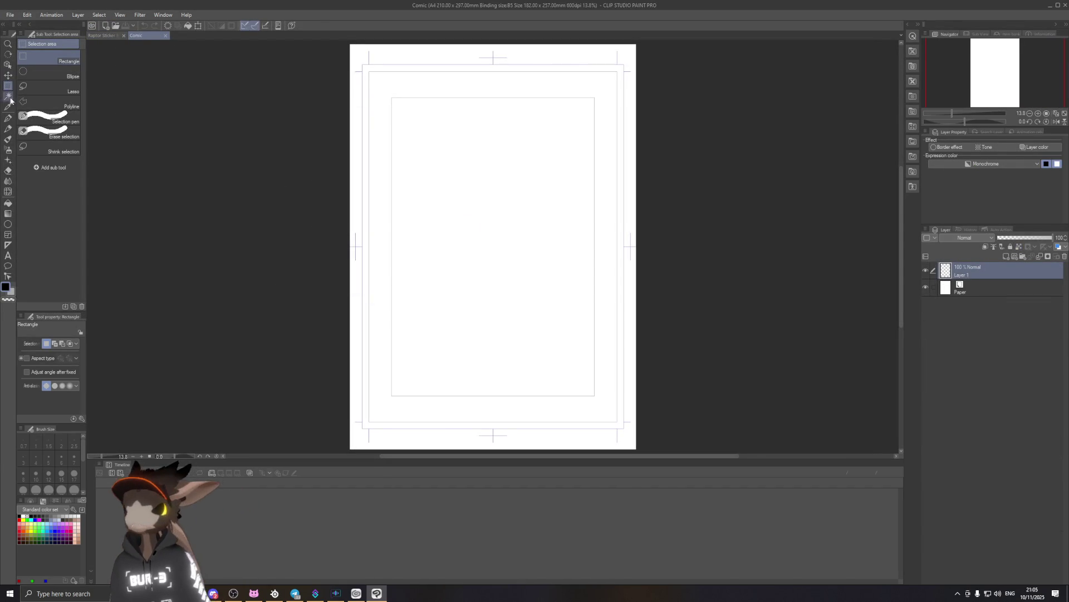
Try the mechanical pencil and watercolor brushes with test strokes, undoing each one.
click(9, 118)
click(8, 128)
click(47, 77)
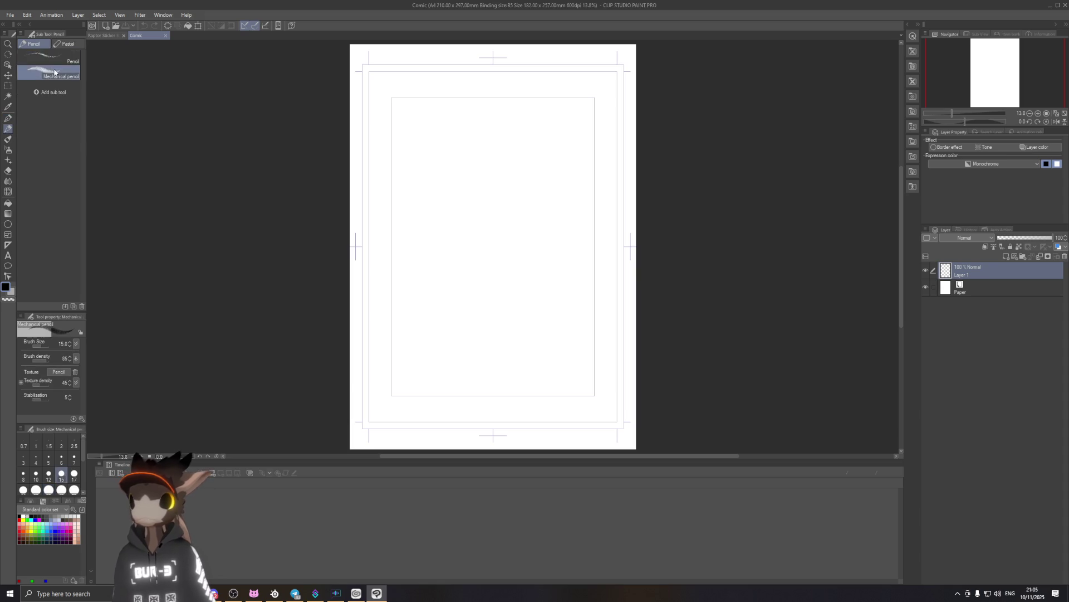
click(8, 140)
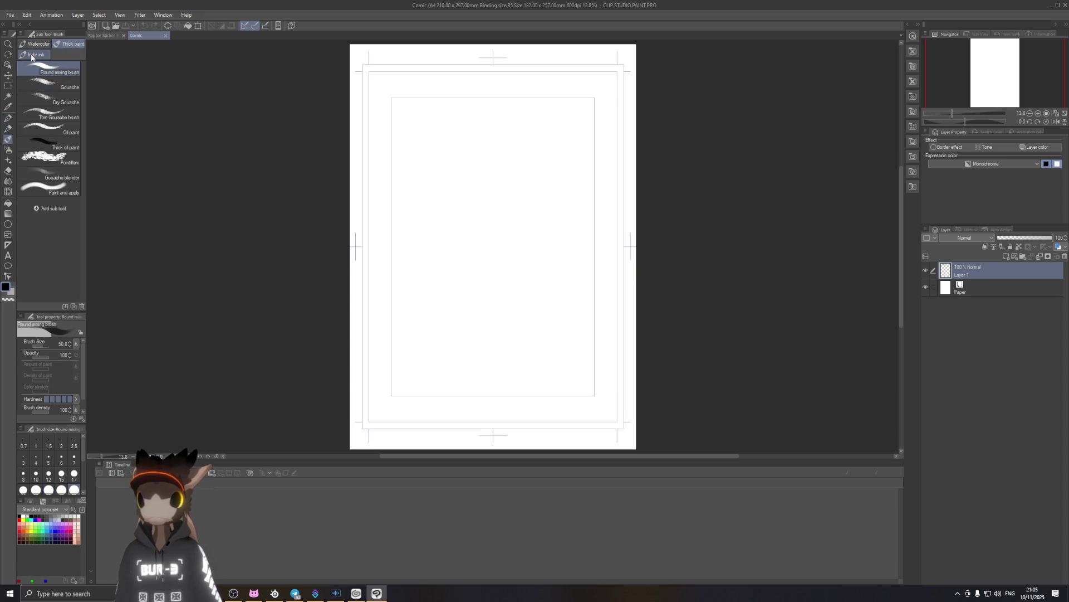
click(36, 43)
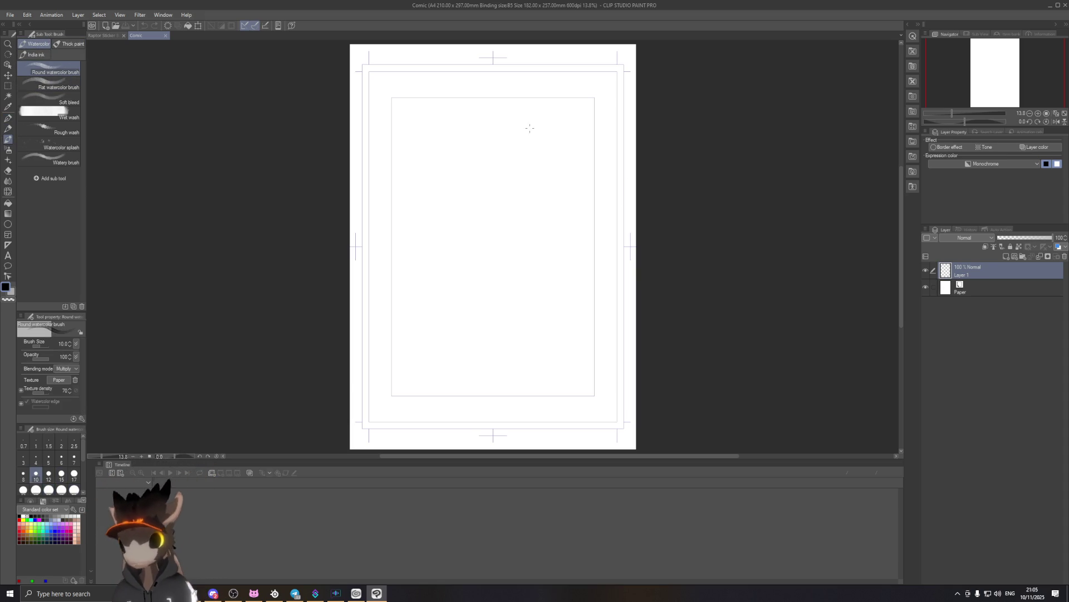
drag(483, 179, 626, 168)
key(ctrl+z)
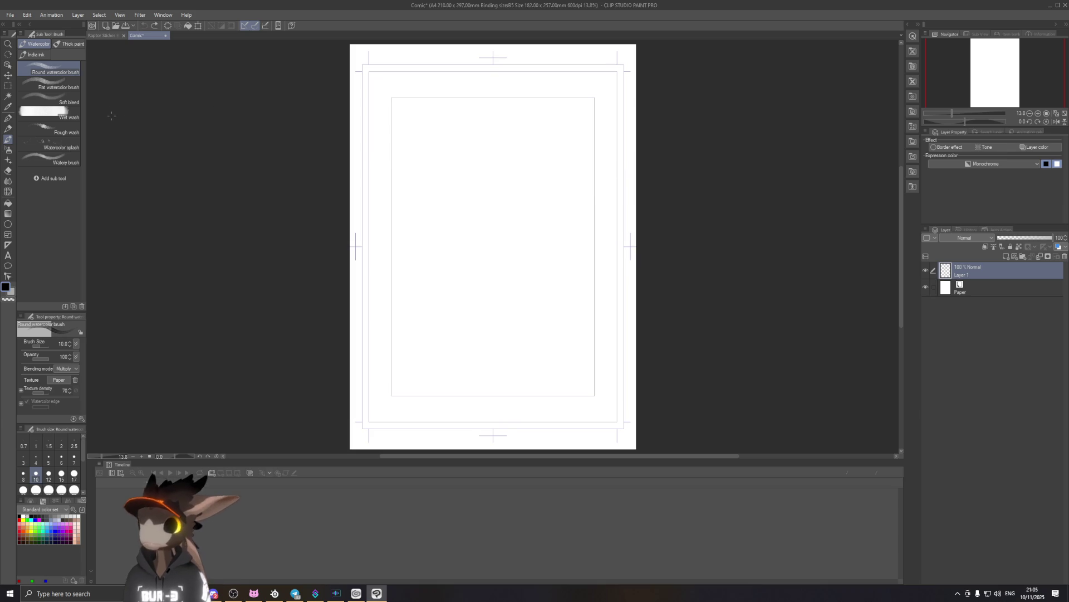
scroll(509, 217, up, 3)
mouse_move(497, 214)
mouse_down()
mouse_move(442, 255)
mouse_move(459, 257)
mouse_up()
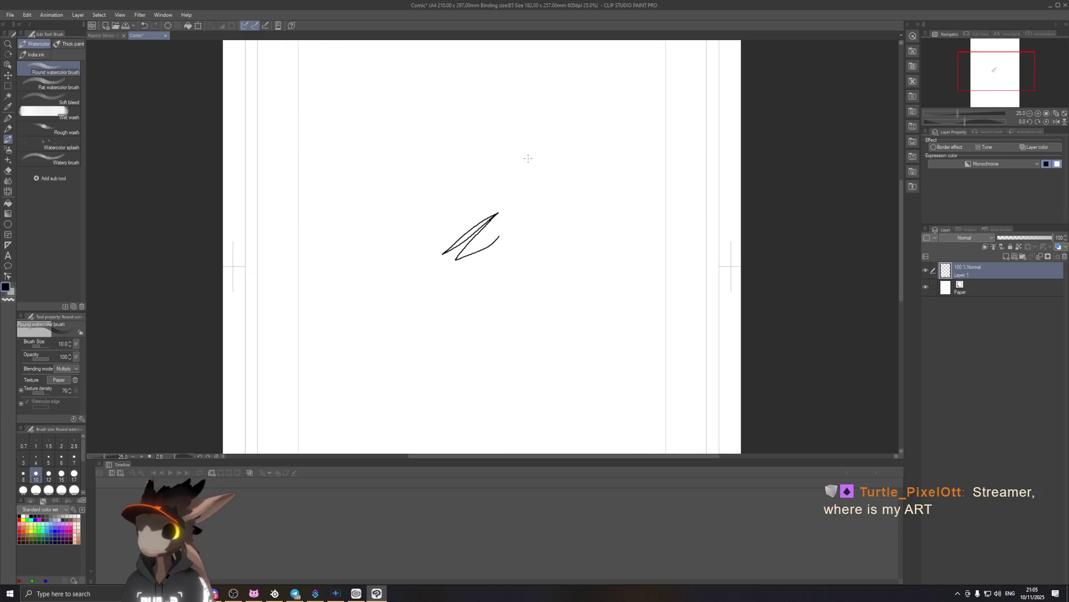
key(ctrl+z)
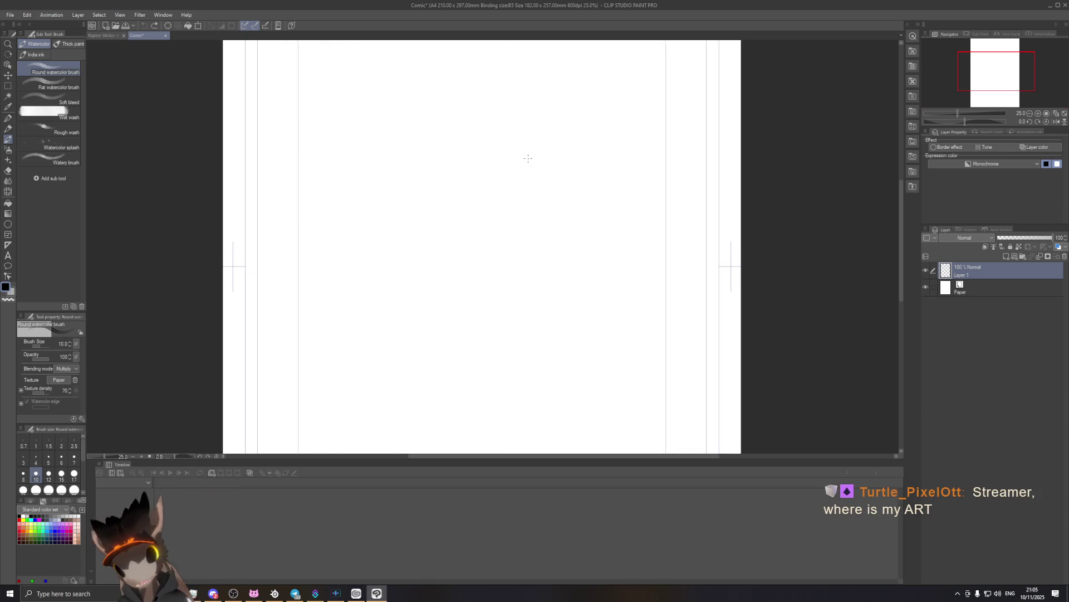
Launch the XP-Pen driver app through a Windows search for 'xp'.
key(super)
text(xp)
key(Return)
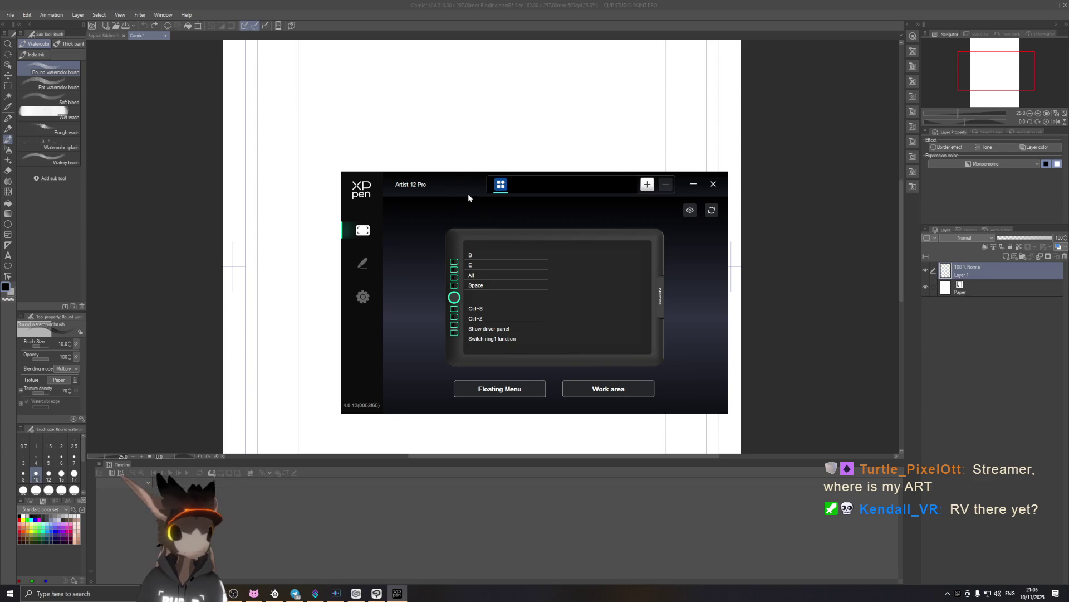
Check pen pressure response in the driver's Pen page practice area, then close the driver.
click(363, 264)
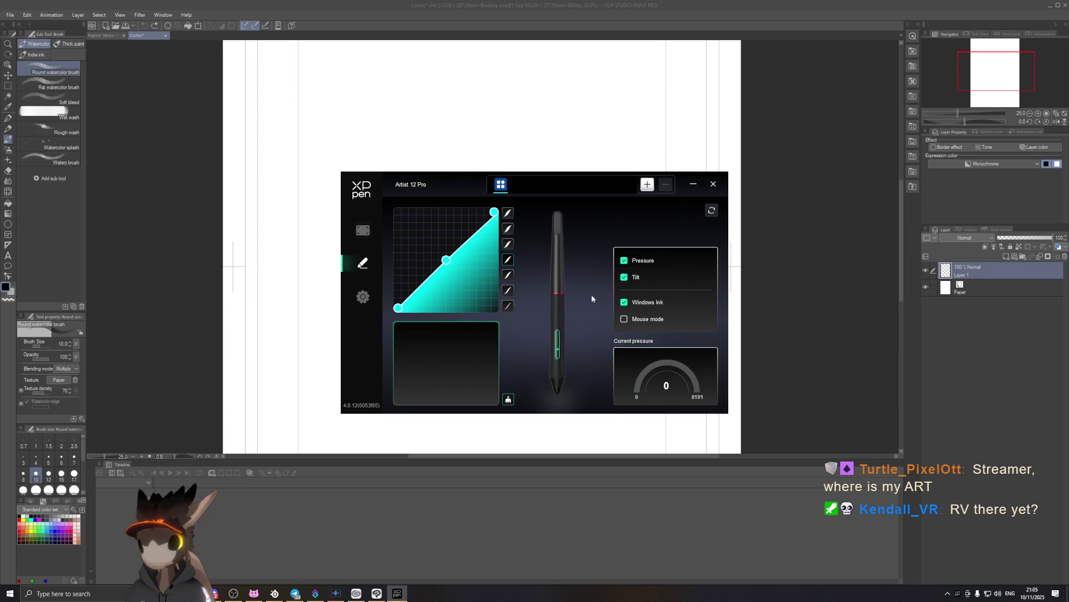
click(485, 337)
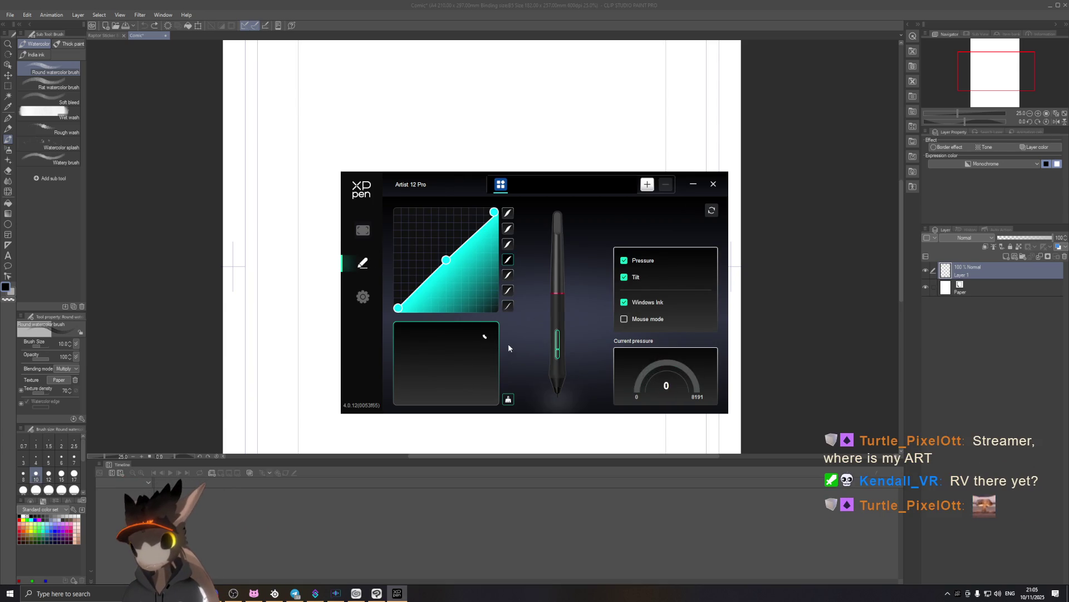
drag(471, 361, 412, 338)
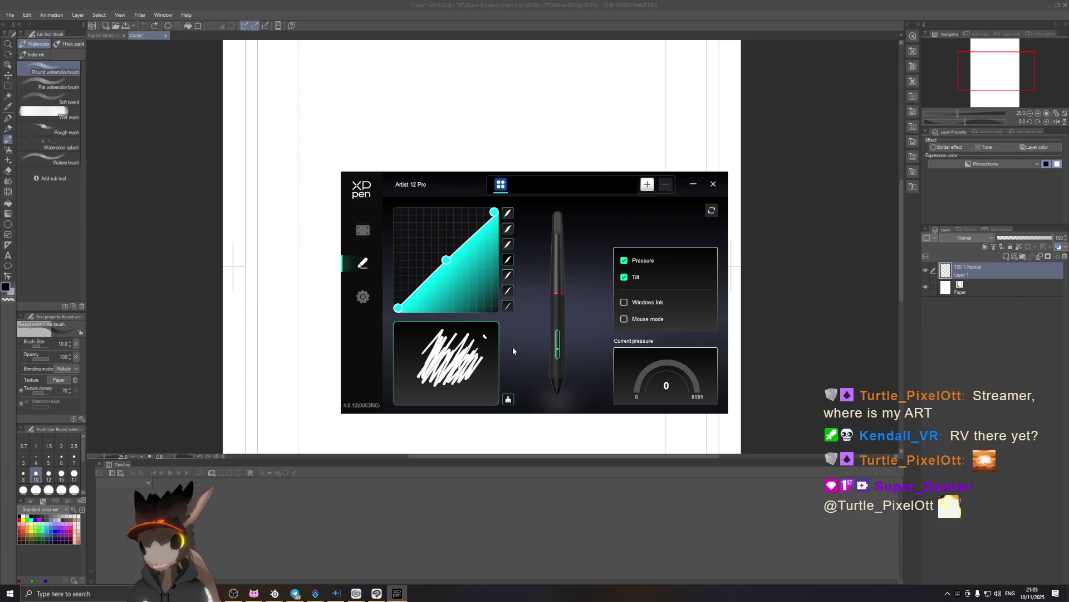
mouse_move(486, 375)
mouse_down()
mouse_move(476, 400)
mouse_move(460, 346)
mouse_up()
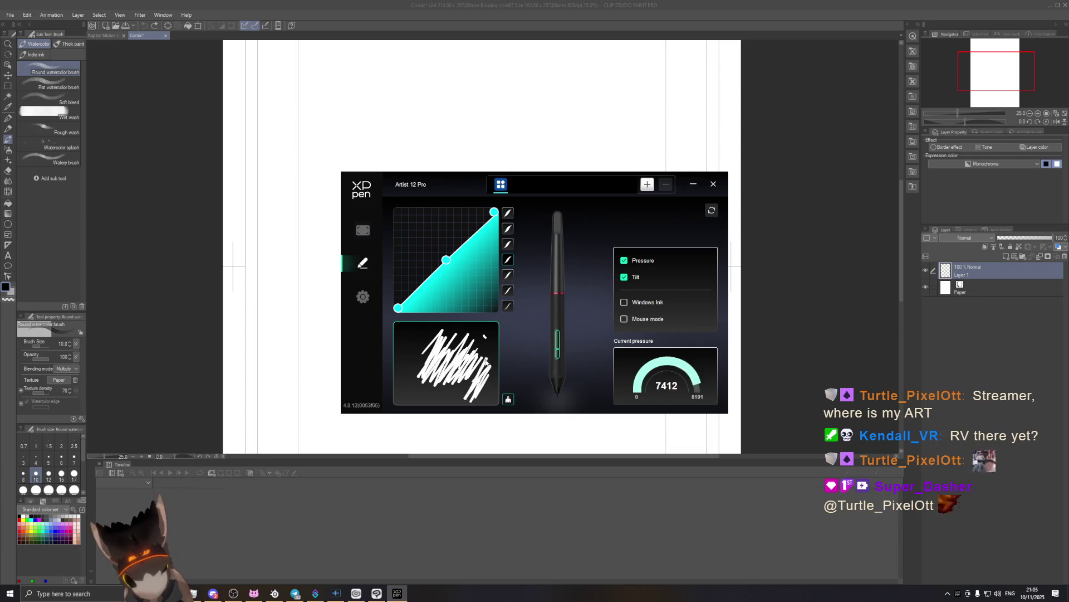
click(713, 184)
Test zigzag and flat watercolor brush strokes on the page, clearing them afterwards.
mouse_move(488, 251)
mouse_down()
mouse_move(534, 196)
mouse_move(554, 231)
mouse_move(636, 287)
mouse_up()
key(ctrl+z)
key(ctrl+z)
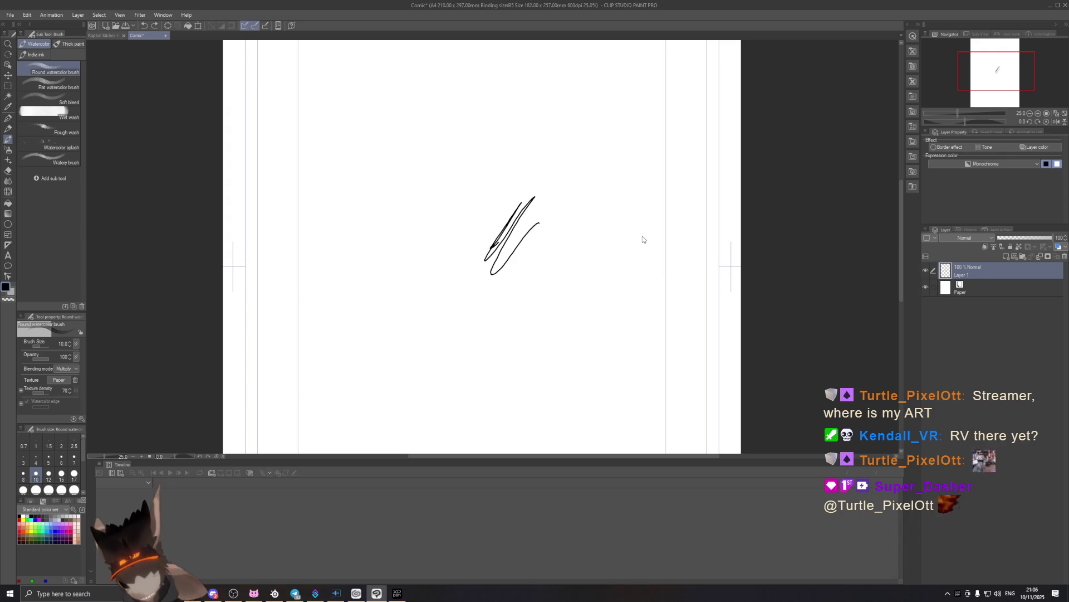
key(ctrl+z)
key(ctrl+z)
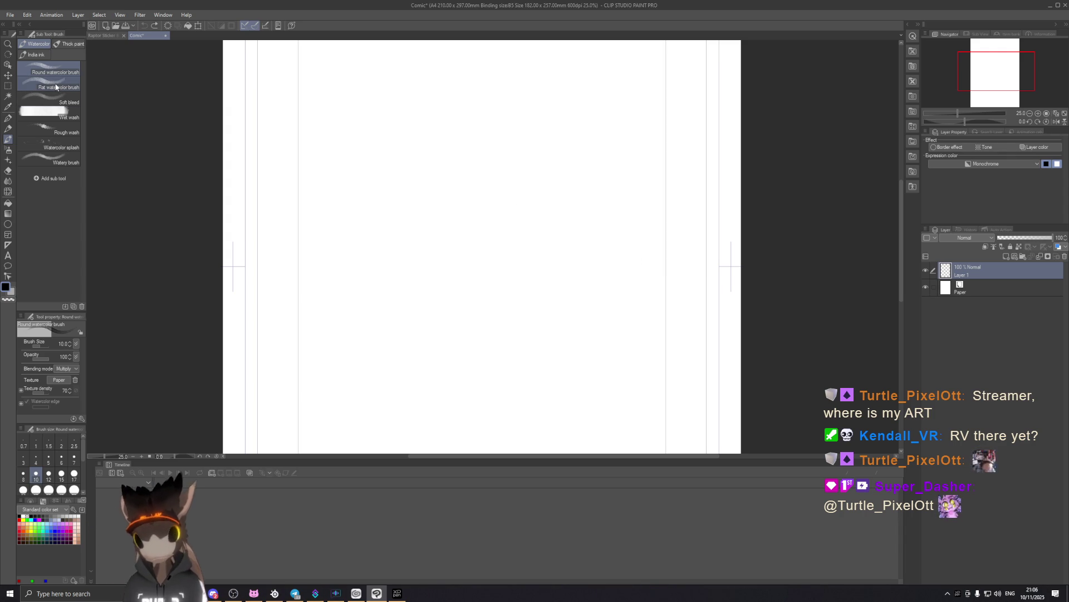
click(56, 87)
mouse_move(441, 163)
mouse_down()
mouse_move(488, 273)
mouse_move(554, 234)
mouse_up()
key(Delete)
drag(468, 279, 531, 216)
drag(470, 328, 577, 234)
drag(477, 362, 585, 268)
key(Delete)
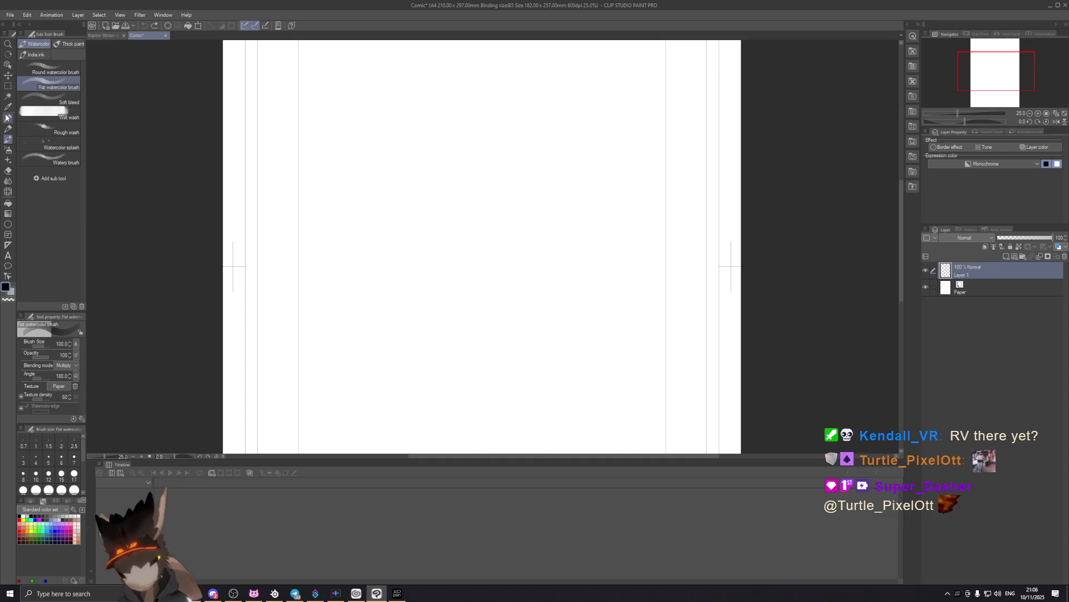
Switch to the pencil, draw two test strokes, and delete them.
key(p)
drag(353, 255, 436, 177)
drag(390, 295, 460, 201)
key(Delete)
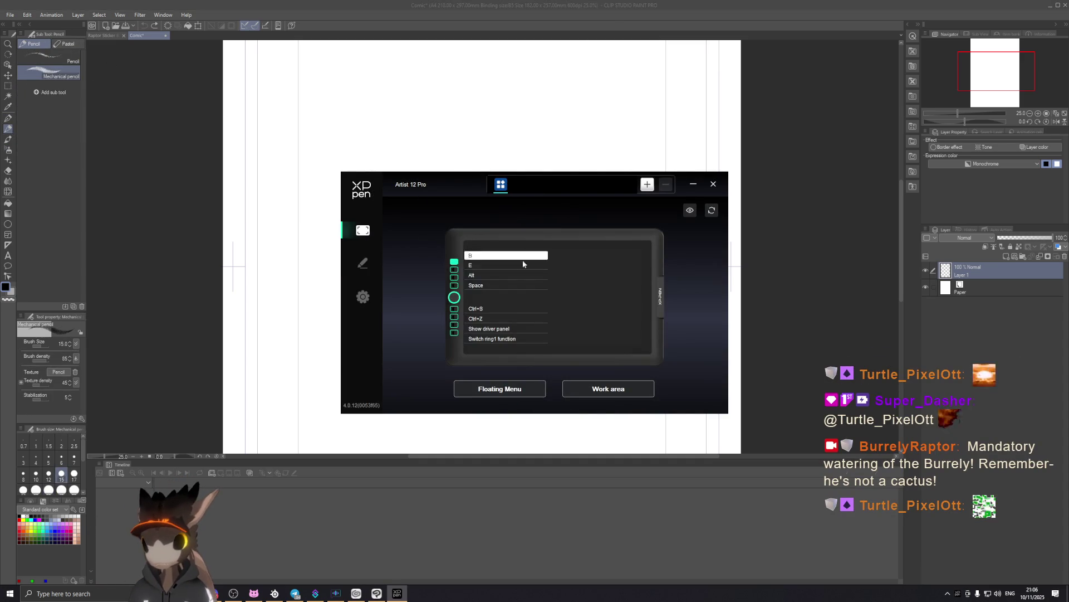
Review the driver's pen and express key pages, then map the work area to Monitor1 Primary only.
click(363, 263)
click(363, 296)
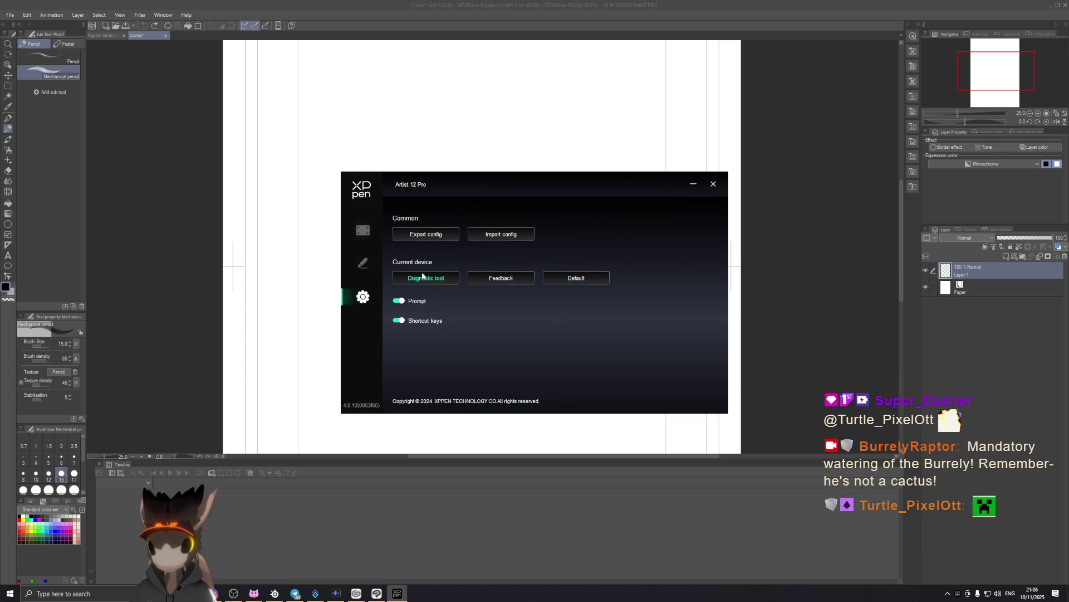
click(363, 262)
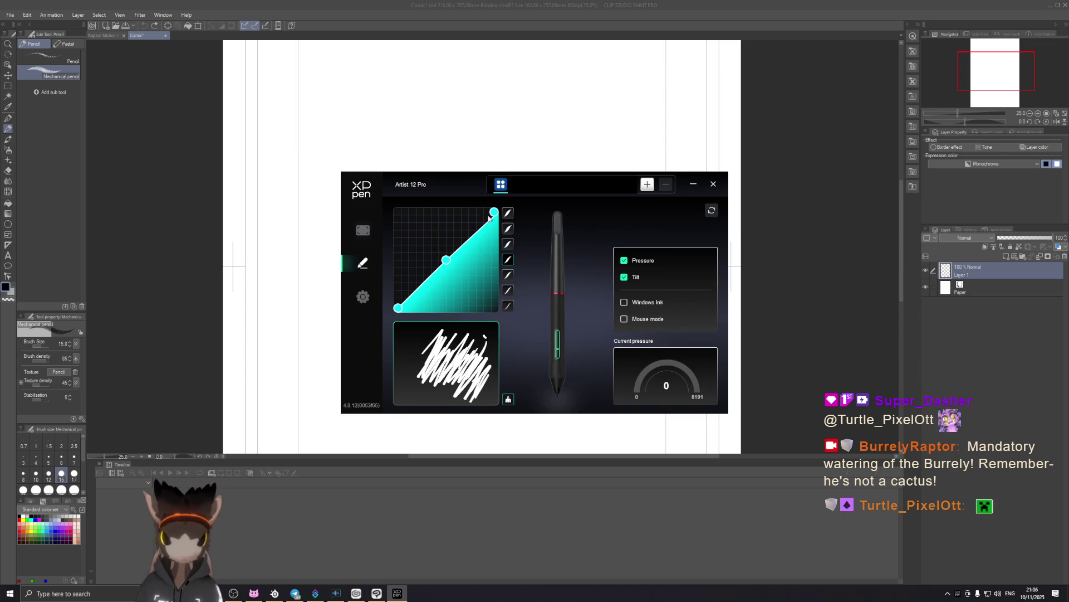
click(363, 230)
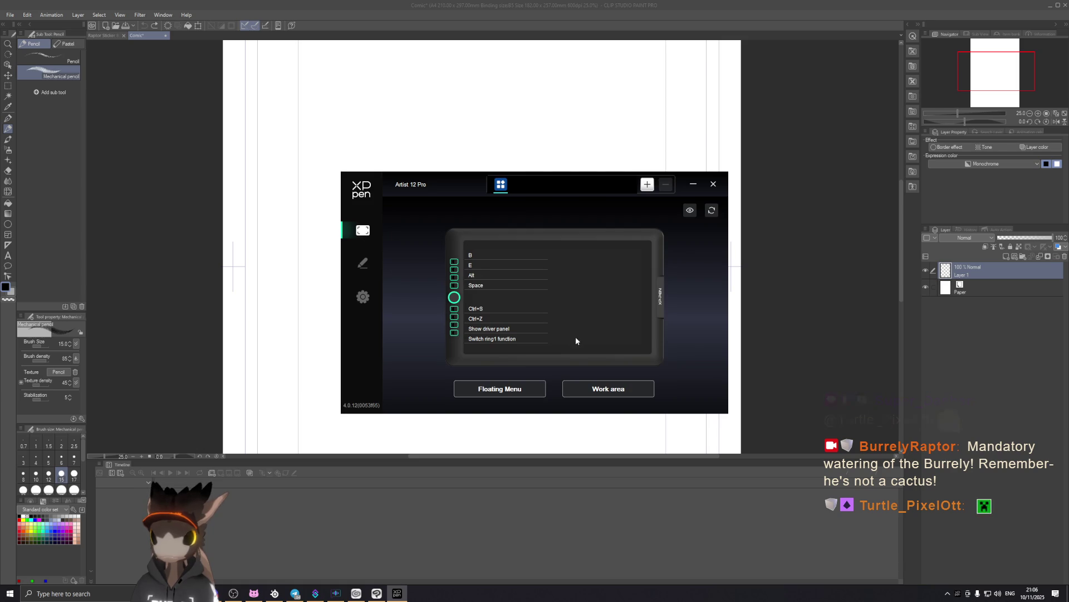
click(584, 385)
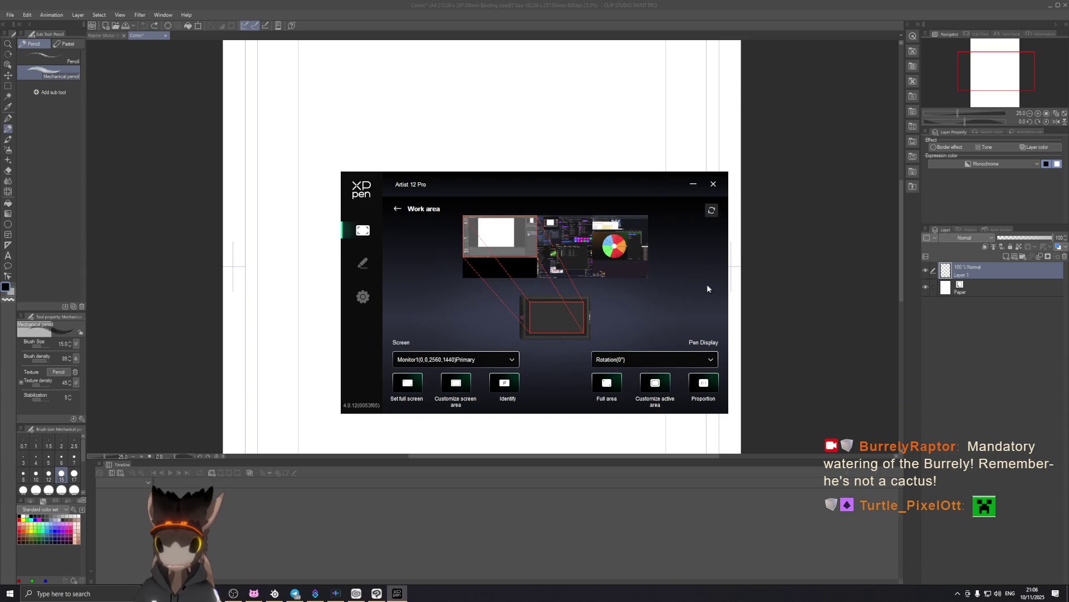
click(712, 212)
click(483, 361)
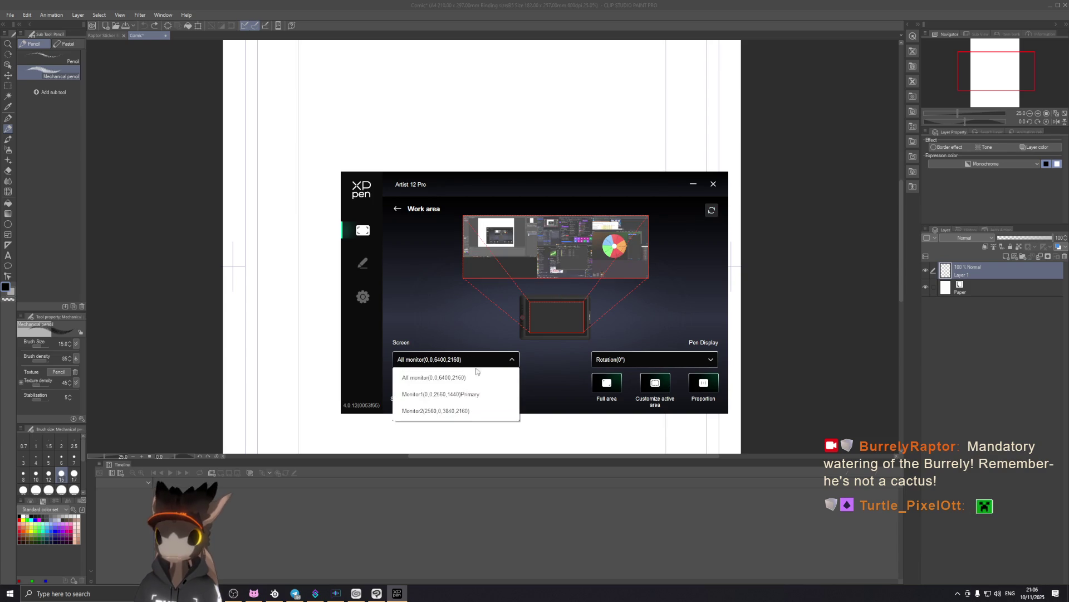
click(445, 394)
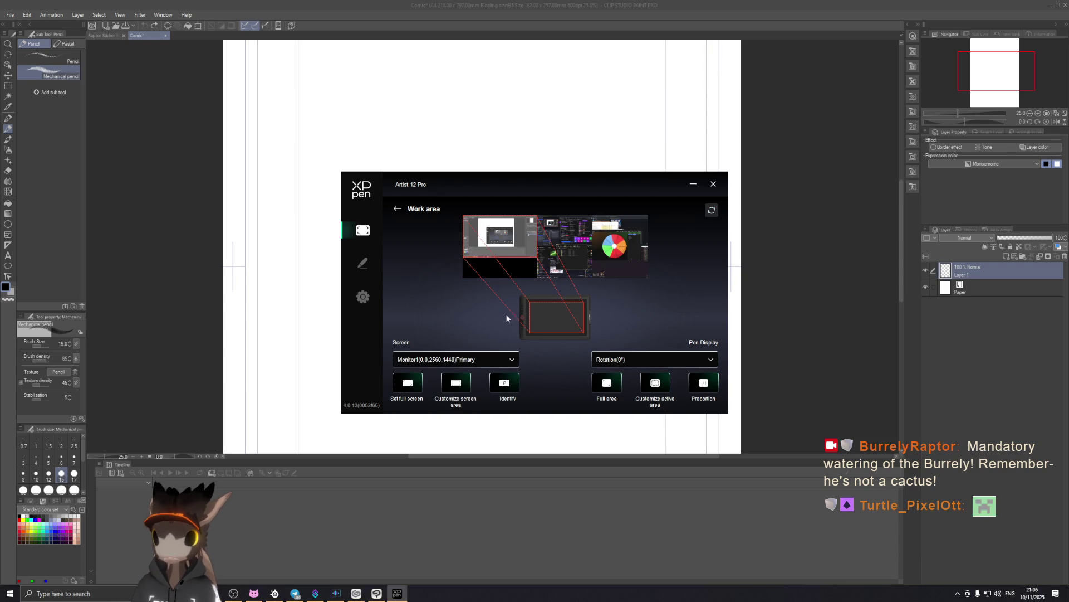
click(715, 184)
Draw and undo a final test pencil stroke, then close the comic document.
mouse_move(437, 242)
mouse_down()
mouse_move(451, 223)
mouse_move(570, 203)
mouse_up()
key(ctrl+z)
click(1065, 5)
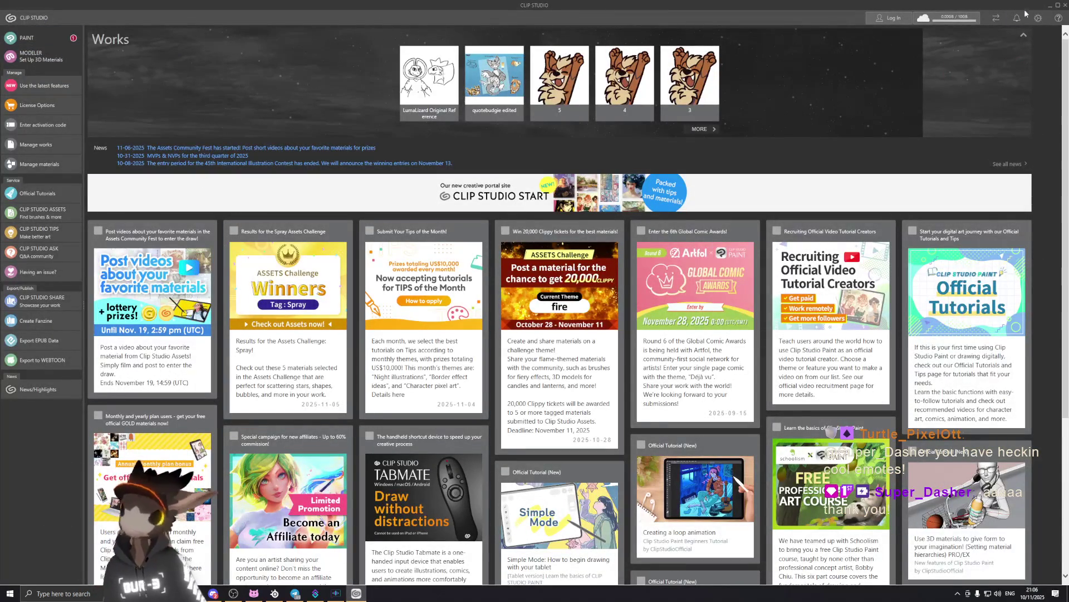
Close the launcher, relaunch Clip Studio via a 'clip' search, and start PAINT.
click(1065, 6)
key(super)
text(clip)
key(Return)
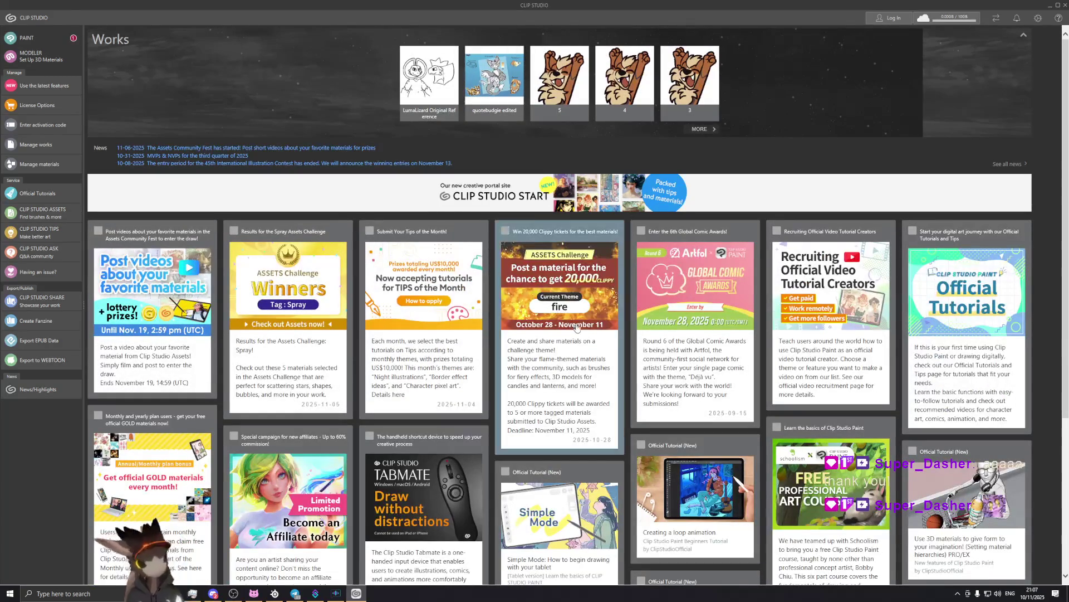
click(26, 38)
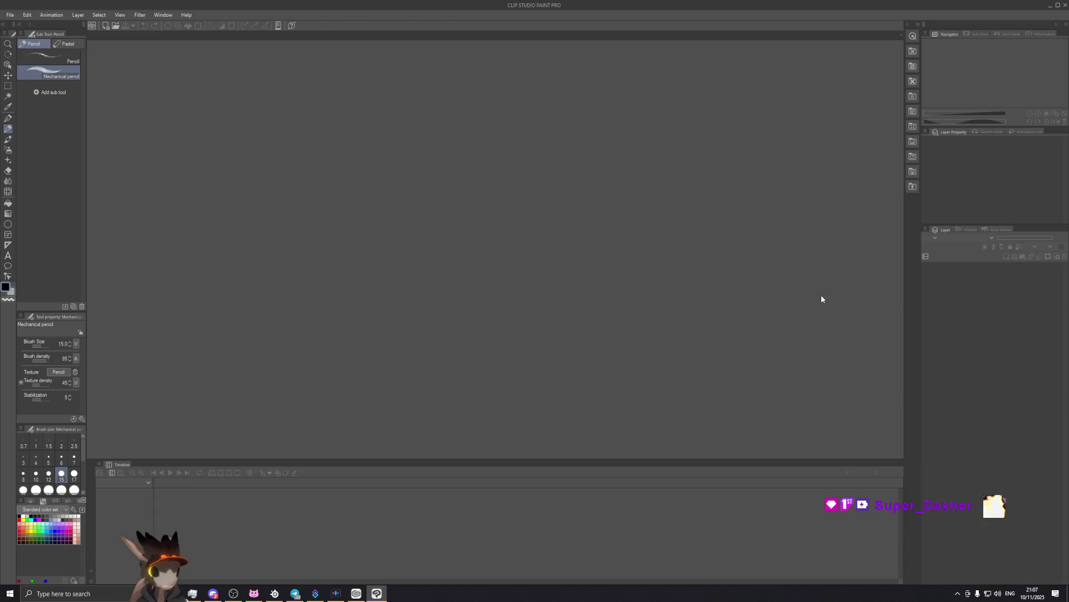
Create a new blank A4 600 dpi Comic page.
click(11, 15)
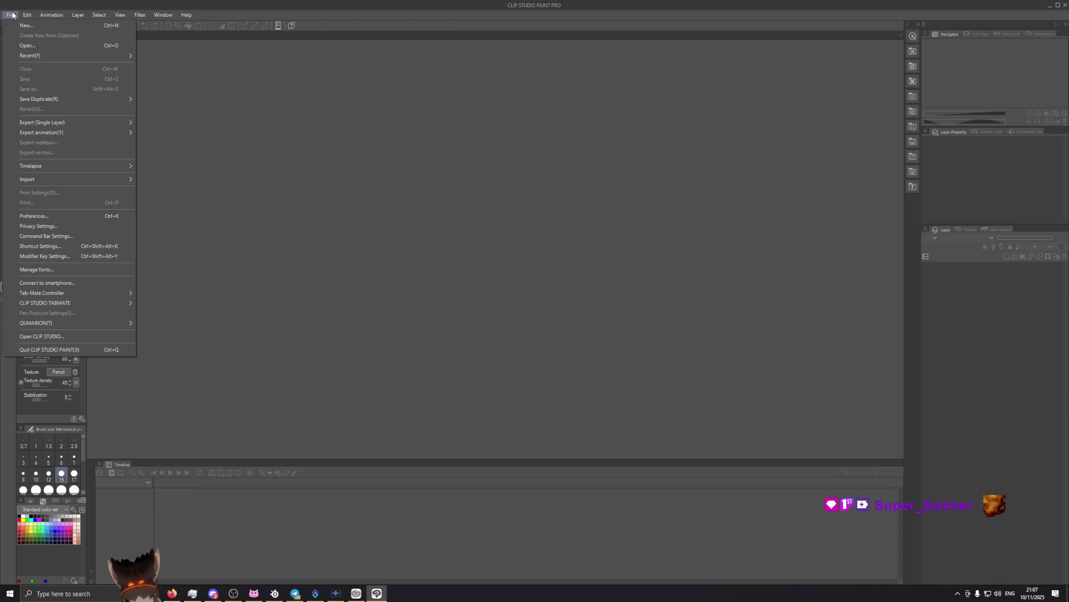
click(45, 26)
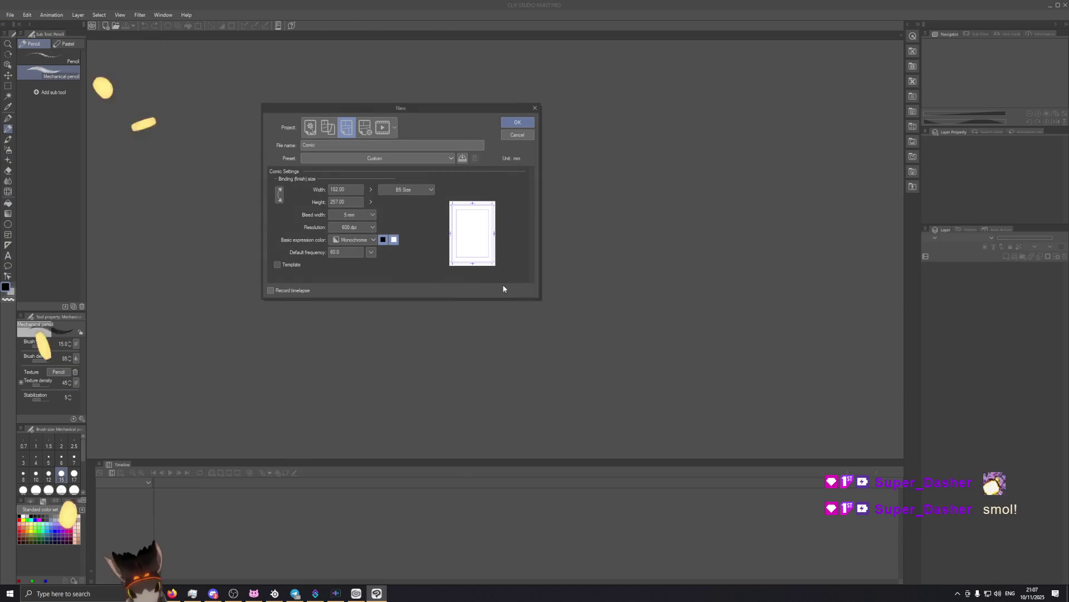
click(518, 122)
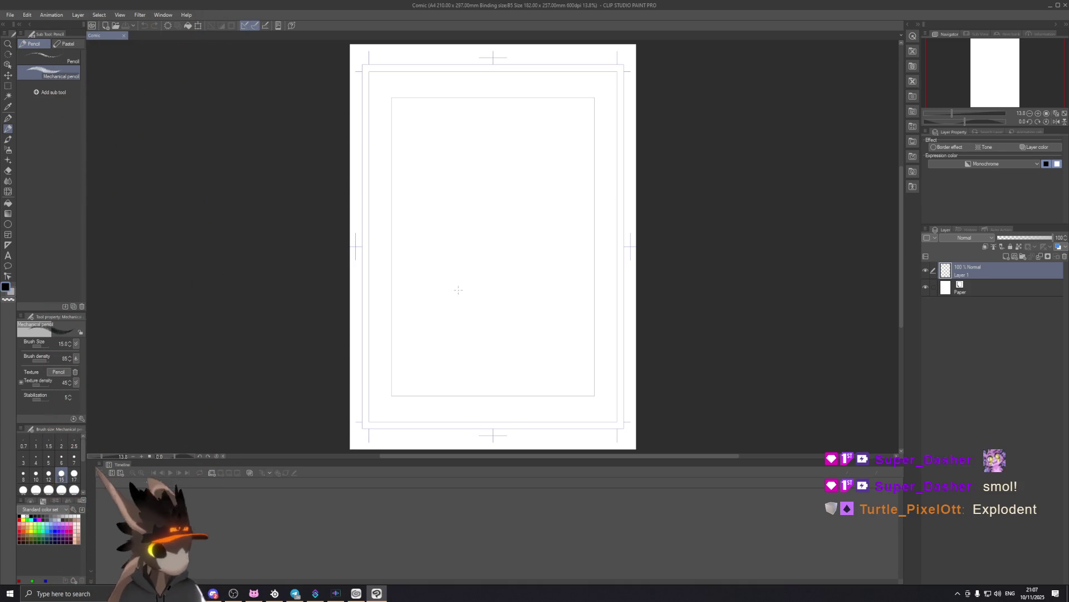
Test pencil and round watercolor brush strokes, undoing each one.
drag(469, 290, 563, 219)
mouse_move(563, 220)
mouse_down()
mouse_move(462, 323)
mouse_move(479, 334)
mouse_up()
drag(573, 257, 466, 357)
key(ctrl+z)
key(ctrl+z)
key(ctrl+z)
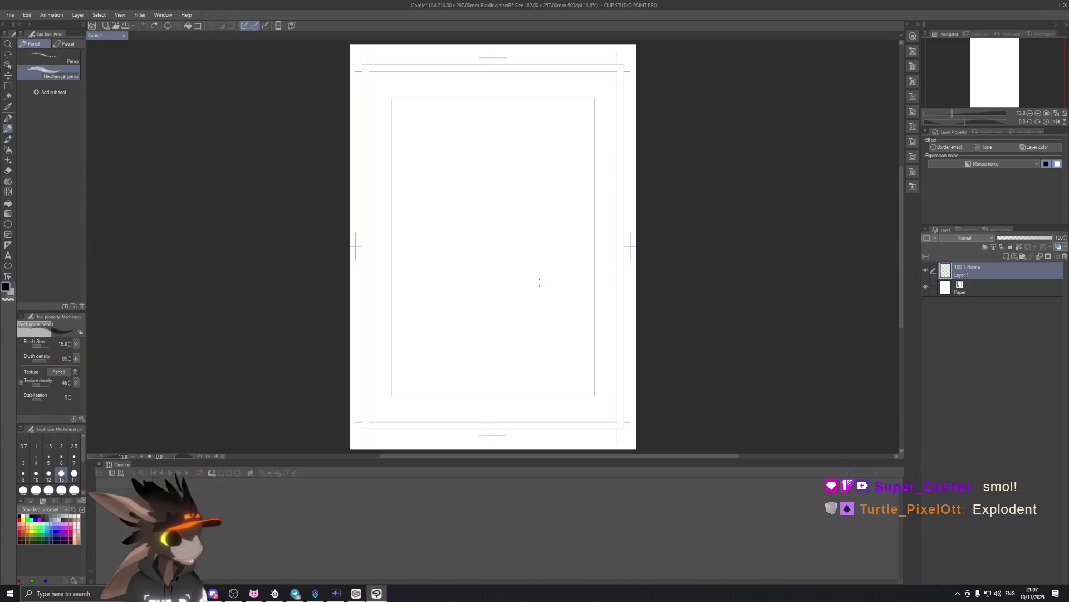
click(8, 140)
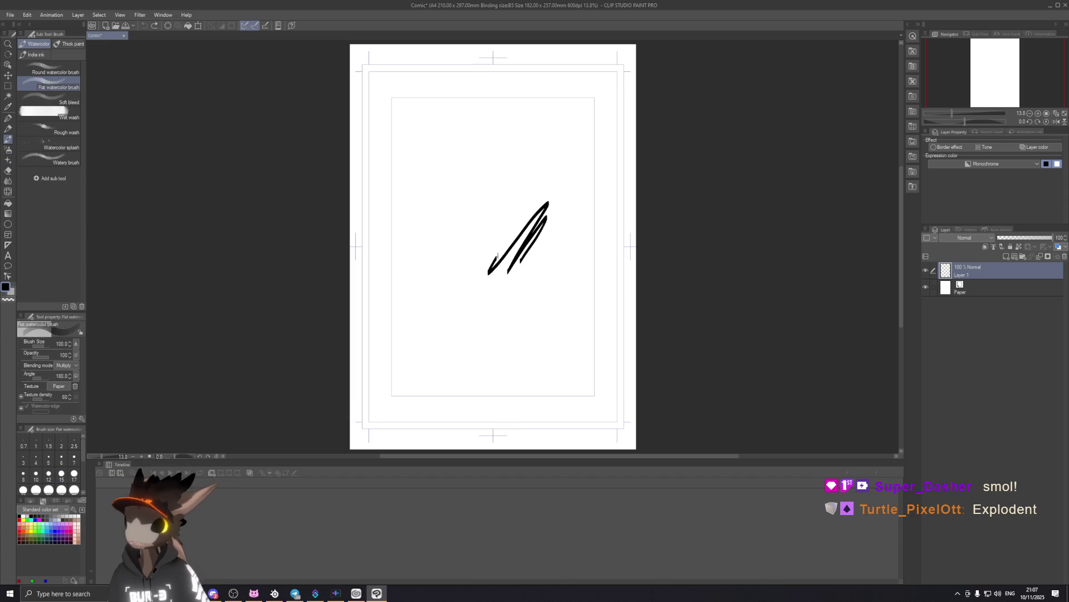
drag(489, 272, 548, 156)
key(ctrl+z)
key(ctrl+z)
key(ctrl+z)
click(56, 72)
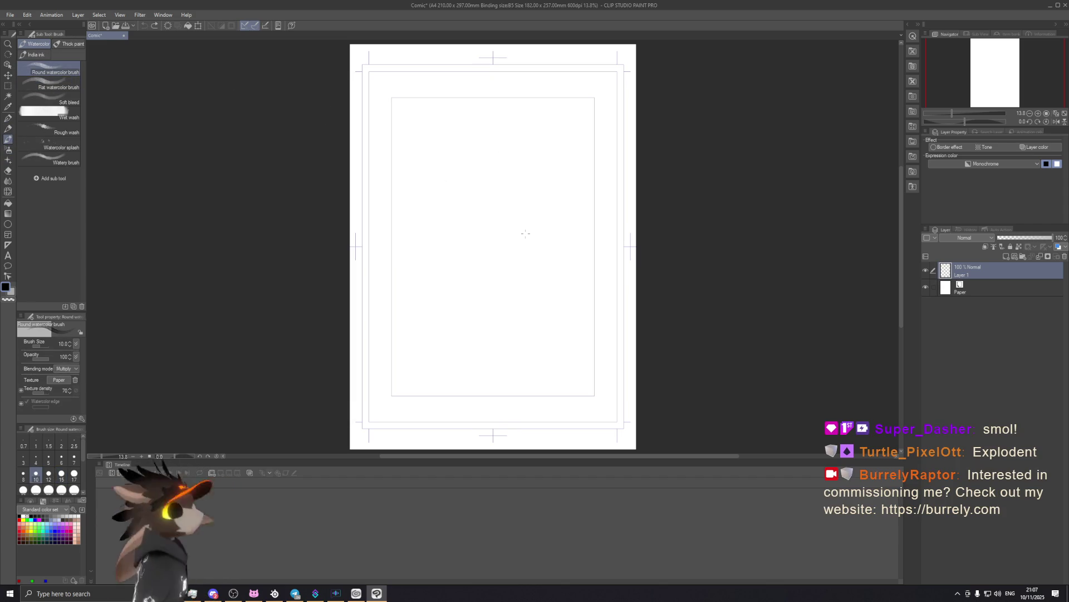
drag(565, 142, 480, 244)
key(ctrl+z)
key(ctrl+z)
key(ctrl+z)
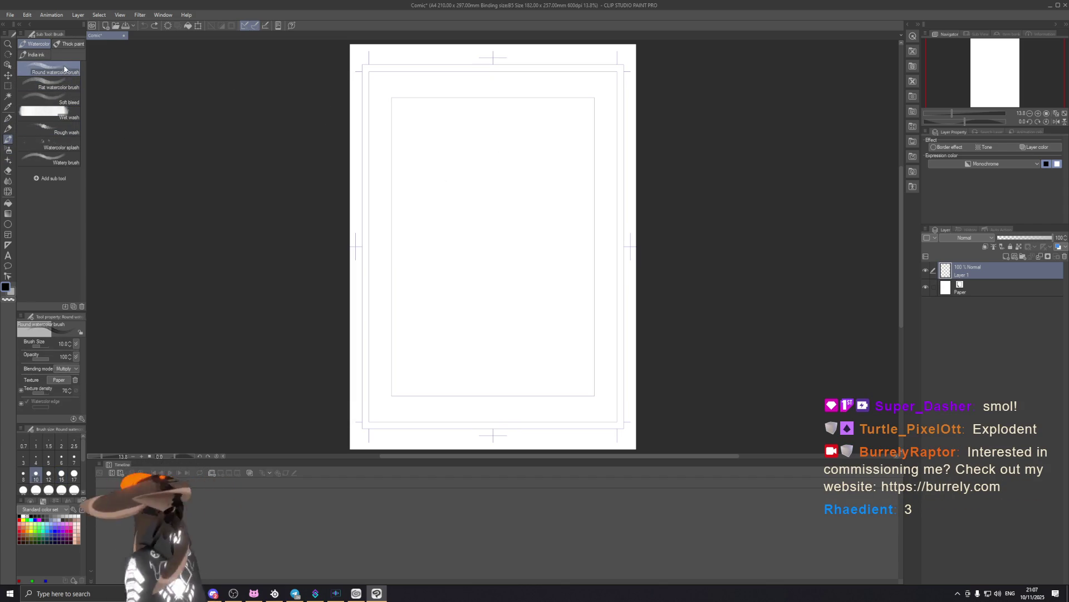
Try the Gouache, Gouache blender, Paint and apply and Oil paint brushes, clearing each stroke.
click(49, 54)
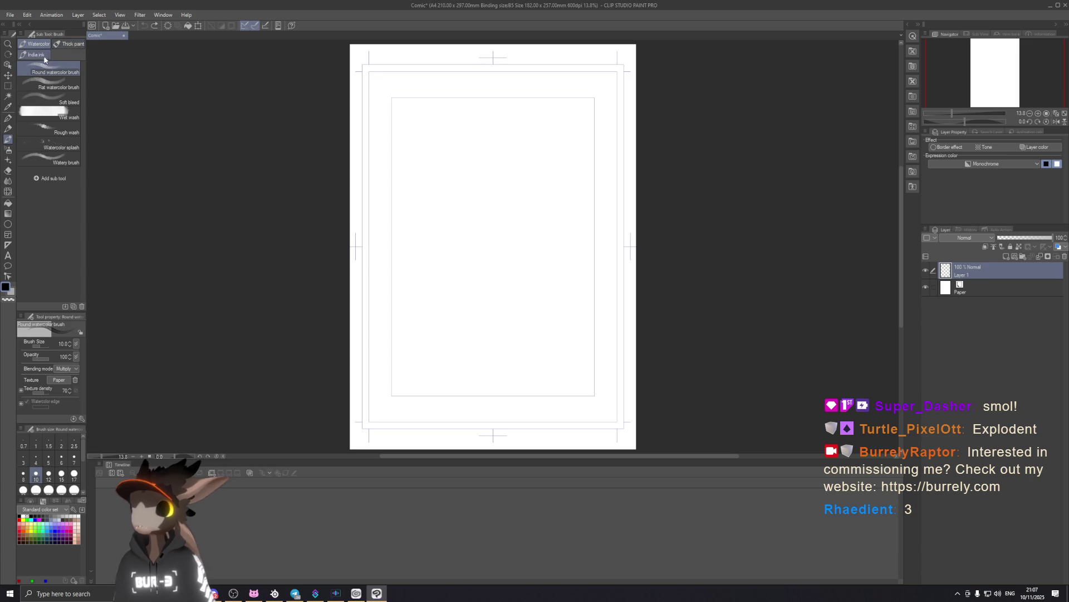
click(72, 44)
click(66, 87)
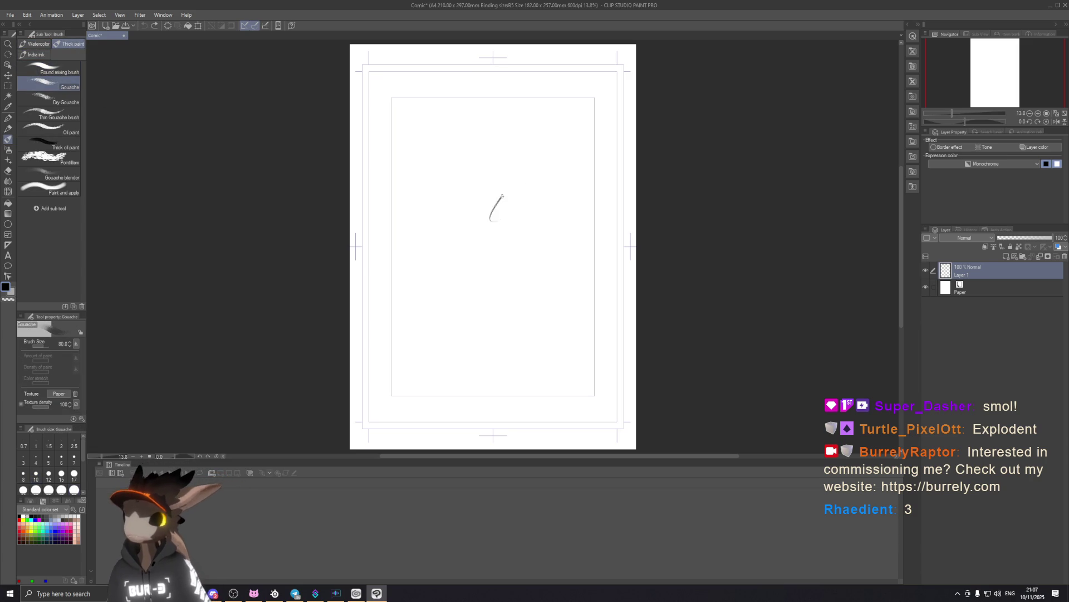
key(Delete)
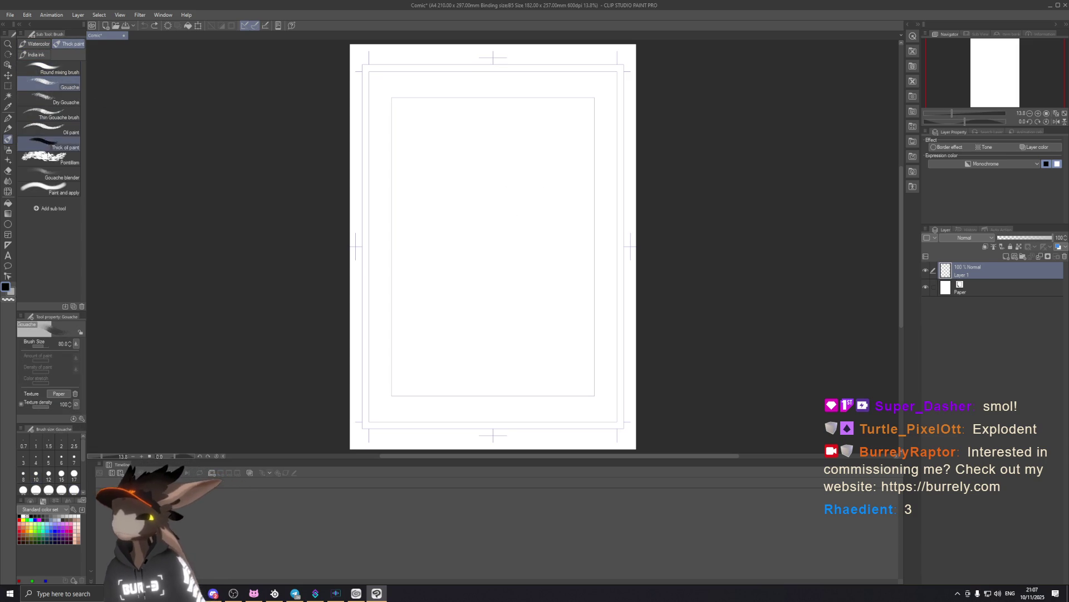
click(53, 177)
key(Delete)
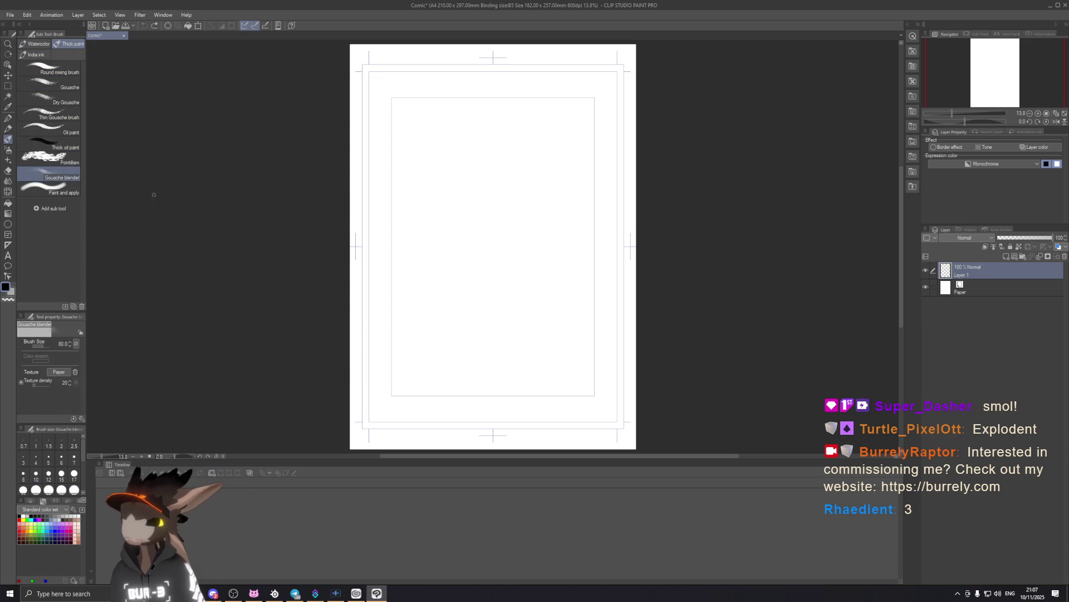
click(64, 189)
mouse_move(445, 175)
mouse_down()
mouse_move(432, 188)
mouse_move(486, 308)
mouse_up()
key(Delete)
click(64, 132)
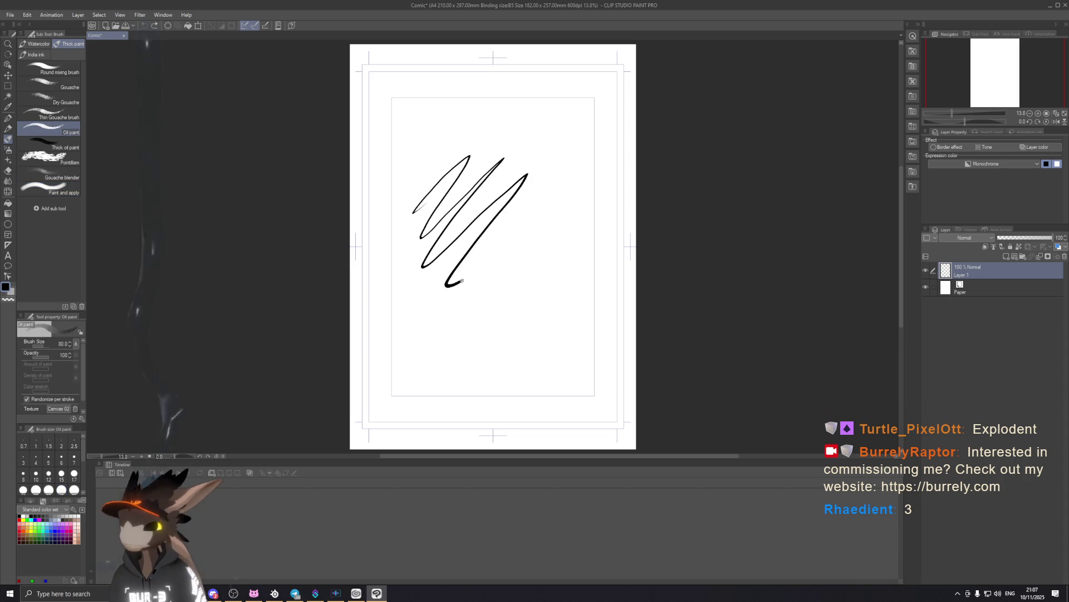
key(Delete)
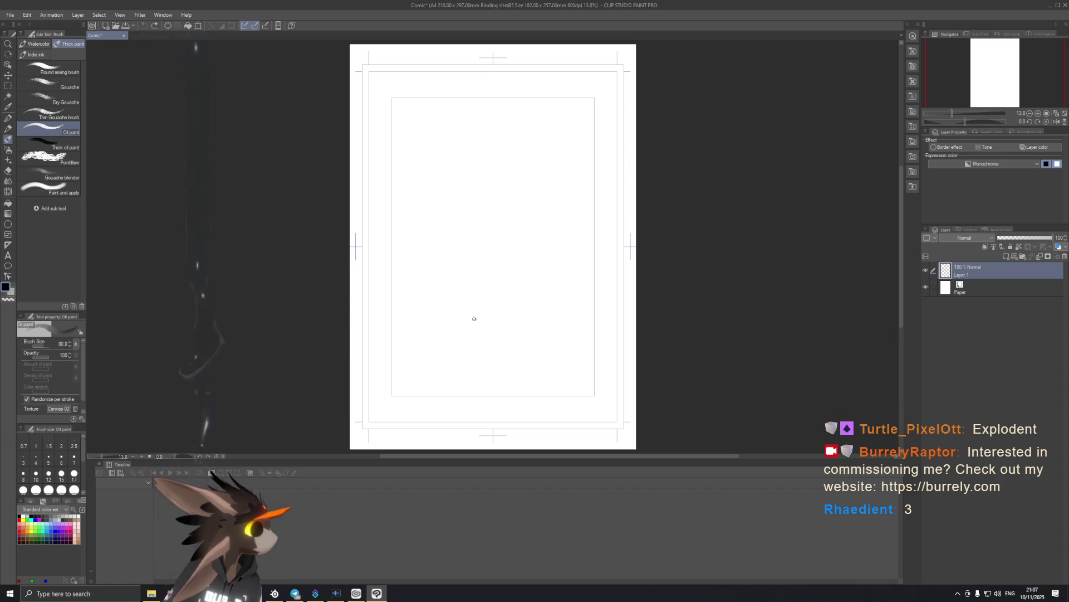
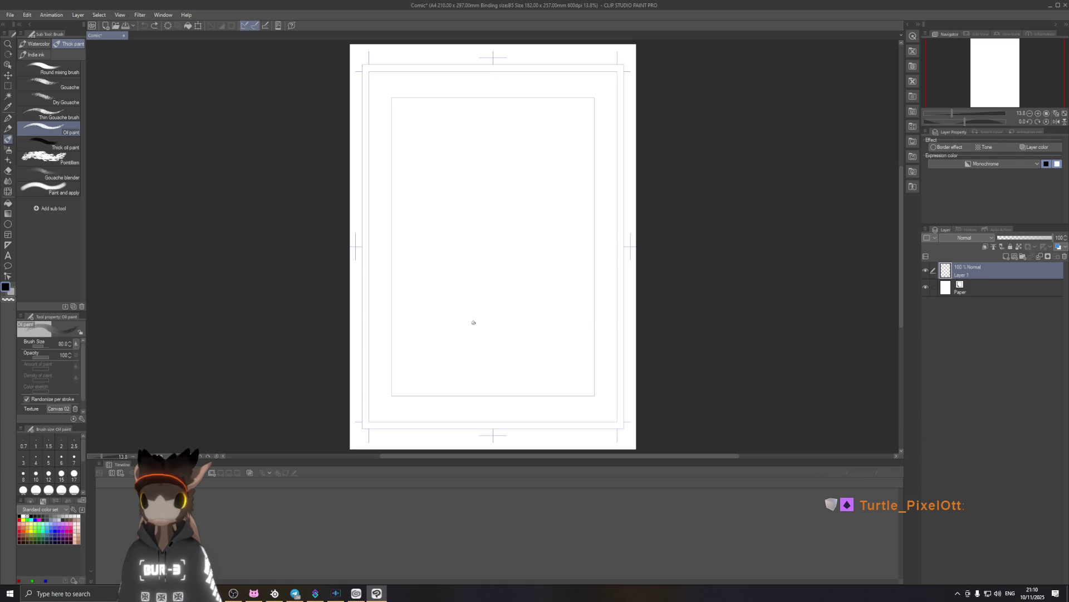
Switch to the Pencil tool's Chalk brush, trying and undoing a few test strokes.
drag(451, 171, 501, 139)
key(ctrl+z)
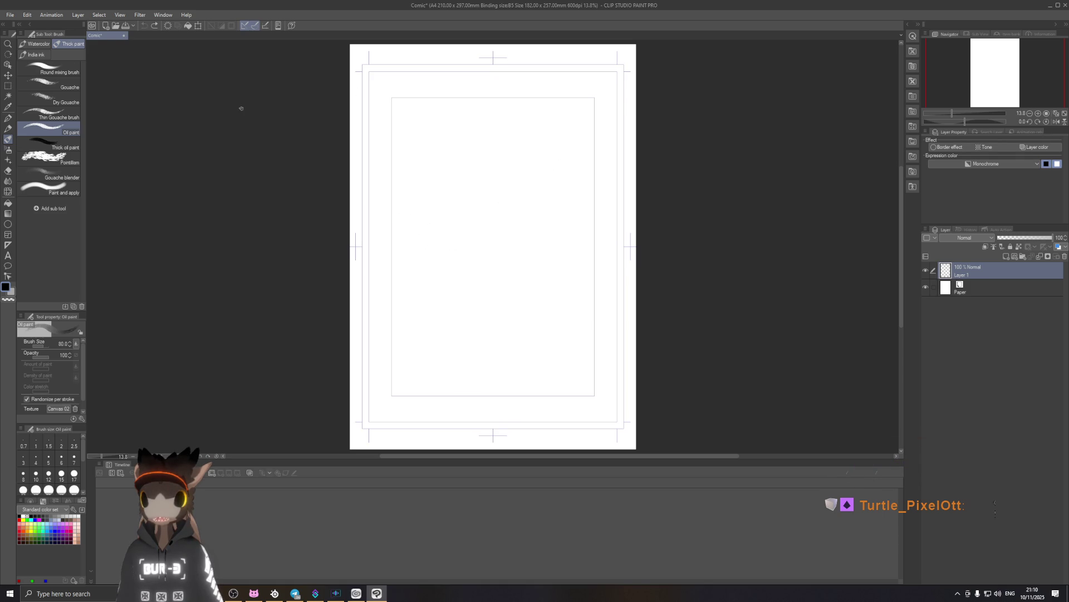
click(8, 129)
click(67, 43)
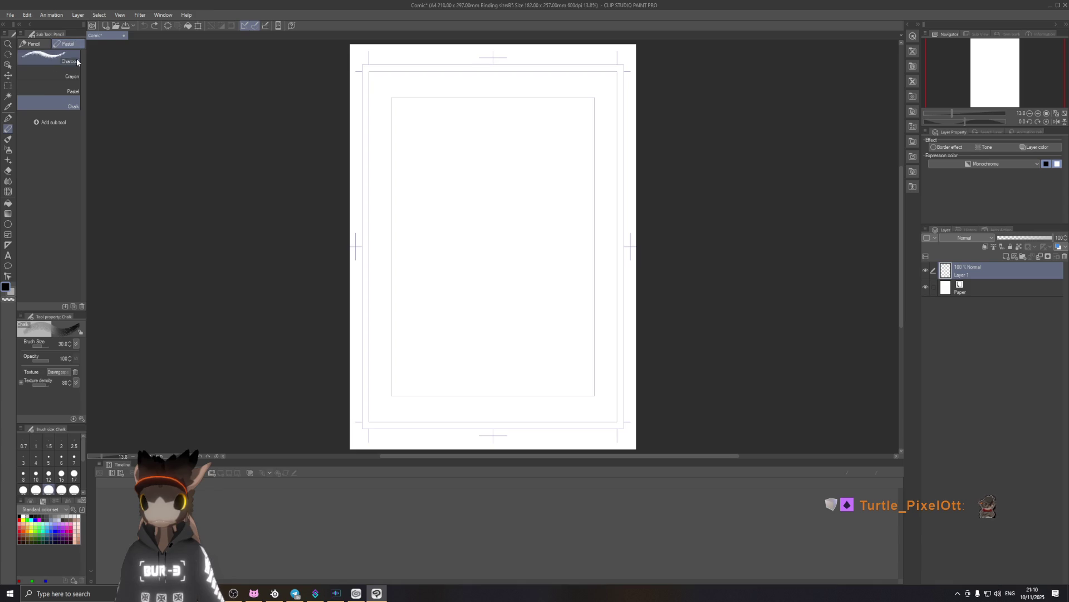
drag(479, 184, 475, 231)
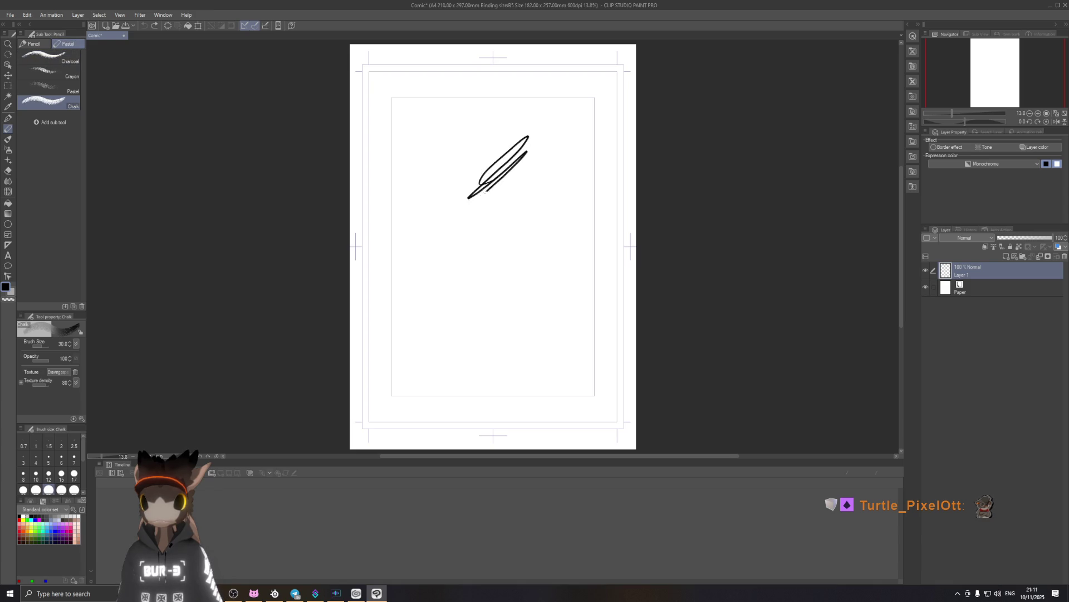
scroll(516, 304, up, 3)
scroll(517, 303, up, 2)
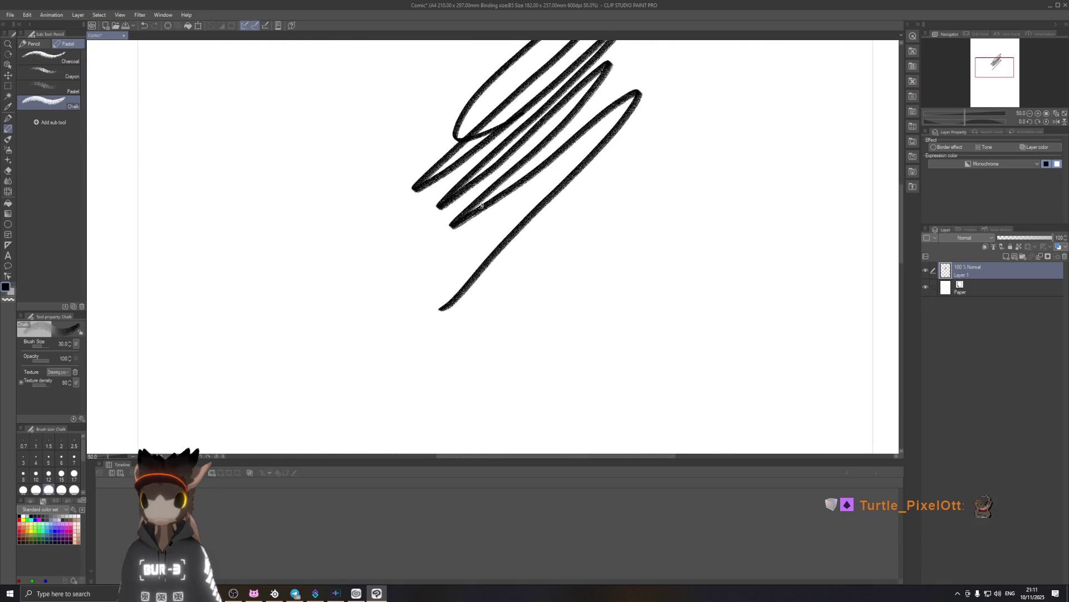
key(ctrl+z)
Sketch a large rough circle near the page top, retracing it with a second stroke.
mouse_move(453, 101)
mouse_down()
mouse_move(501, 243)
mouse_move(446, 105)
mouse_move(505, 130)
mouse_up()
key(ctrl+z)
mouse_move(420, 98)
mouse_down()
mouse_move(498, 92)
mouse_move(510, 102)
mouse_move(445, 83)
mouse_move(510, 105)
mouse_up()
key(ctrl+z)
key(ctrl+z)
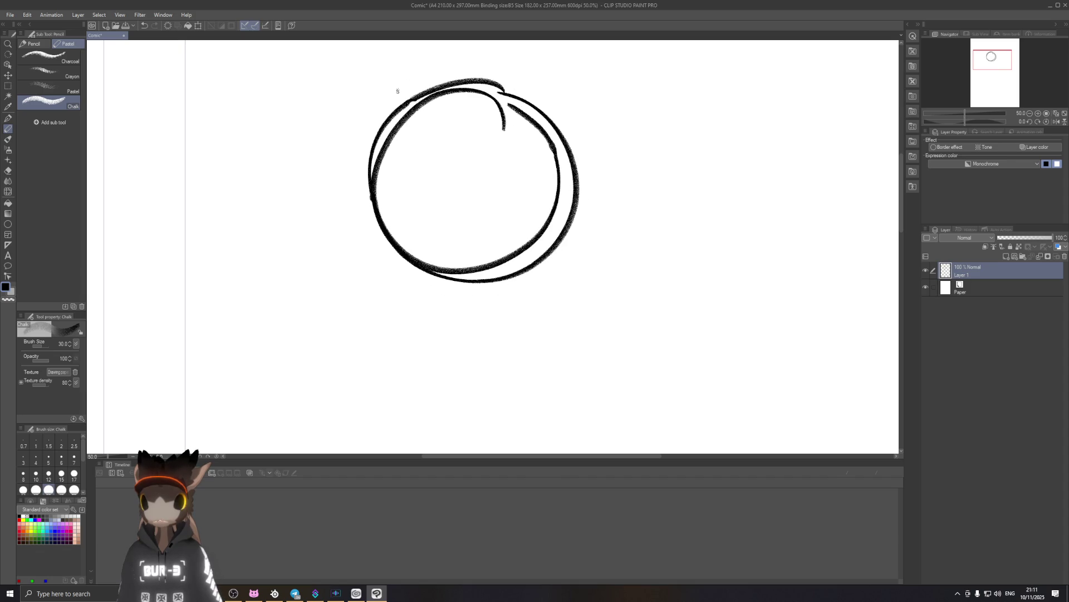
key(ctrl+z)
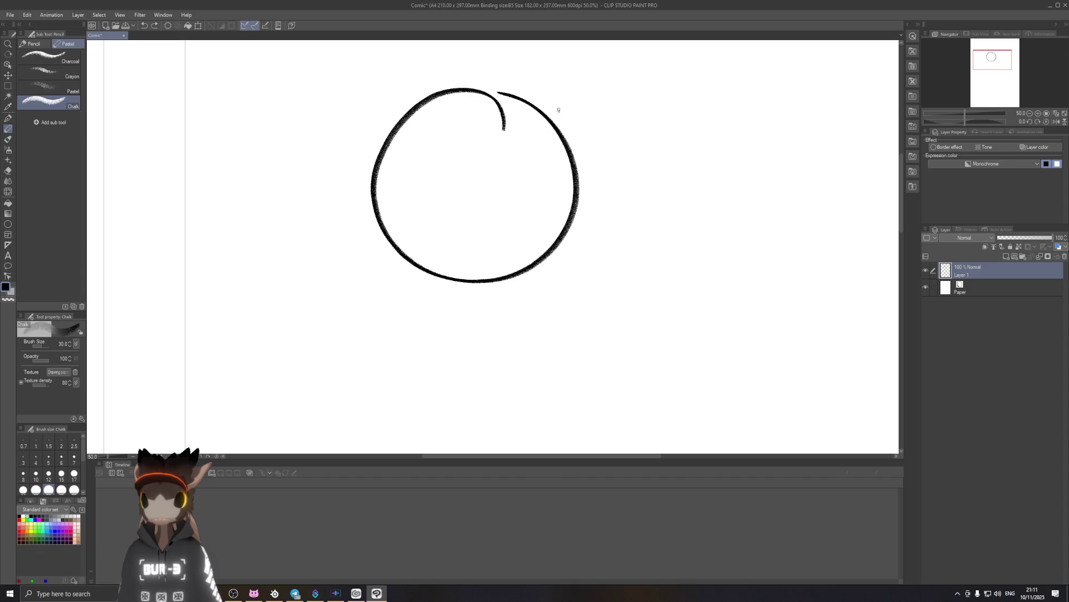
mouse_move(527, 99)
mouse_down()
mouse_move(381, 135)
mouse_move(521, 120)
mouse_up()
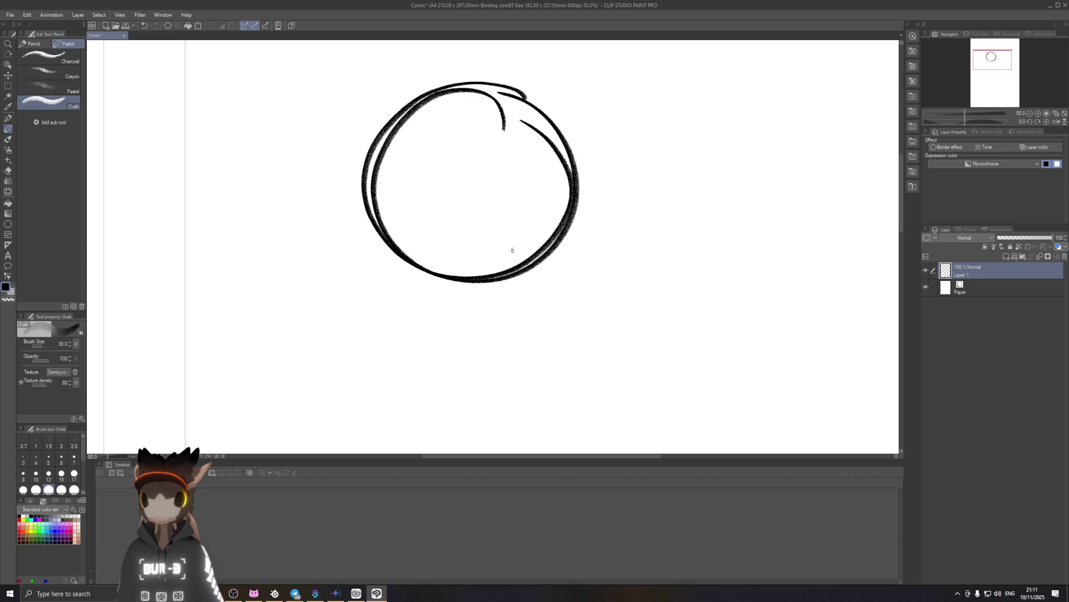
scroll(482, 224, down, 5)
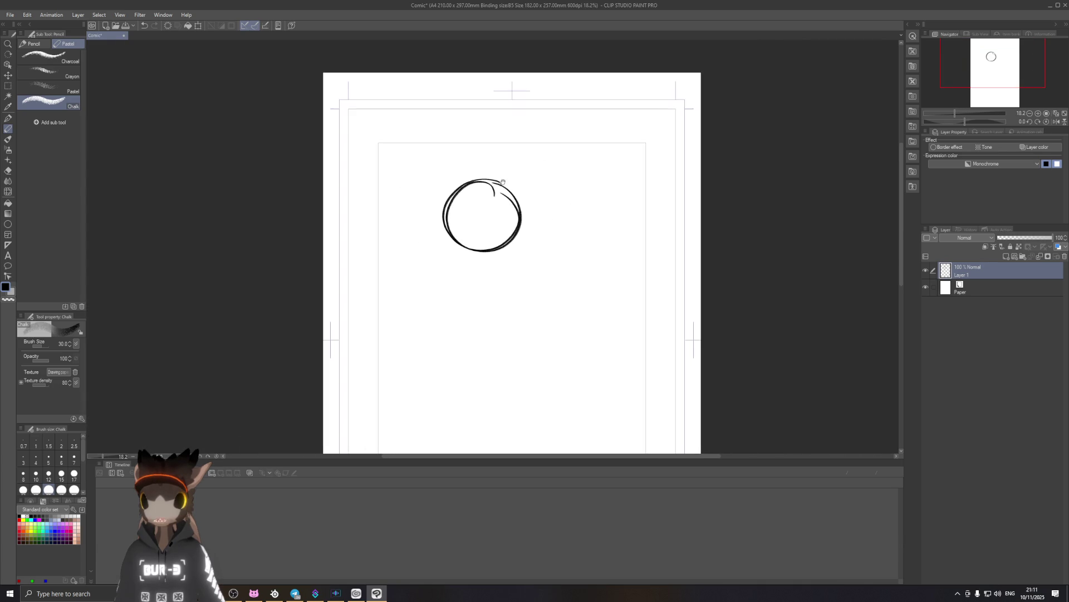
scroll(503, 242, up, 2)
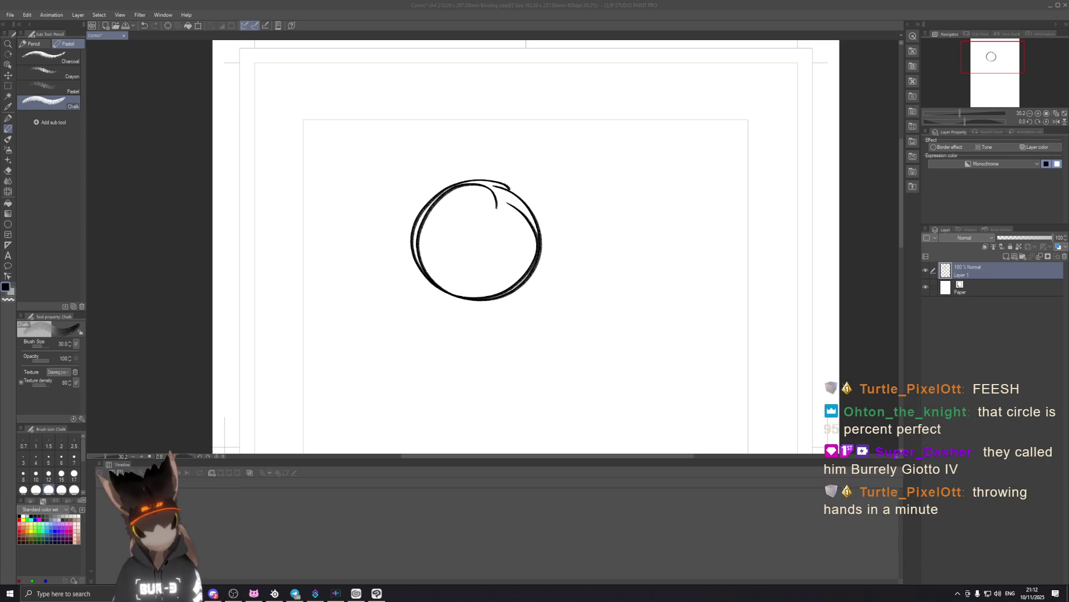
click(472, 17)
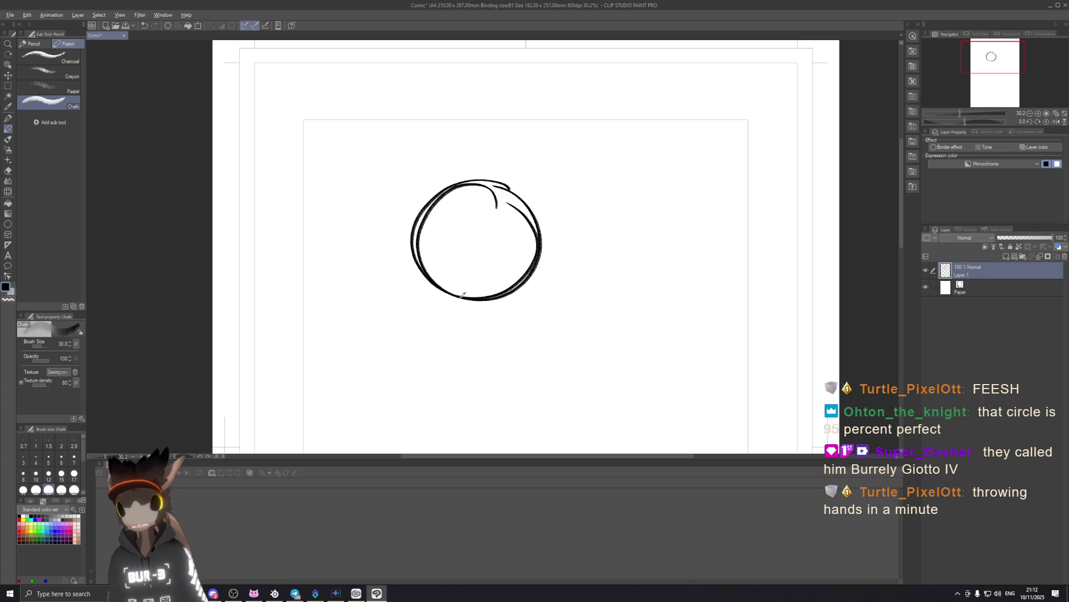
Draw lines running down-left from the circle, redoing several attempts.
drag(489, 297, 543, 248)
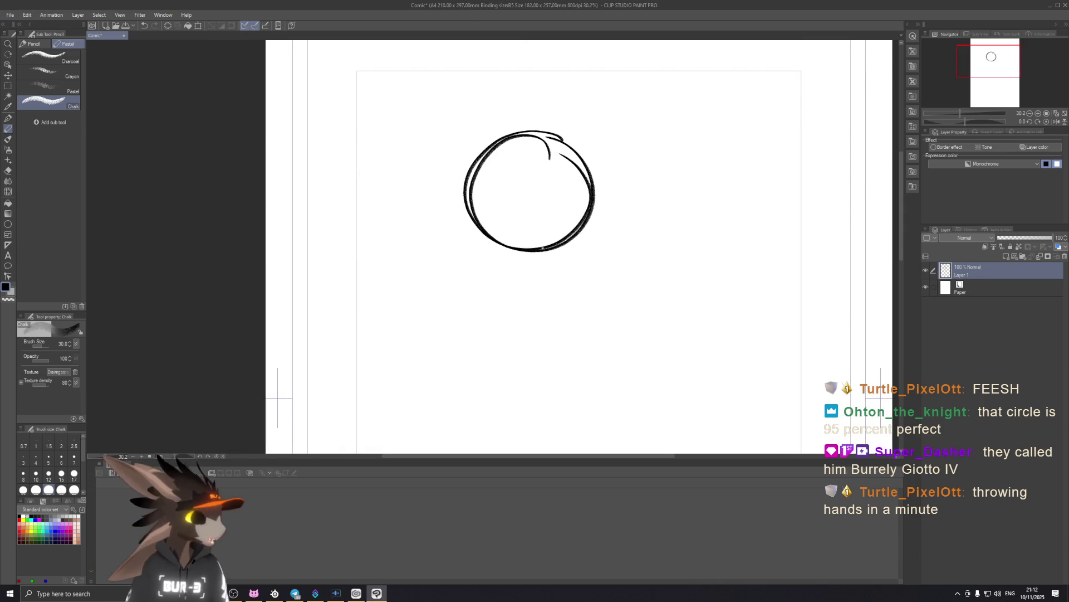
drag(469, 218, 413, 333)
key(ctrl+z)
drag(470, 215, 392, 323)
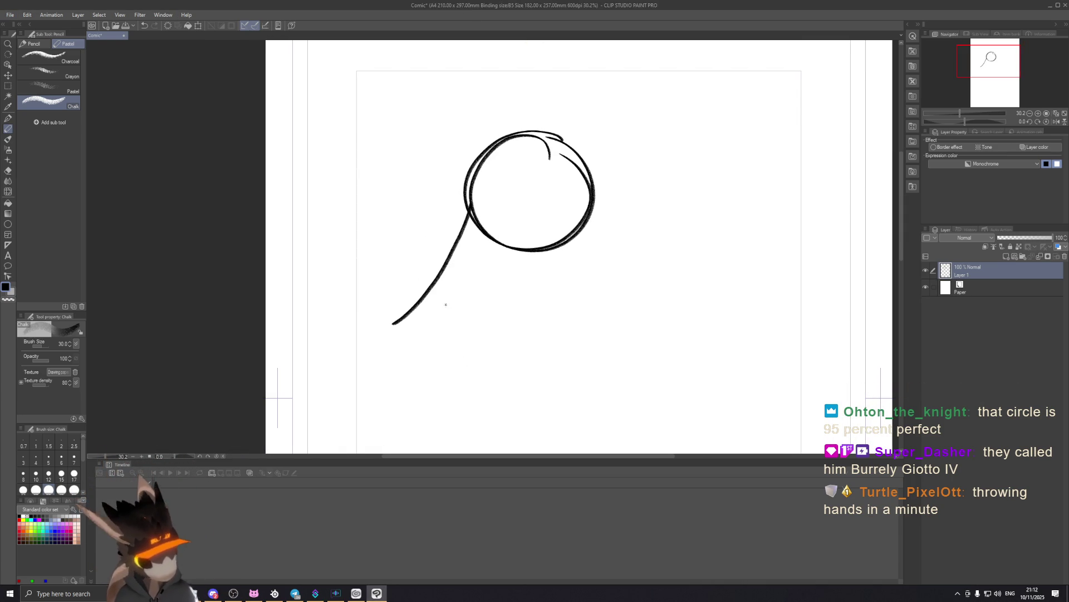
mouse_move(476, 197)
mouse_down()
mouse_move(376, 337)
mouse_move(557, 237)
mouse_up()
key(ctrl+z)
key(ctrl+z)
mouse_move(467, 206)
mouse_down()
mouse_move(367, 355)
mouse_move(579, 229)
mouse_up()
key(ctrl+z)
key(ctrl+z)
drag(470, 215, 383, 324)
key(ctrl+z)
mouse_move(471, 210)
mouse_down()
mouse_move(388, 321)
mouse_move(568, 234)
mouse_up()
key(ctrl+z)
Draw the comma-shaped outer curve sweeping from the lower tip back up to the circle.
drag(381, 322, 571, 236)
drag(381, 324, 564, 230)
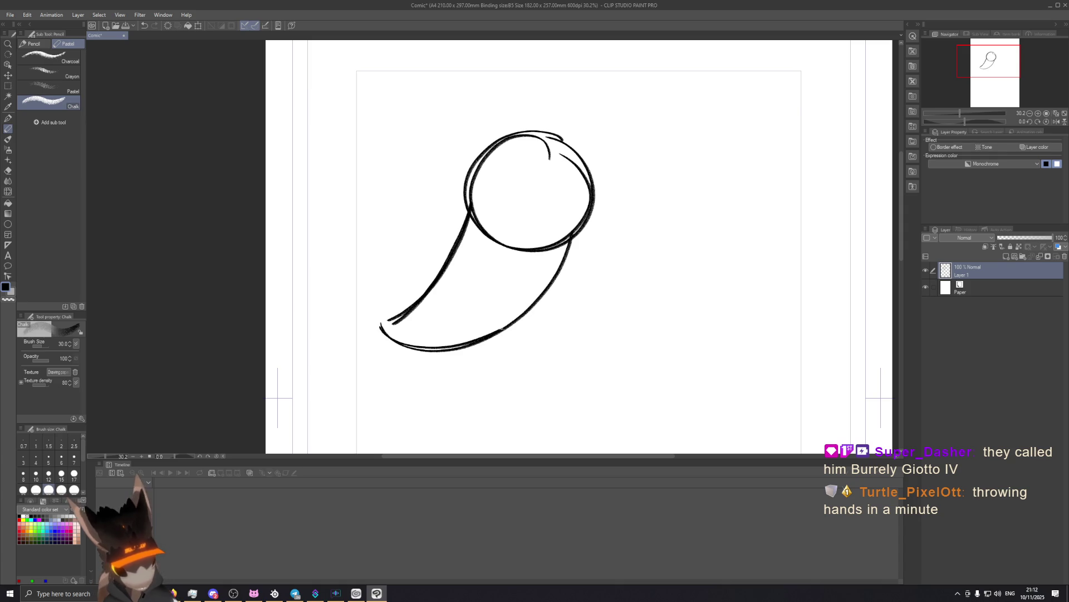
key(ctrl+z)
drag(380, 318, 583, 242)
key(ctrl+z)
drag(378, 319, 578, 234)
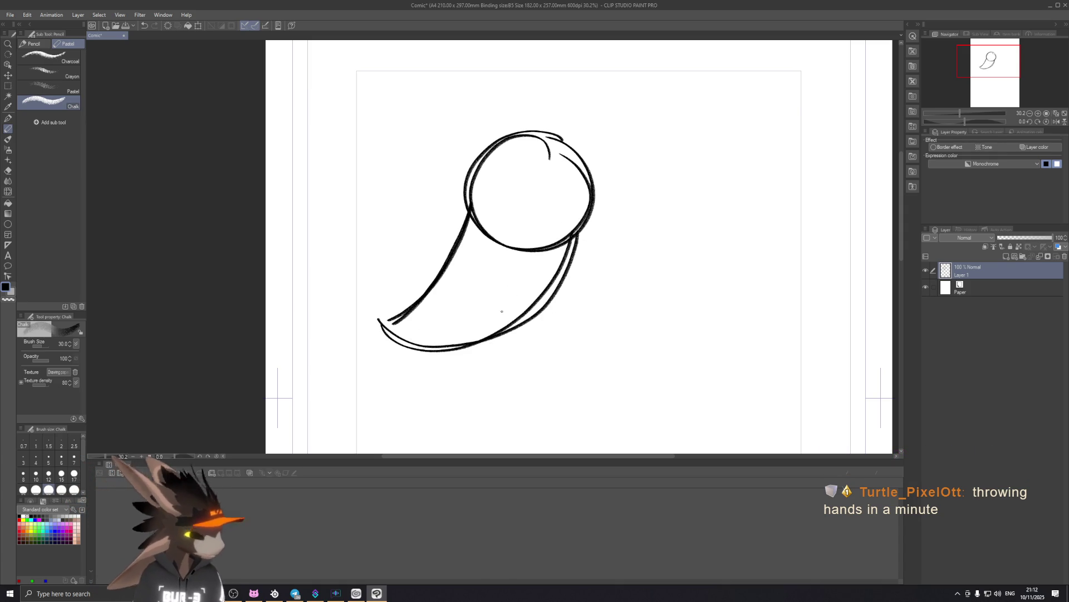
Try a small overlapping circle, a down-right curve and a loop at the lower tip.
mouse_move(473, 224)
mouse_down()
mouse_move(462, 250)
mouse_move(473, 217)
mouse_move(462, 224)
mouse_up()
key(ctrl+z)
key(ctrl+z)
key(ctrl+z)
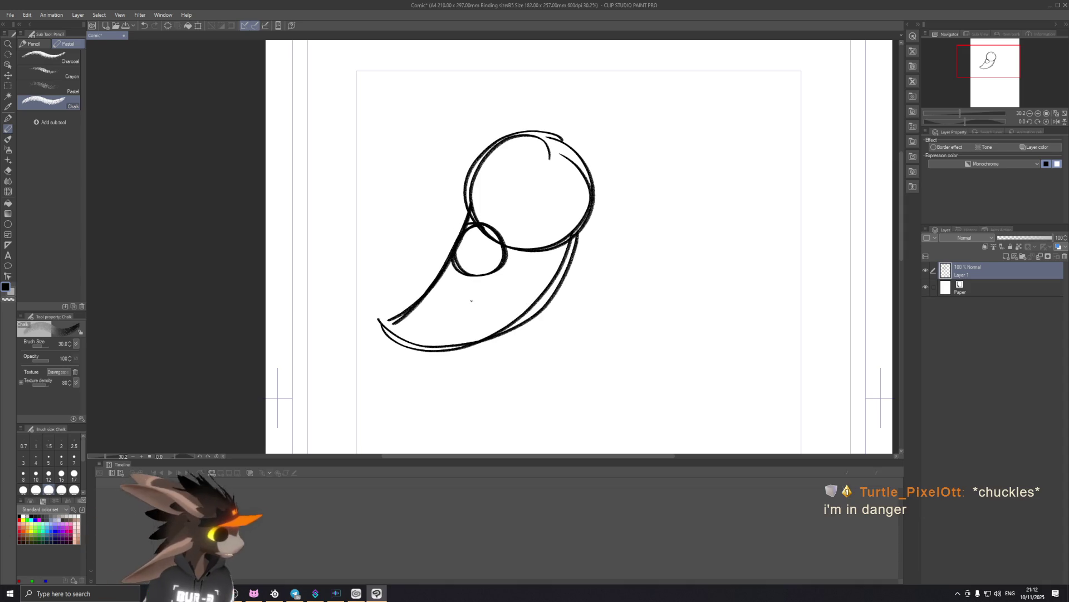
mouse_move(465, 273)
mouse_down()
mouse_move(524, 326)
mouse_move(499, 243)
mouse_move(532, 333)
mouse_move(528, 379)
mouse_up()
key(ctrl+z)
key(ctrl+z)
key(ctrl+z)
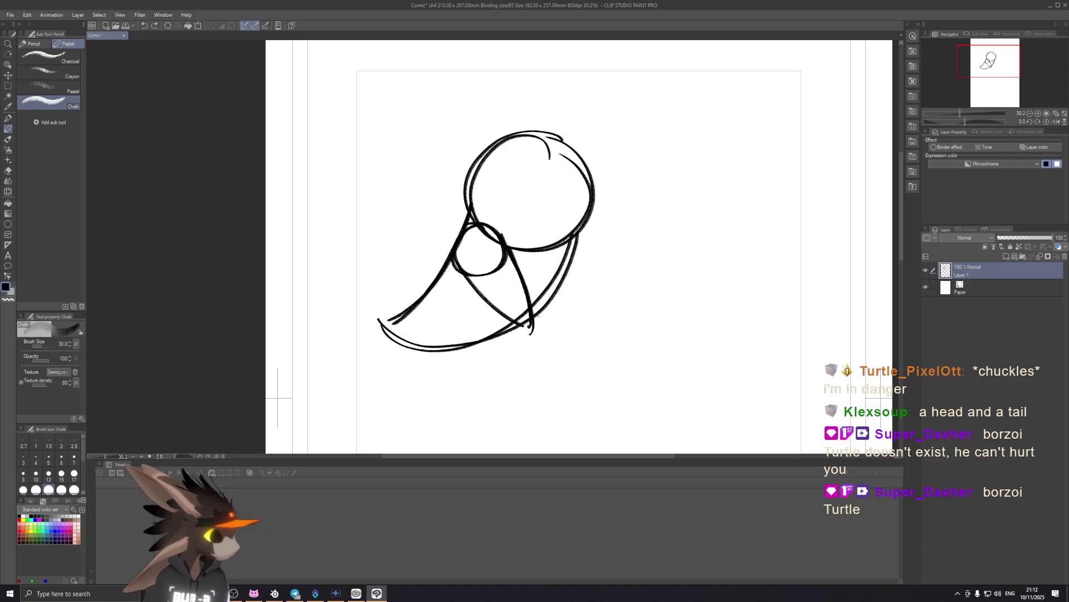
mouse_move(521, 319)
mouse_down()
mouse_move(508, 335)
mouse_move(526, 318)
mouse_move(549, 333)
mouse_move(562, 323)
mouse_up()
key(ctrl+z)
key(ctrl+z)
key(ctrl+z)
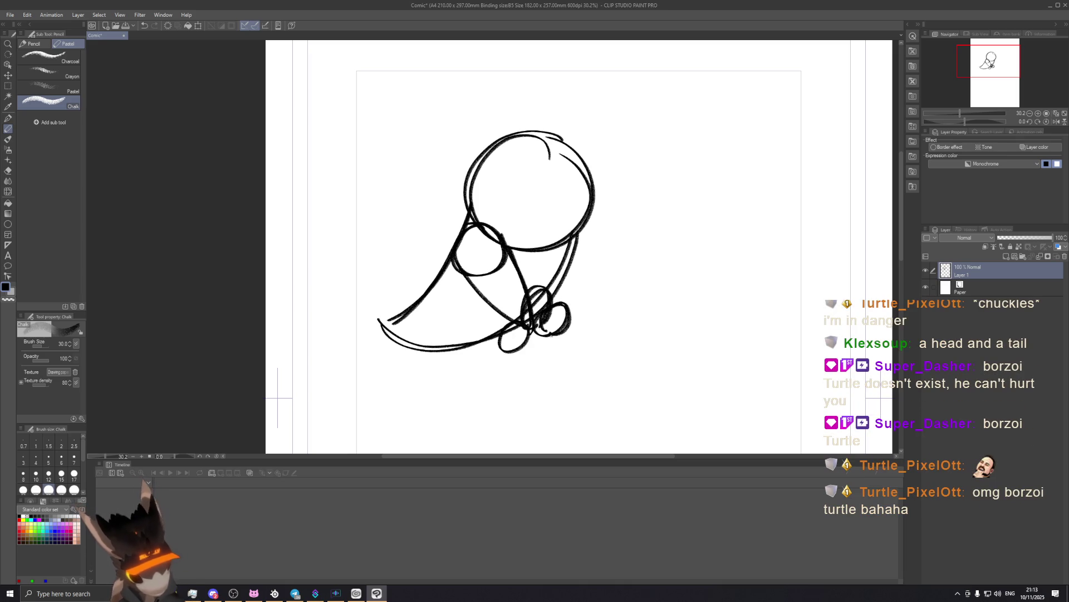
Rework the claw loops at the tail joint, redrawing the lower loop larger.
key(ctrl+z)
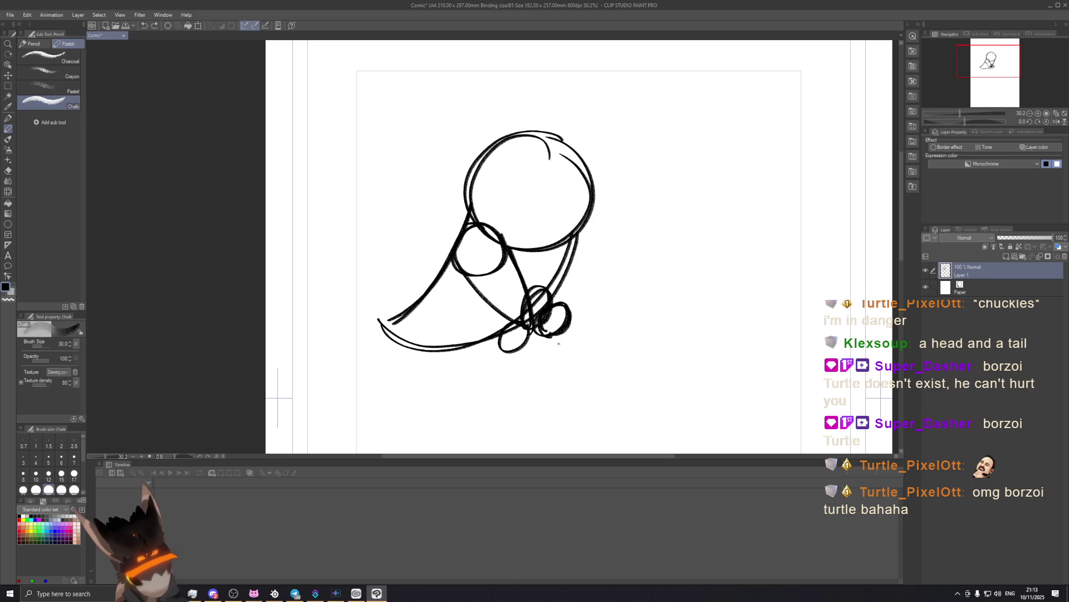
key(ctrl+z)
mouse_move(566, 324)
mouse_down()
mouse_move(579, 332)
mouse_move(556, 350)
mouse_up()
key(ctrl+z)
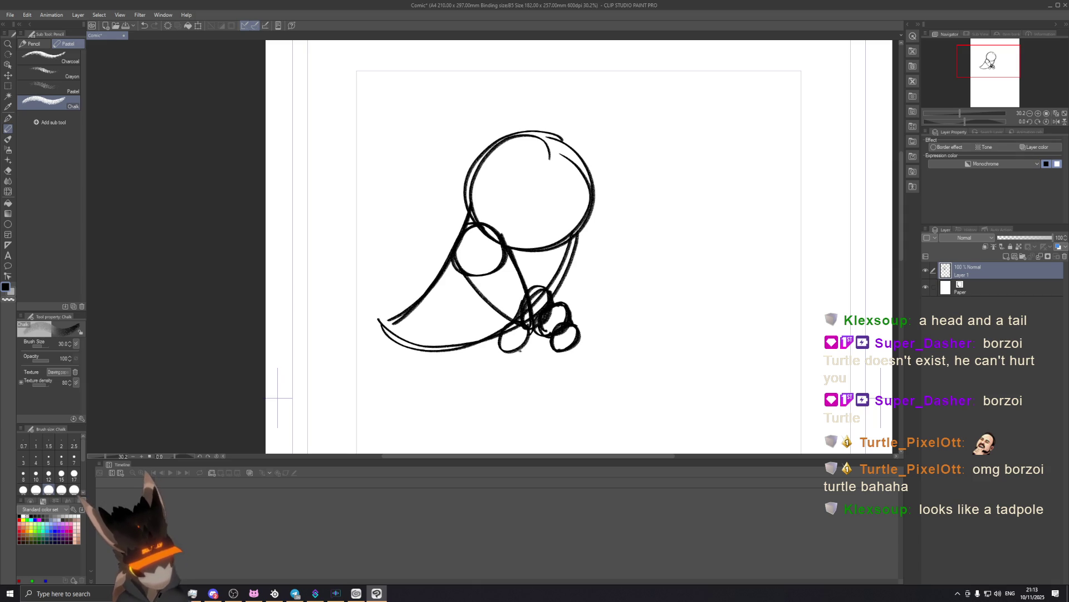
key(ctrl+z)
key(ctrl+z)
drag(519, 340, 552, 346)
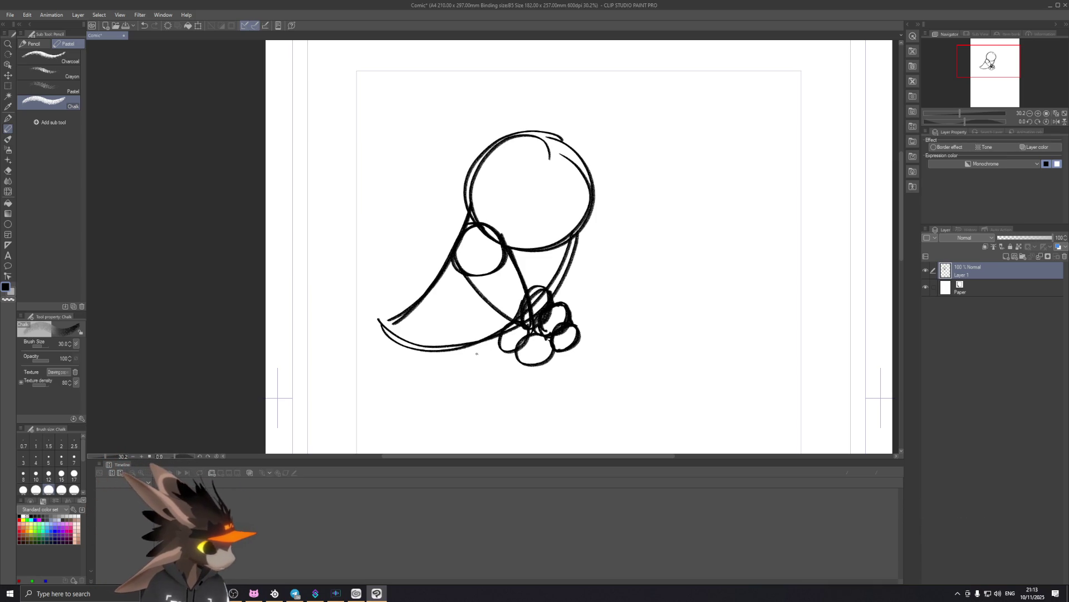
Paint a dark filled oval eye with loose ovals sketched around it.
drag(436, 285, 433, 344)
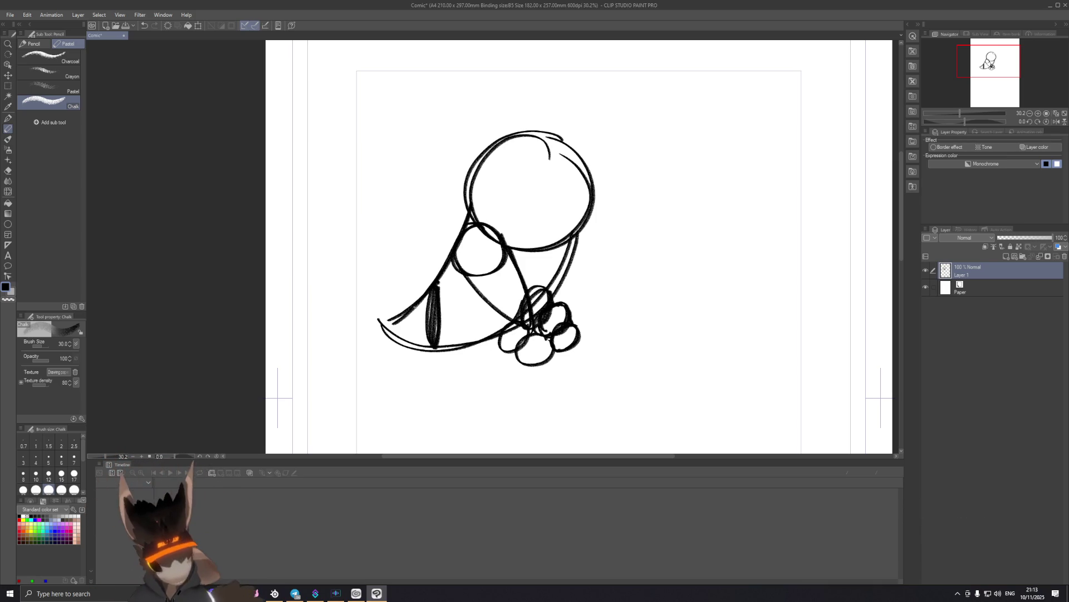
drag(427, 288, 445, 346)
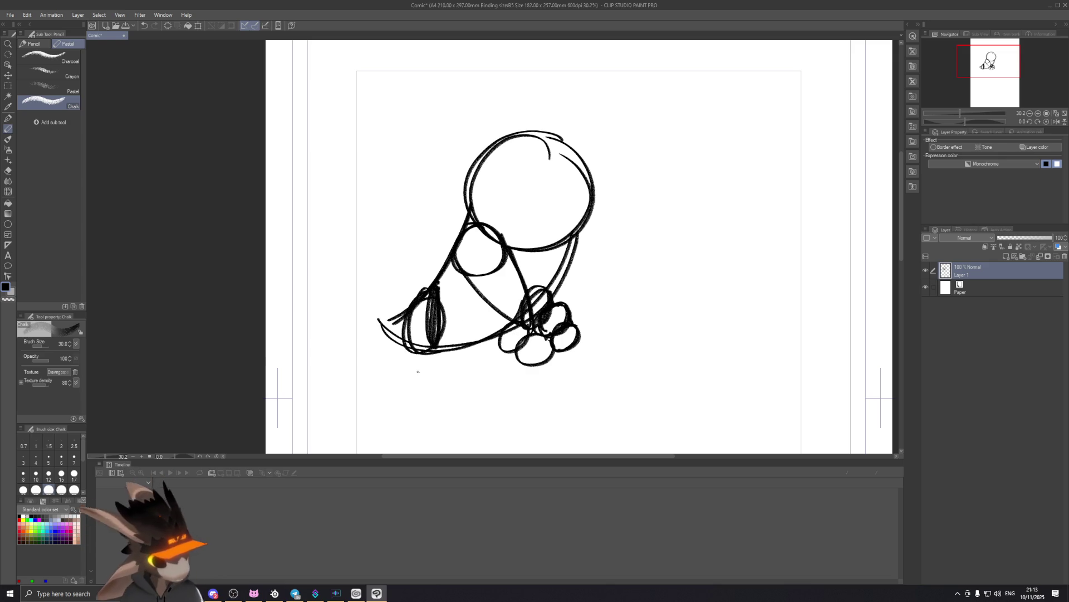
scroll(485, 312, down, 2)
drag(503, 239, 509, 127)
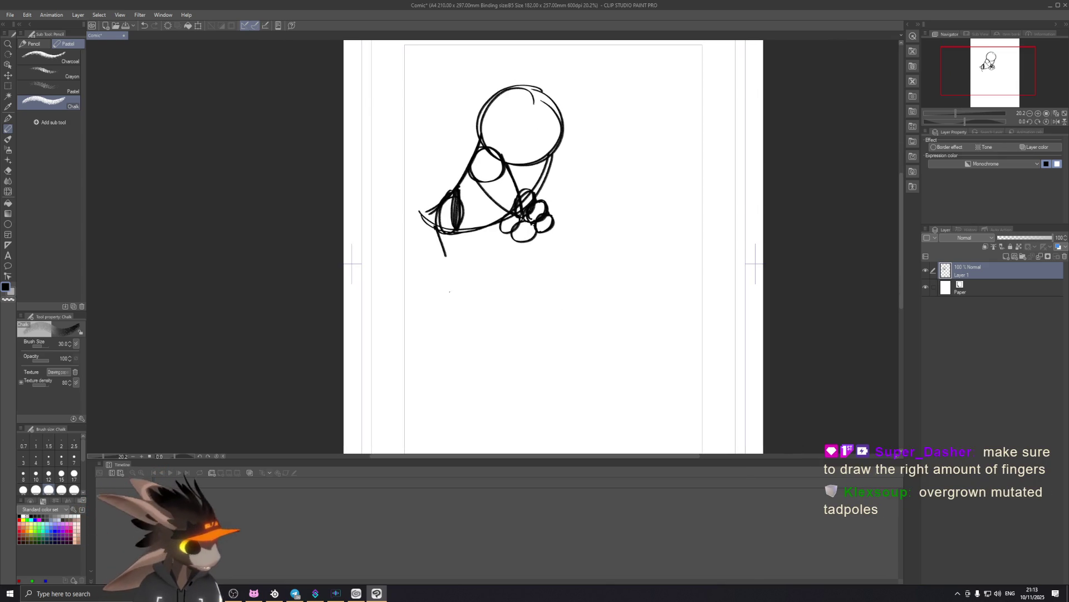
Draw the leg lines running down from the eye to a pointed foot.
drag(441, 232, 470, 295)
drag(469, 211, 474, 294)
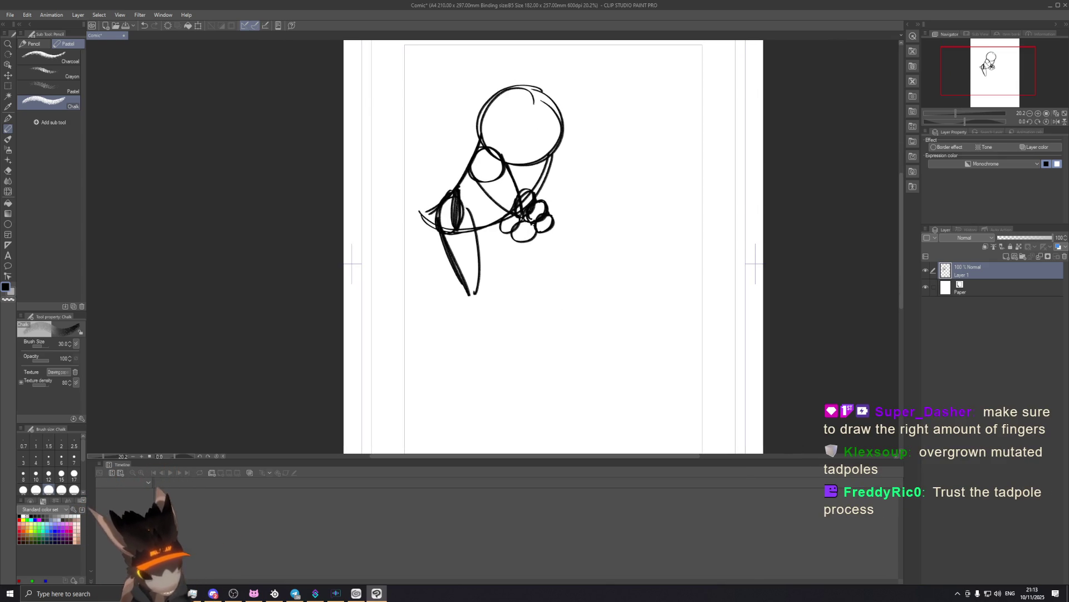
mouse_move(469, 215)
mouse_down()
mouse_move(477, 296)
mouse_move(443, 316)
mouse_move(481, 288)
mouse_up()
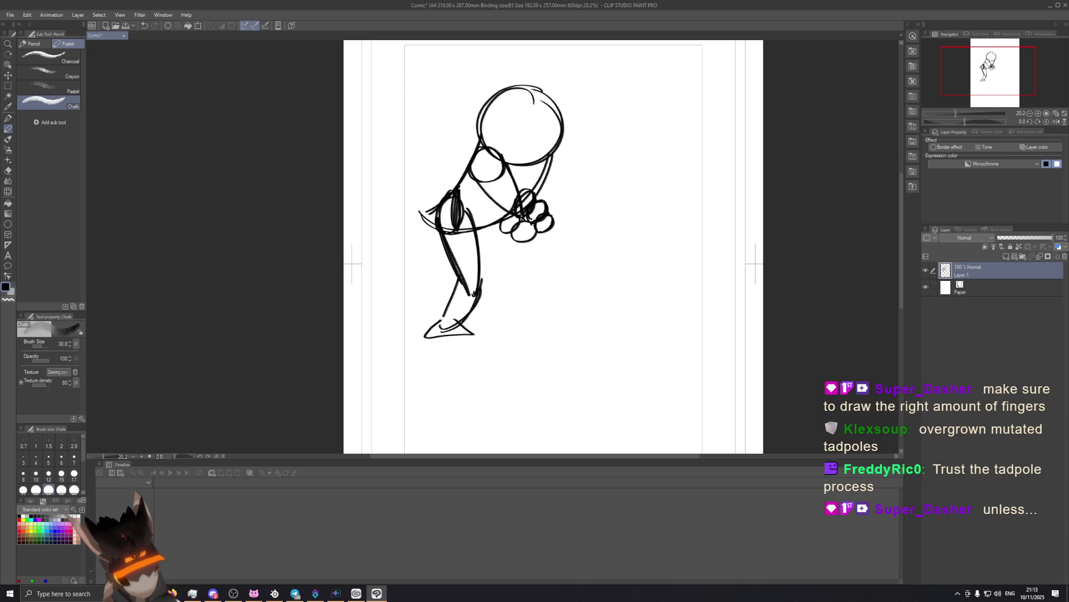
Sketch the raised arm and a torso curve, discarding two back-line attempts.
drag(421, 143, 428, 222)
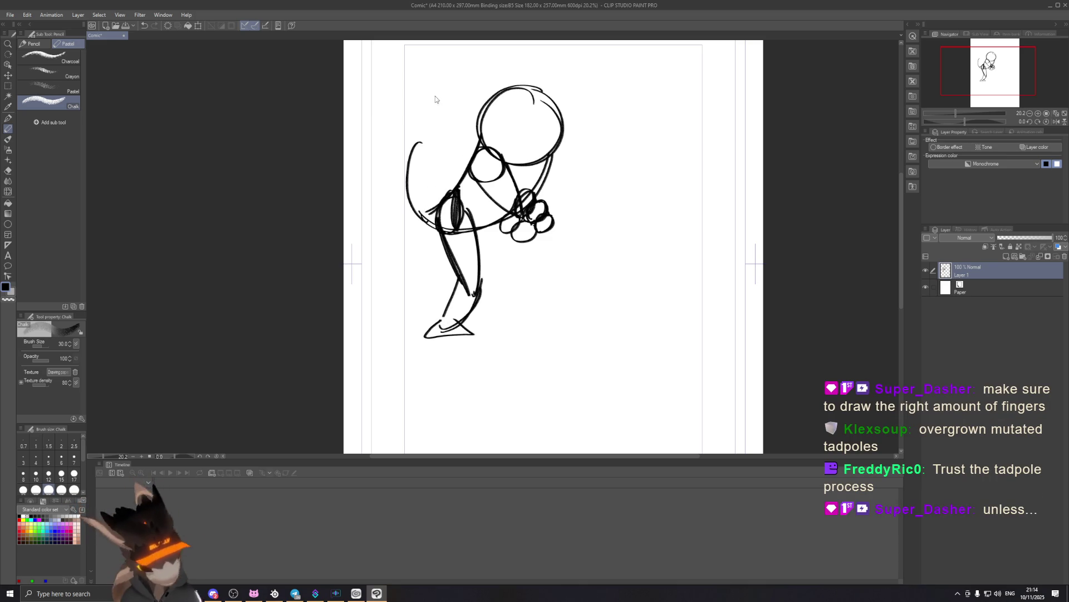
key(ctrl+z)
mouse_move(396, 206)
mouse_down()
mouse_move(434, 228)
mouse_move(421, 223)
mouse_move(439, 202)
mouse_move(411, 157)
mouse_up()
key(ctrl+z)
key(ctrl+z)
key(ctrl+z)
mouse_move(382, 216)
mouse_down()
mouse_move(422, 146)
mouse_move(416, 206)
mouse_up()
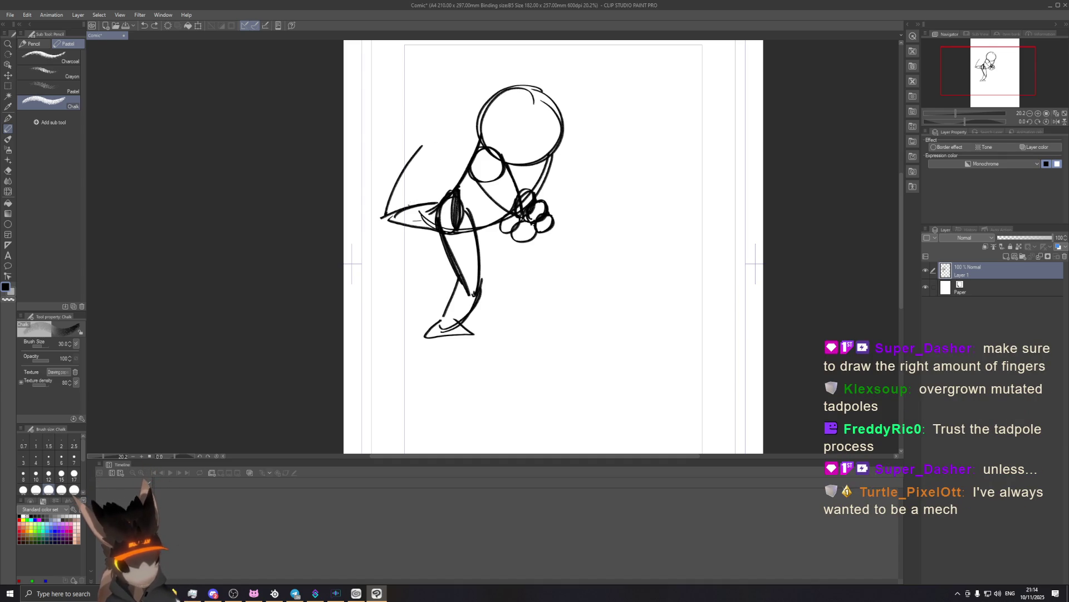
drag(383, 150, 405, 142)
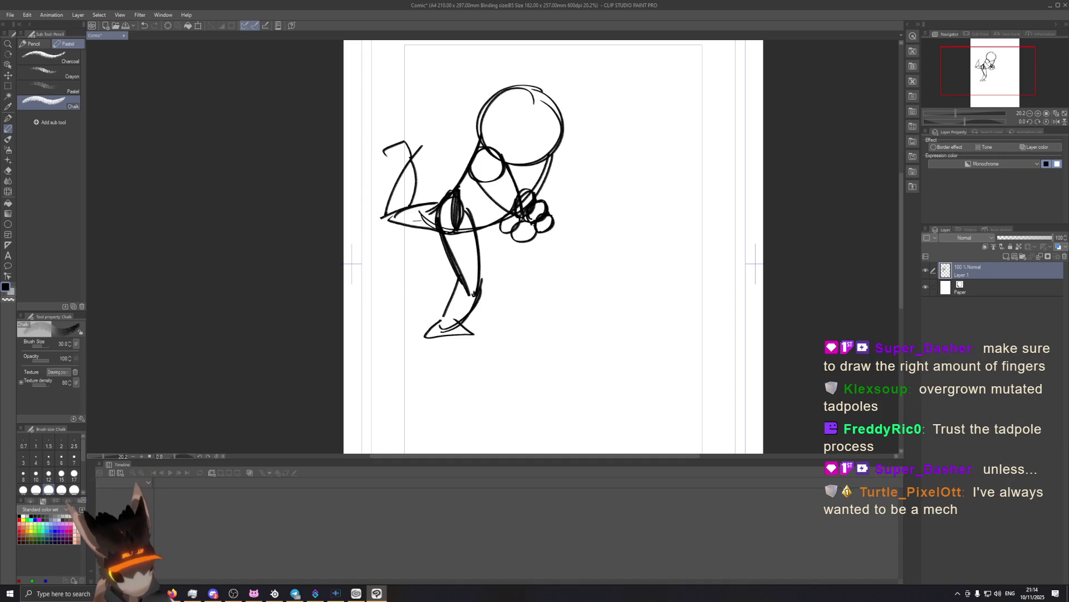
mouse_move(414, 222)
mouse_down()
mouse_move(422, 152)
mouse_move(446, 192)
mouse_up()
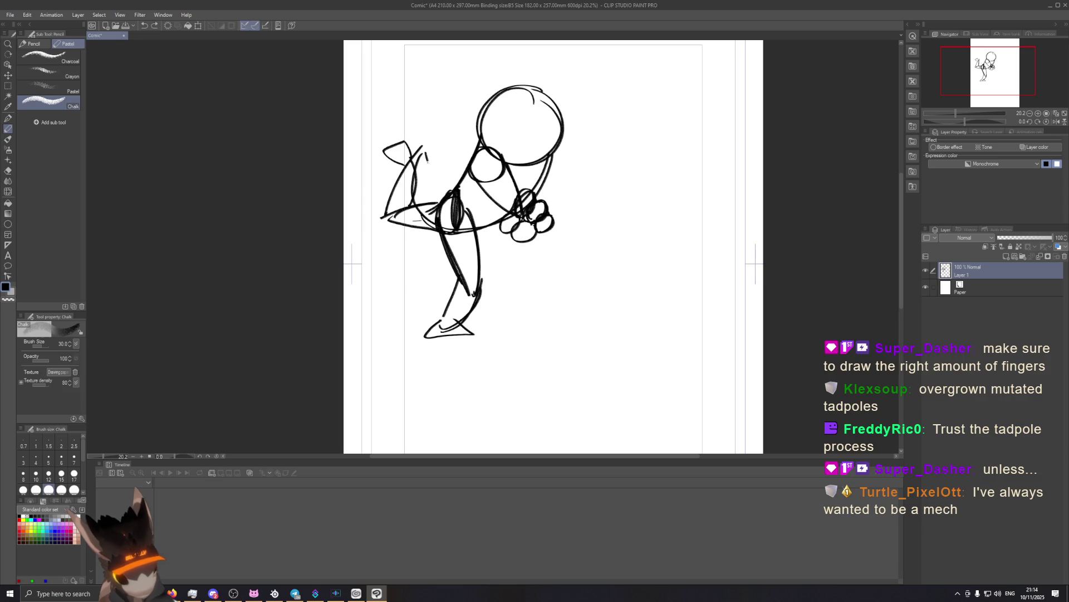
drag(427, 151, 450, 192)
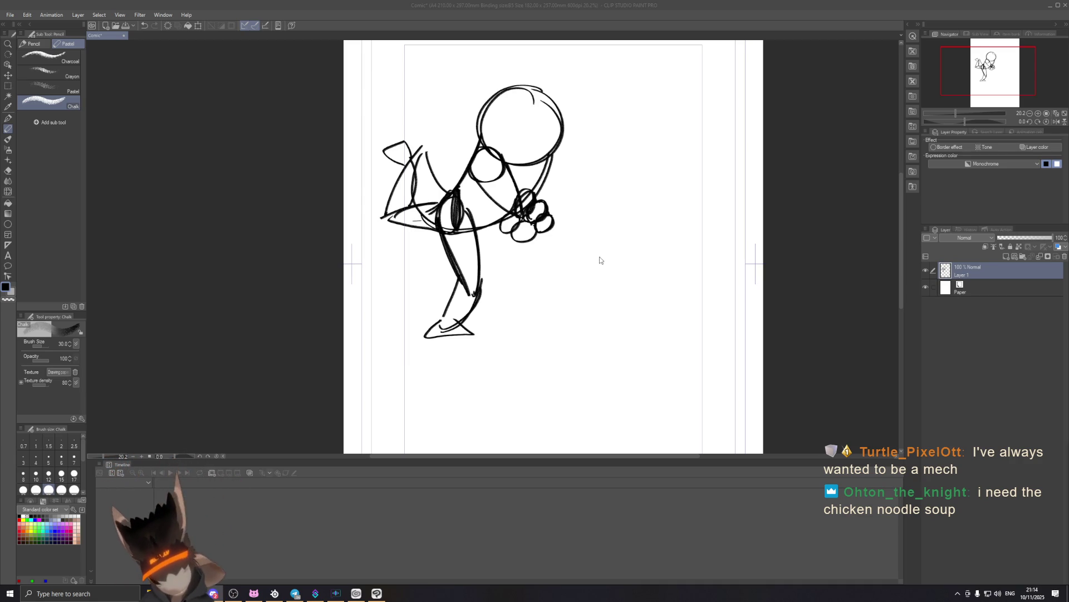
Draw the cube's vertical, top and bottom edges plus a top-face stroke right of the figure.
drag(585, 220, 603, 302)
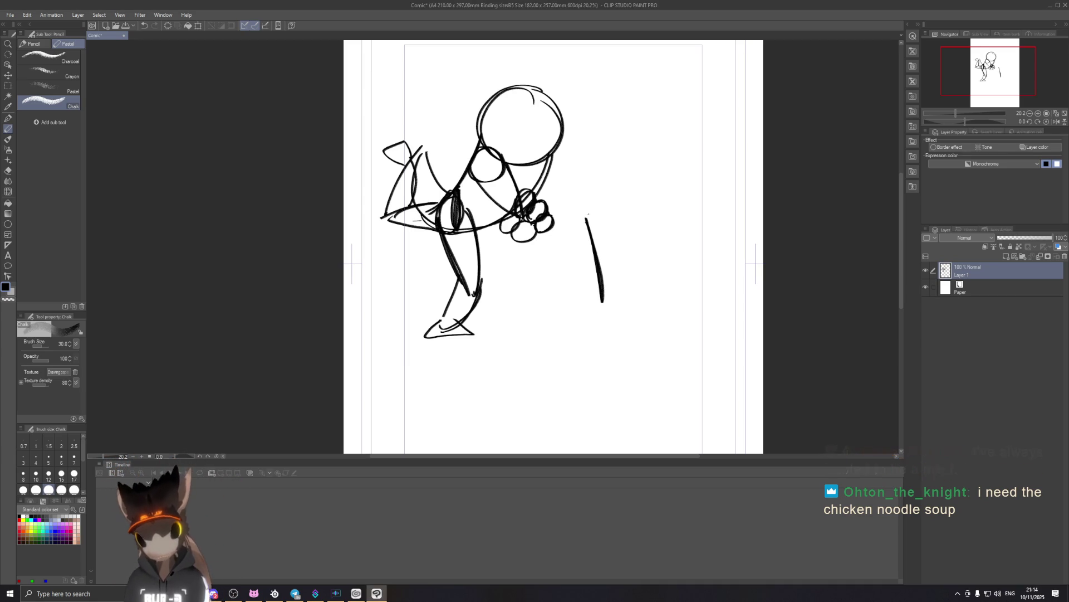
drag(583, 217, 640, 180)
drag(587, 215, 655, 172)
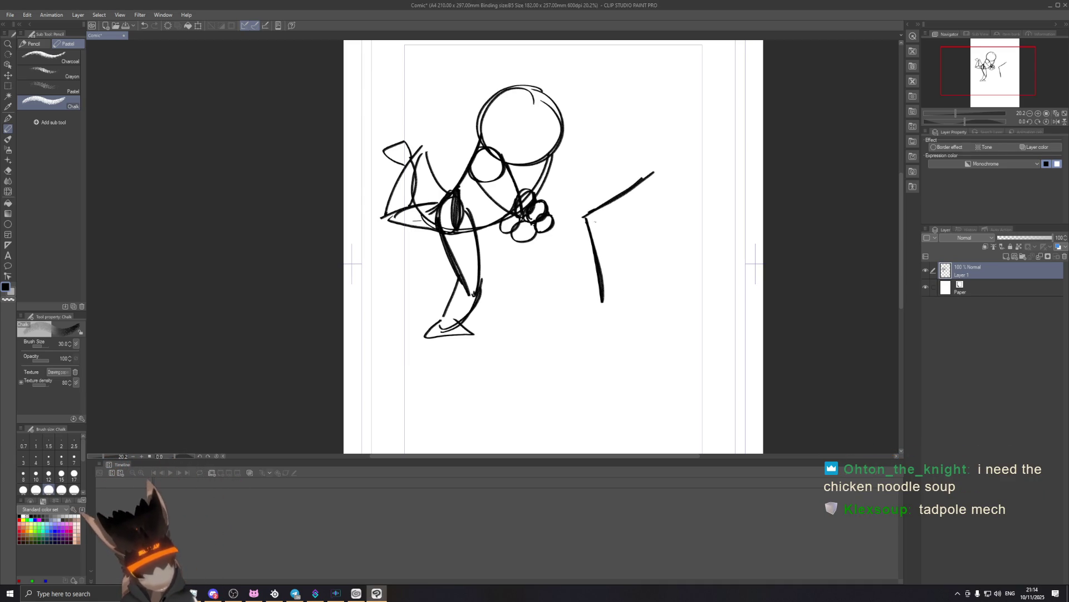
mouse_move(589, 216)
mouse_down()
mouse_move(667, 238)
mouse_move(707, 193)
mouse_up()
mouse_move(658, 234)
mouse_down()
mouse_move(705, 191)
mouse_move(713, 264)
mouse_up()
drag(705, 195, 715, 263)
drag(596, 284, 662, 303)
drag(599, 286, 672, 305)
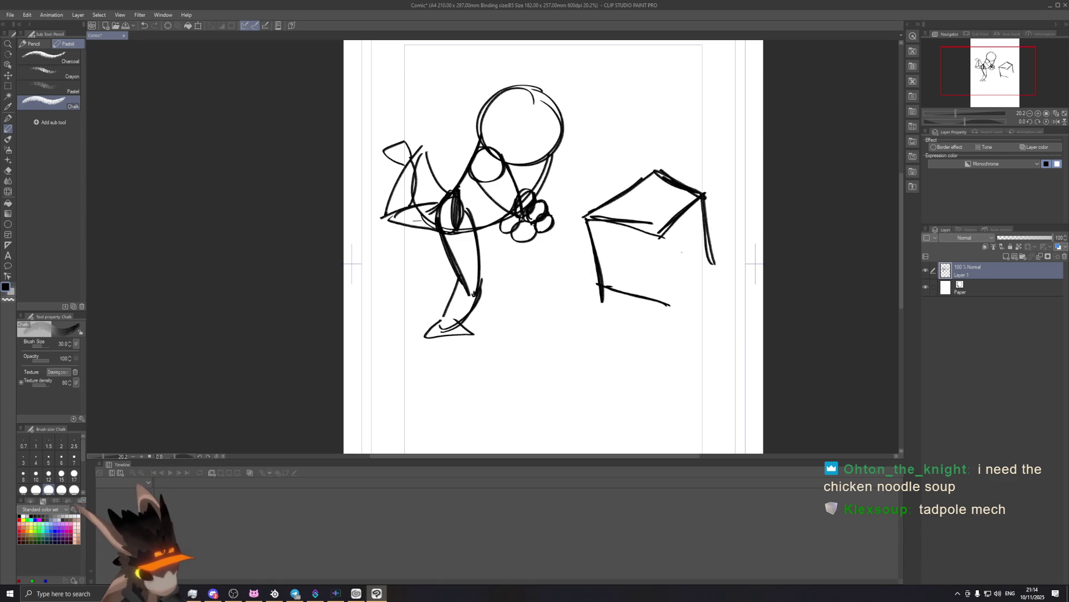
drag(661, 237, 678, 307)
mouse_move(658, 238)
mouse_down()
mouse_move(672, 294)
mouse_move(712, 260)
mouse_up()
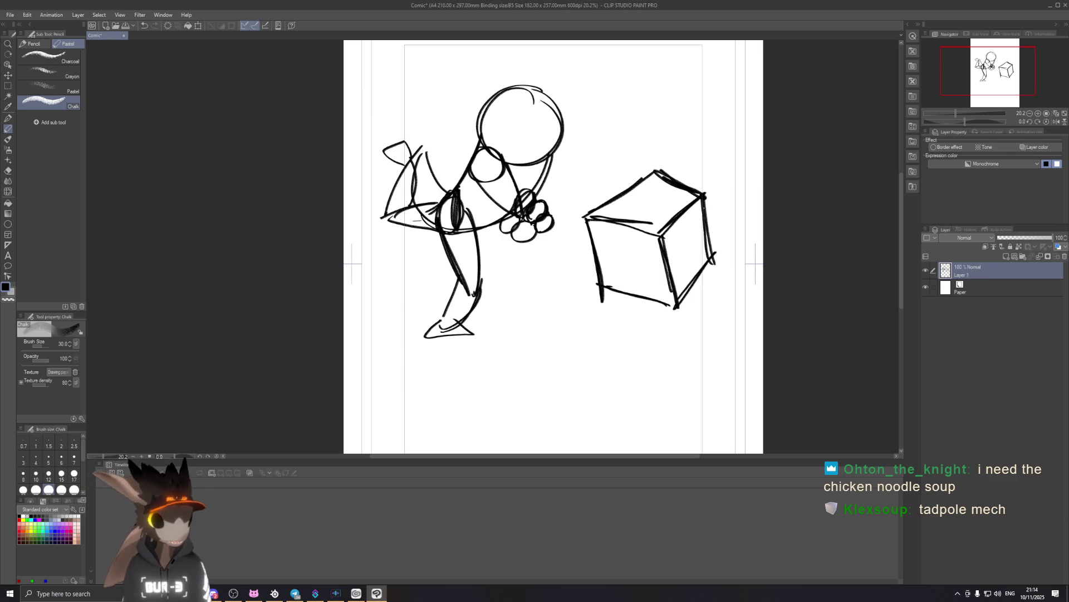
drag(641, 180, 698, 199)
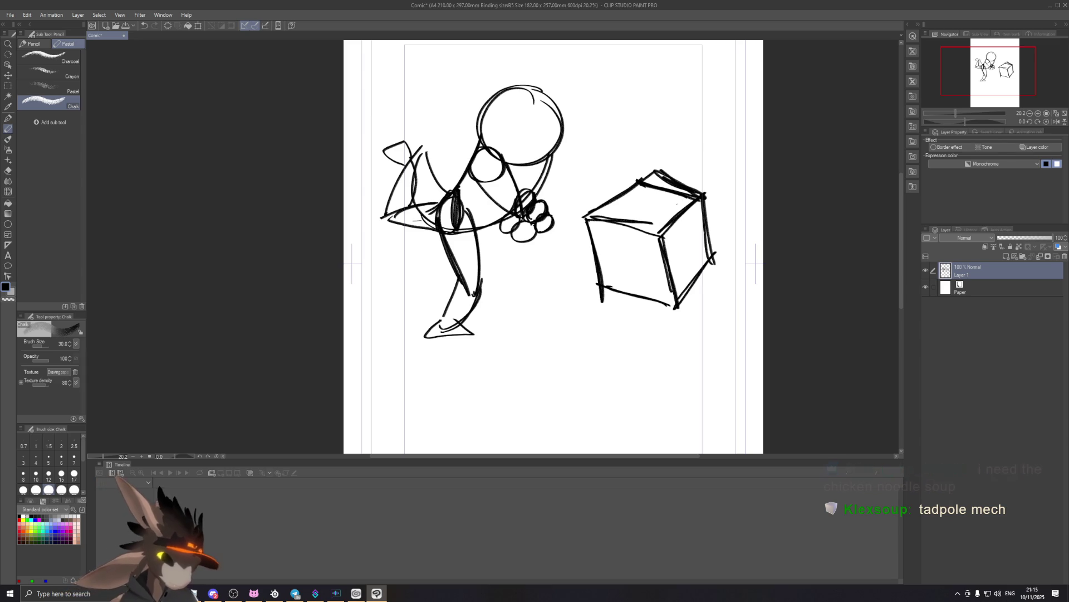
Erase stray lines and undo the cube strokes, then bring the d20 dice roller over the canvas.
key(e)
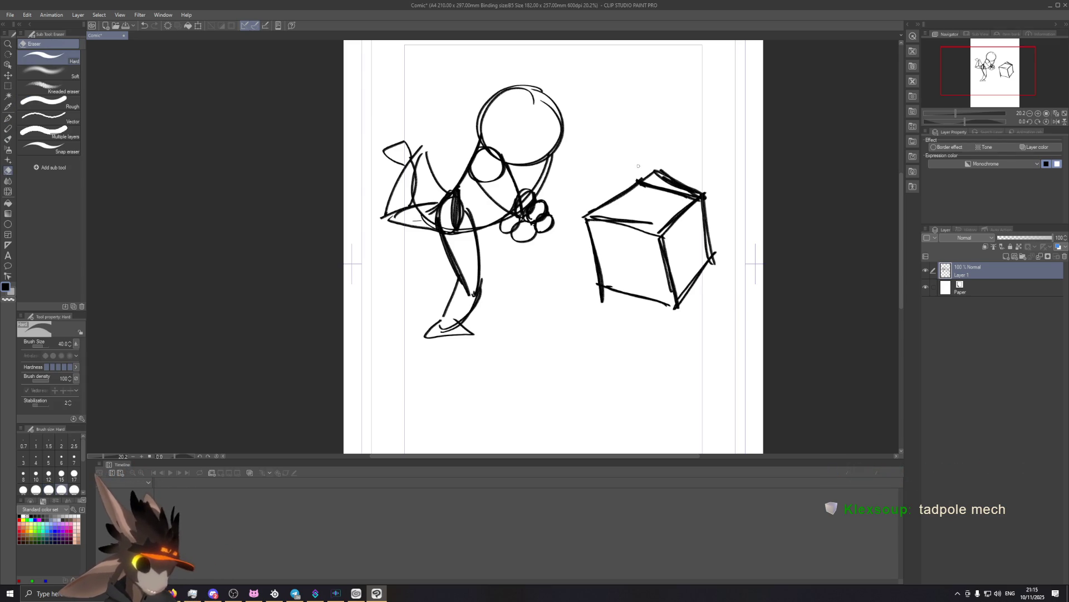
drag(677, 172, 620, 174)
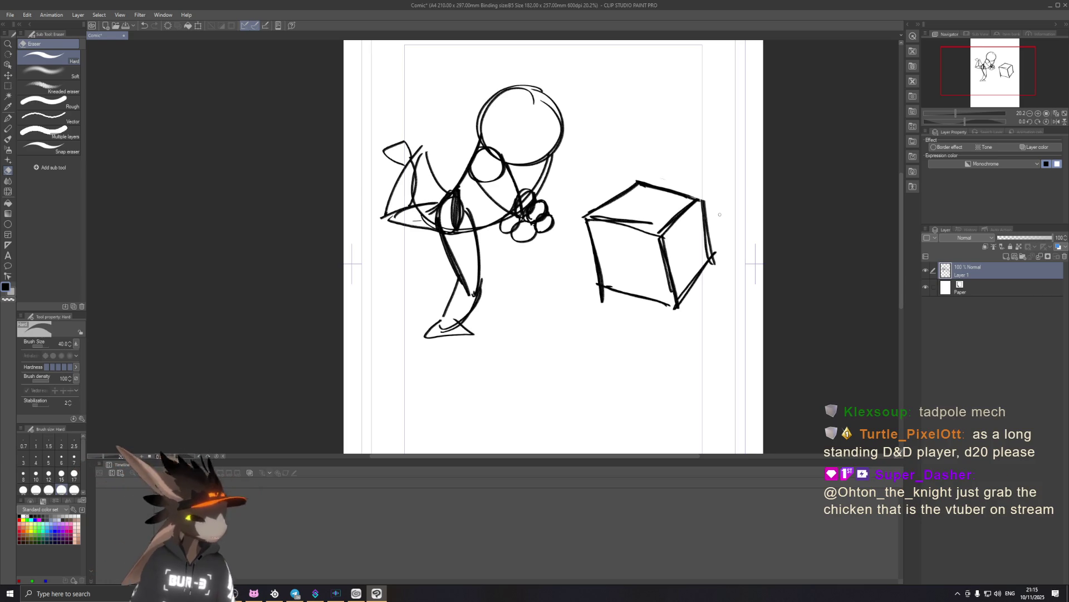
key(ctrl+z)
key(ctrl+z)
key(ctrl+z)
key(ctrl+z)
key(ctrl+z)
key(ctrl+z)
key(ctrl+z)
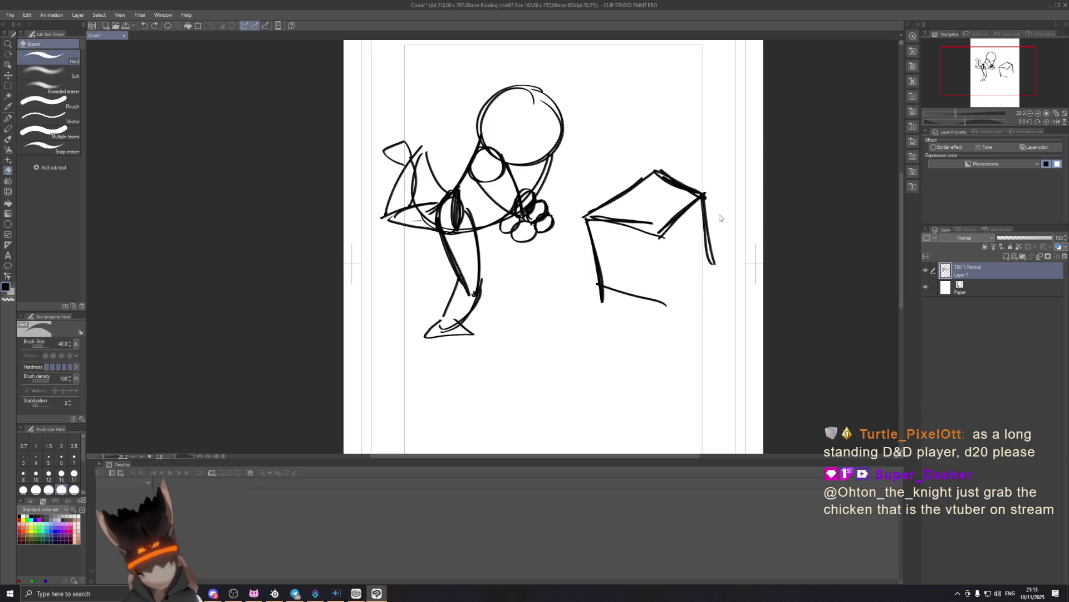
key(ctrl+z)
key(ctrl+z)
key(ctrl+z)
key(ctrl+z)
key(ctrl+z)
key(ctrl+z)
key(ctrl+z)
key(ctrl+z)
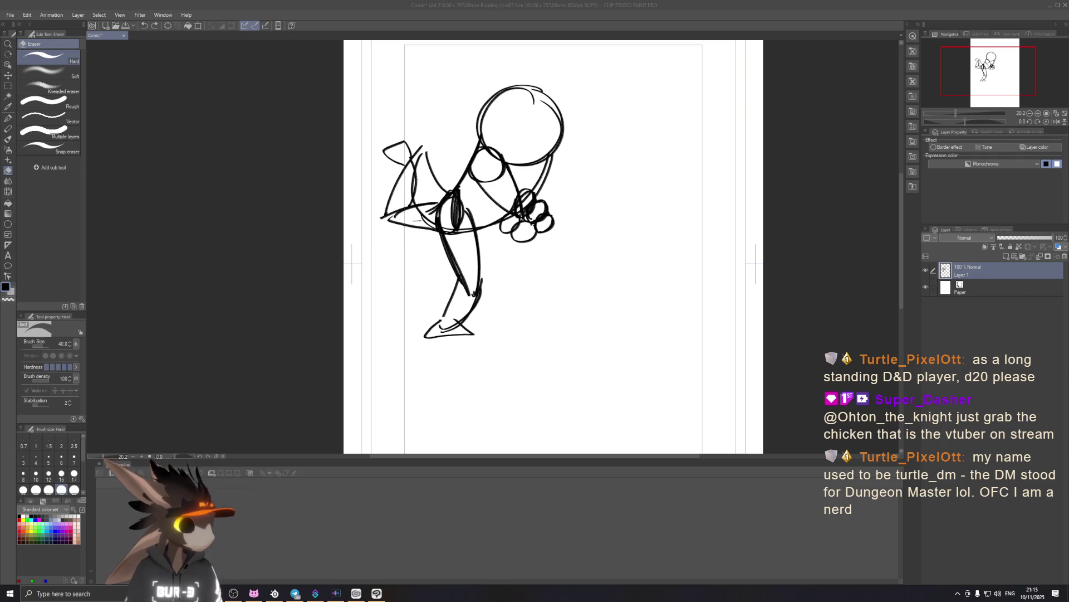
key(alt+Tab)
drag(579, 29, 467, 117)
Swap the d6 for a single d20 in the dice tray, then push the browser off-screen.
click(625, 269)
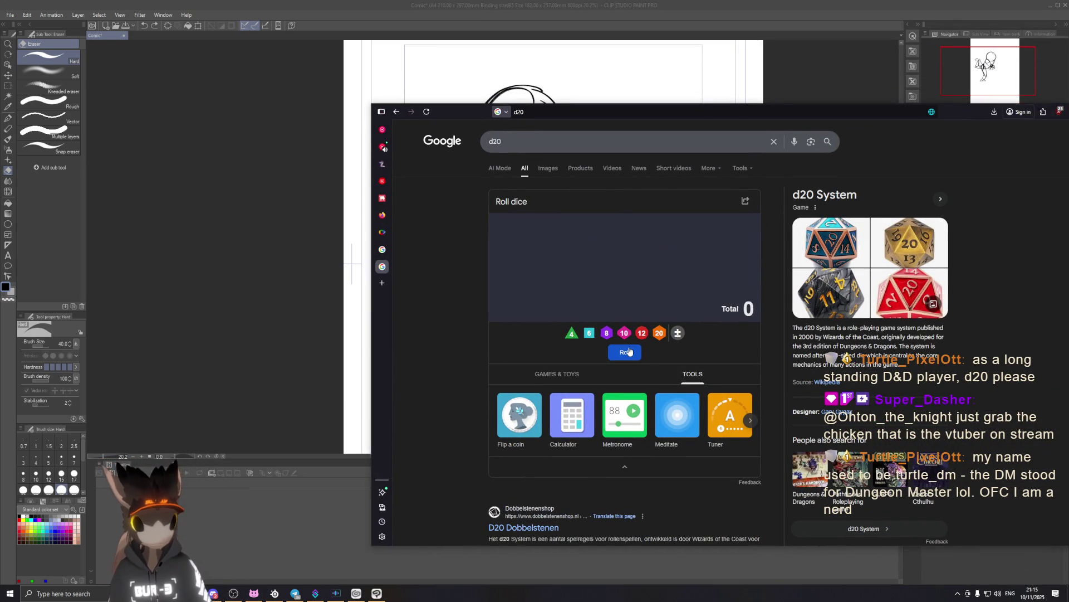
click(651, 333)
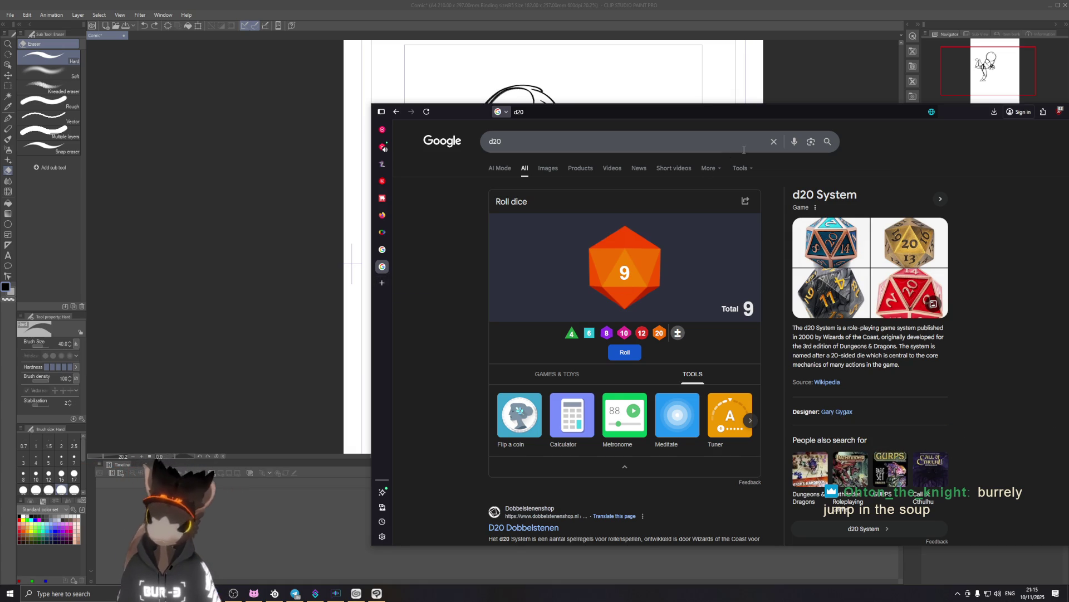
drag(976, 111, 968, 131)
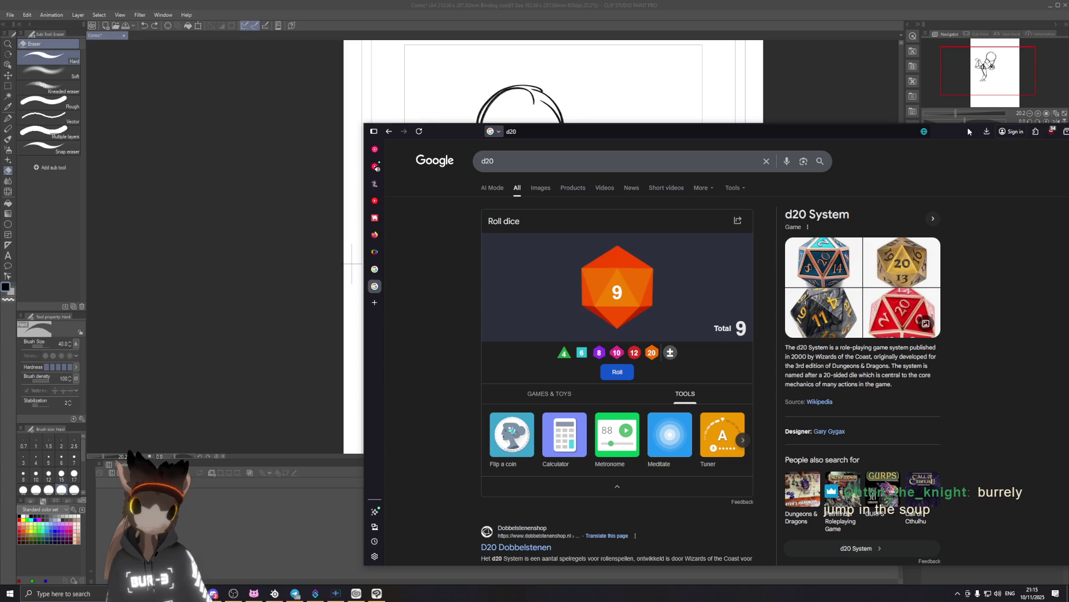
drag(968, 131, 1068, 186)
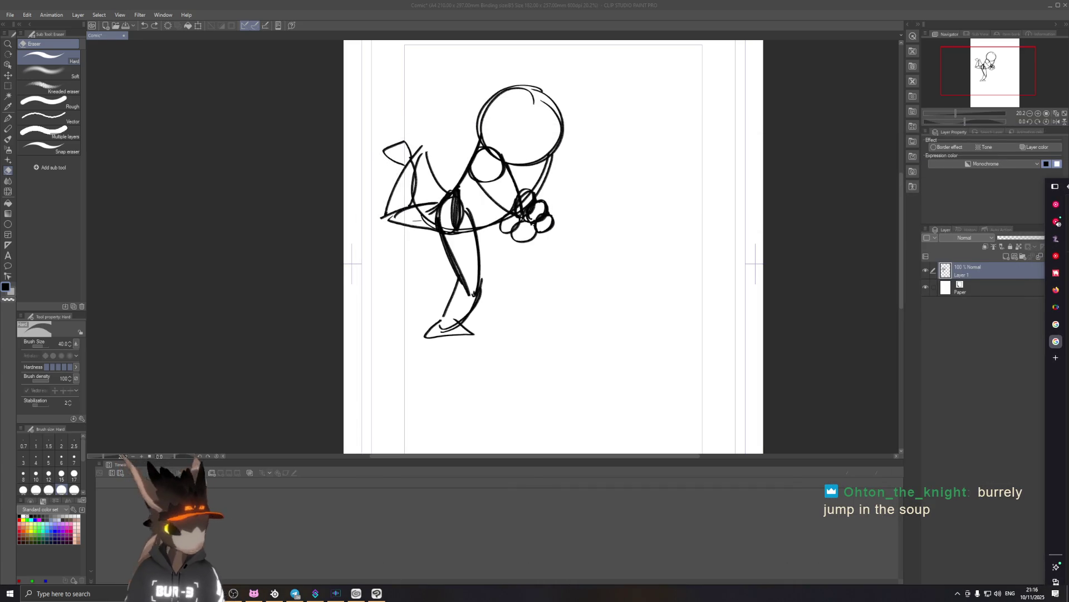
Switch back to the Chalk pencil and sketch an oval beside the figure's hands.
click(590, 292)
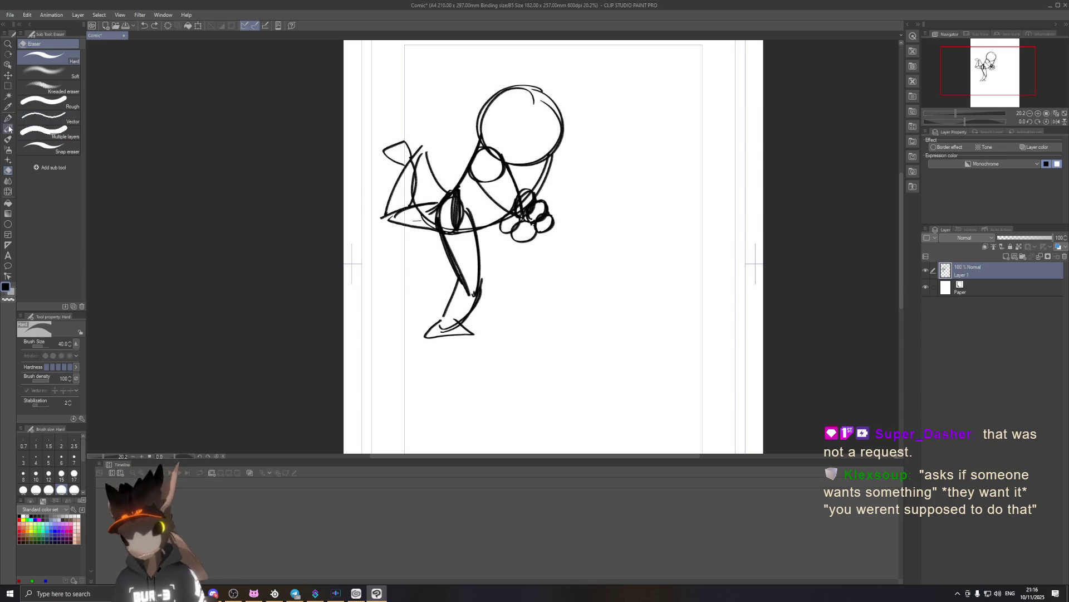
key(p)
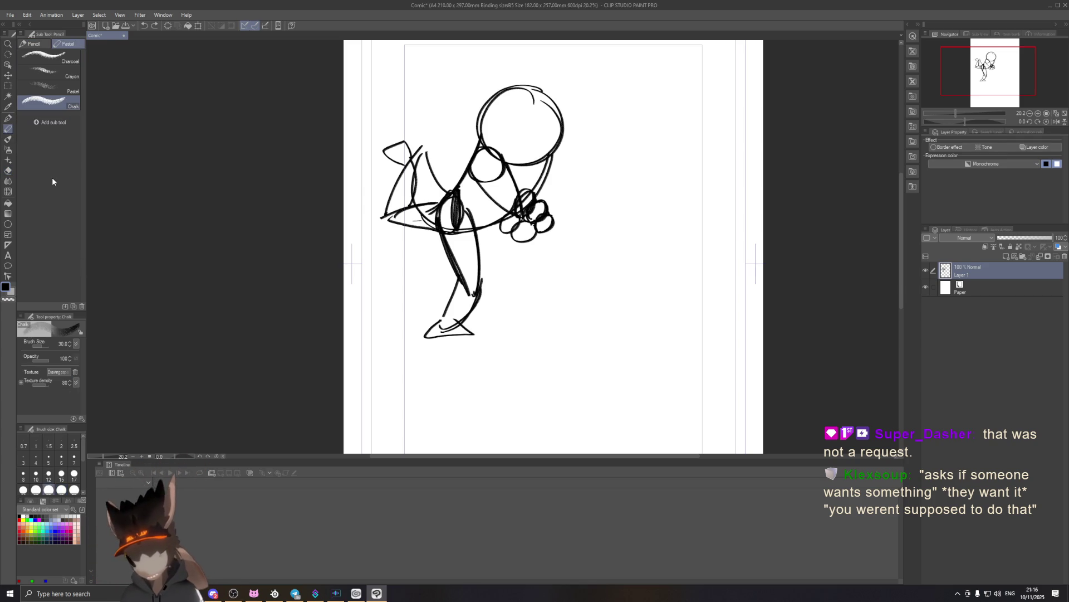
drag(616, 219, 550, 262)
key(ctrl+z)
drag(613, 218, 629, 246)
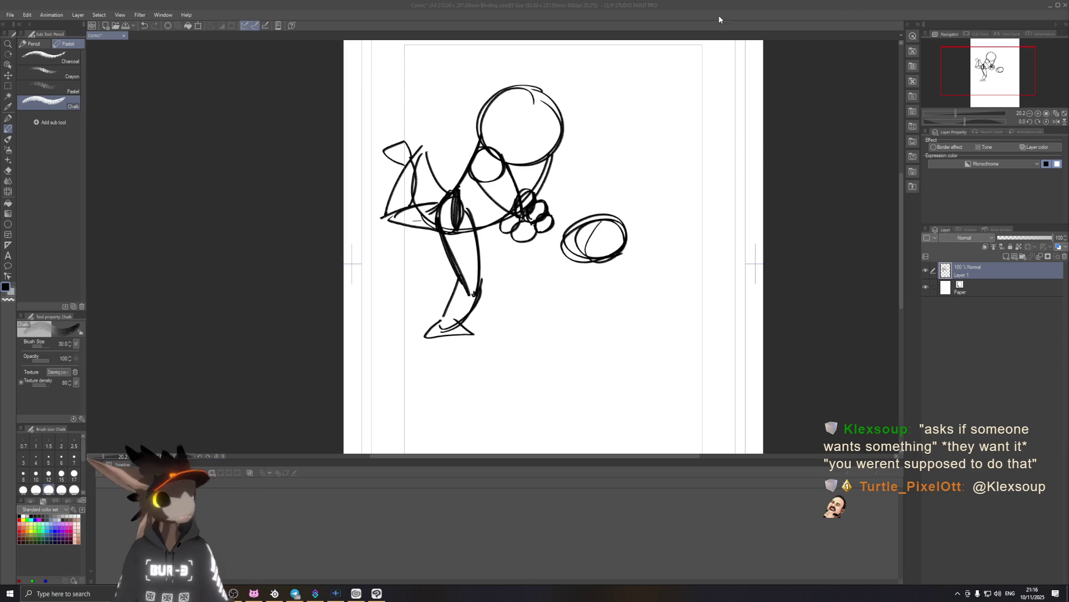
Draw and redo V-shaped facet strokes above the oval.
click(699, 25)
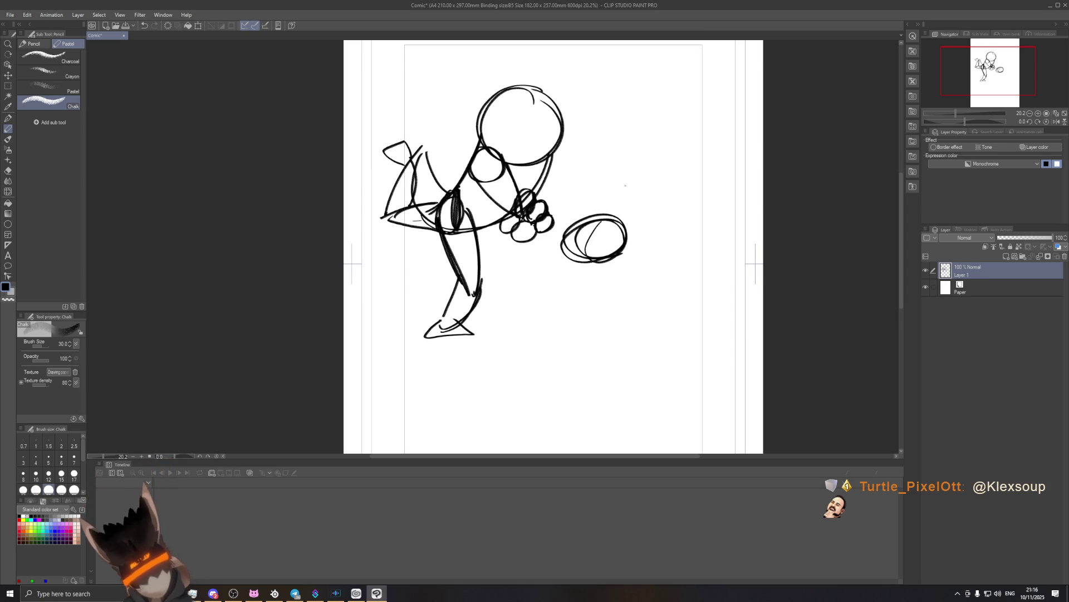
mouse_move(615, 169)
mouse_down()
mouse_move(630, 199)
mouse_move(646, 168)
mouse_up()
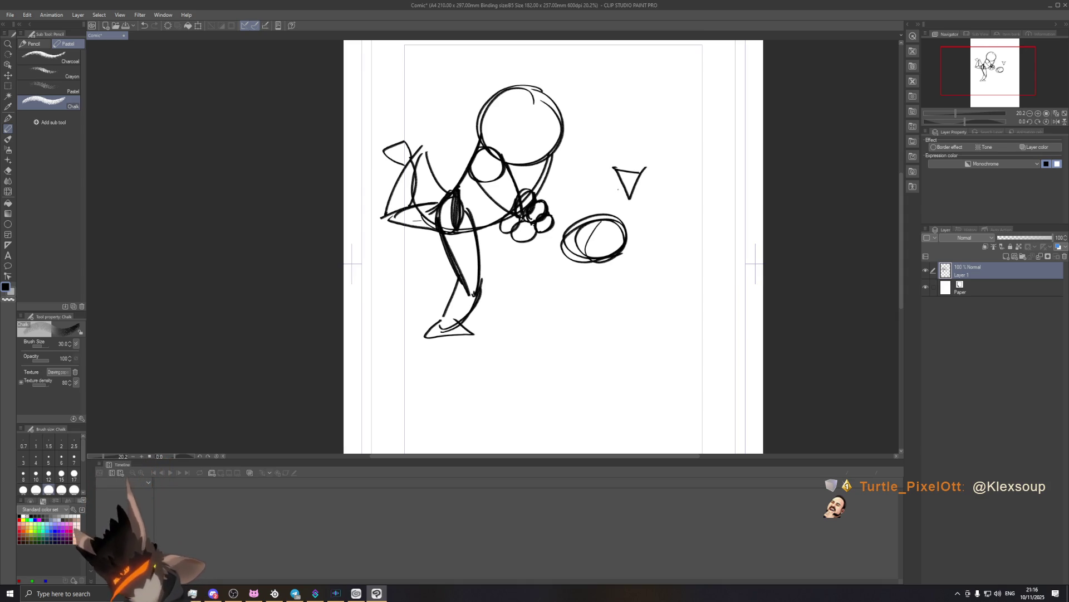
key(ctrl+z)
key(ctrl+z)
key(ctrl+z)
mouse_move(610, 160)
mouse_down()
mouse_move(628, 195)
mouse_move(652, 157)
mouse_up()
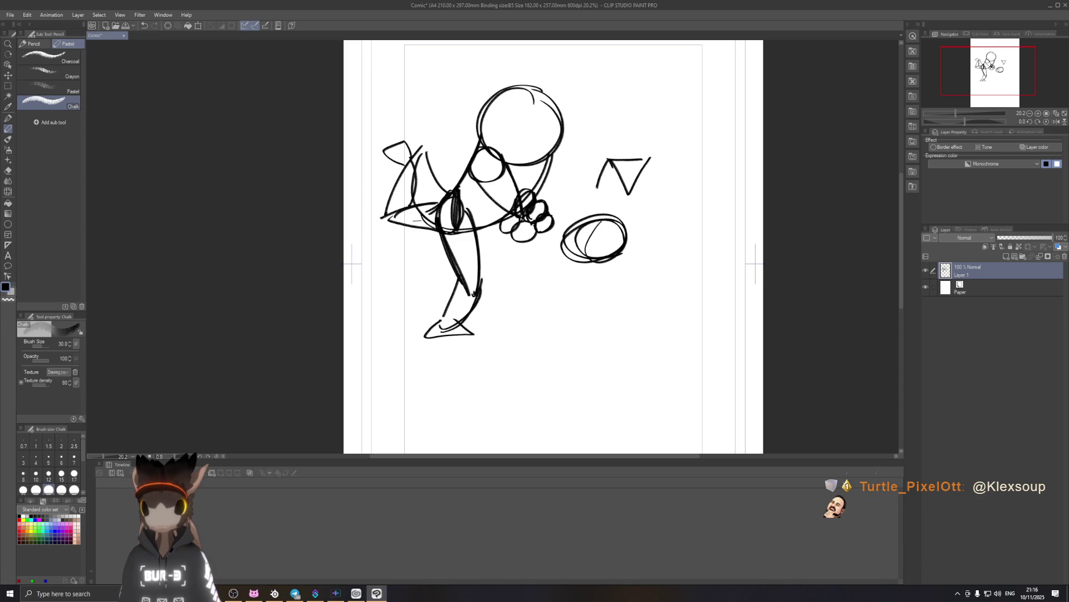
key(ctrl+z)
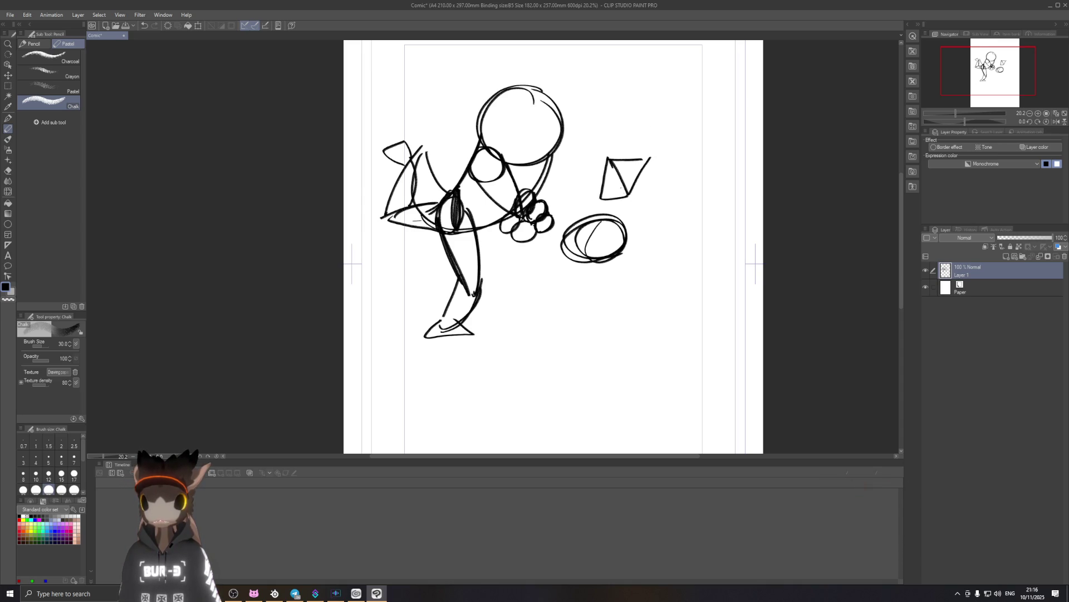
key(ctrl+z)
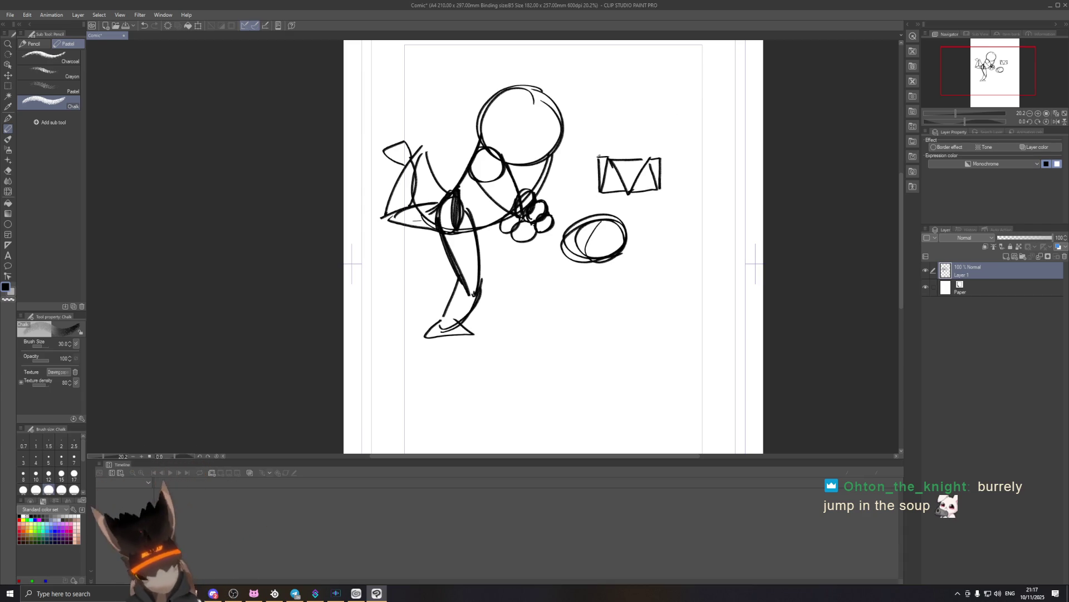
Add the triangular roof and bottom strokes shaping the hexagonal d20 above the oval.
mouse_move(597, 157)
mouse_down()
mouse_move(628, 132)
mouse_move(667, 161)
mouse_up()
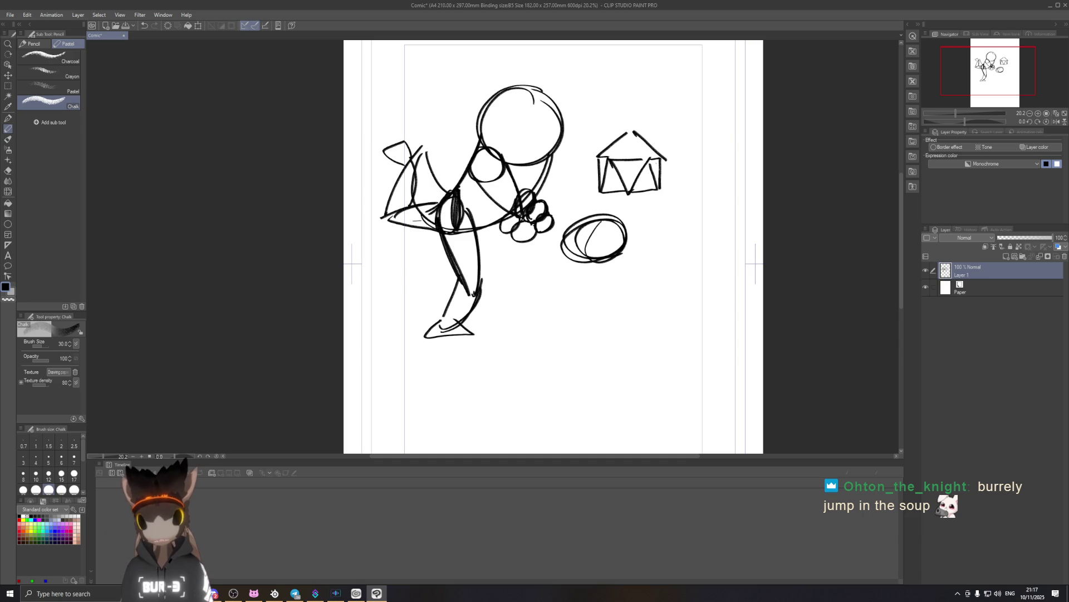
drag(597, 193, 629, 219)
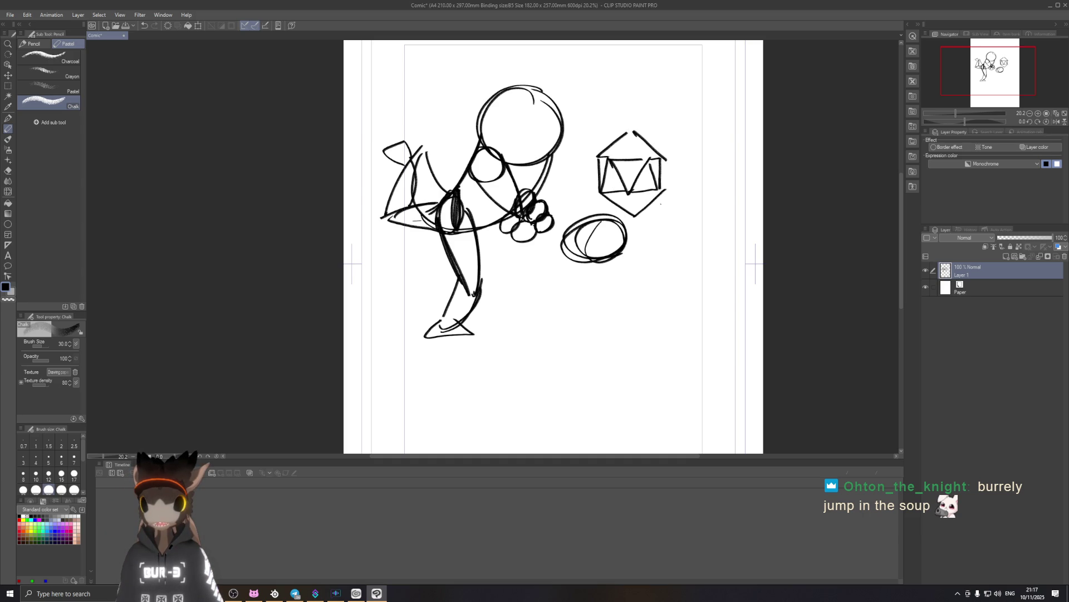
key(ctrl+z)
key(ctrl+z)
drag(598, 193, 628, 199)
key(ctrl+z)
key(ctrl+z)
key(ctrl+z)
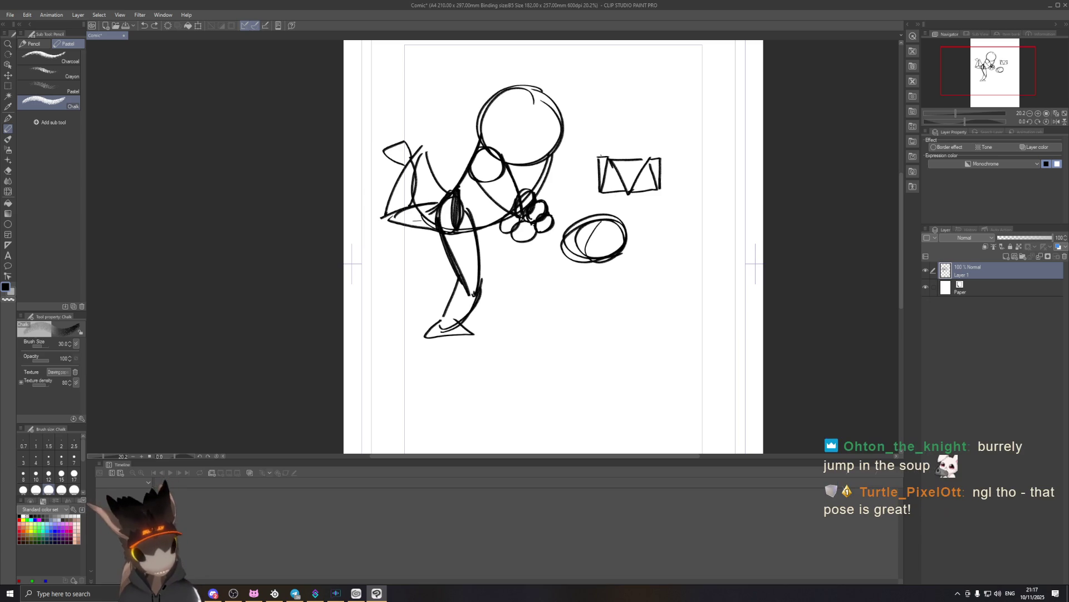
key(ctrl+z)
drag(596, 157, 620, 140)
key(ctrl+z)
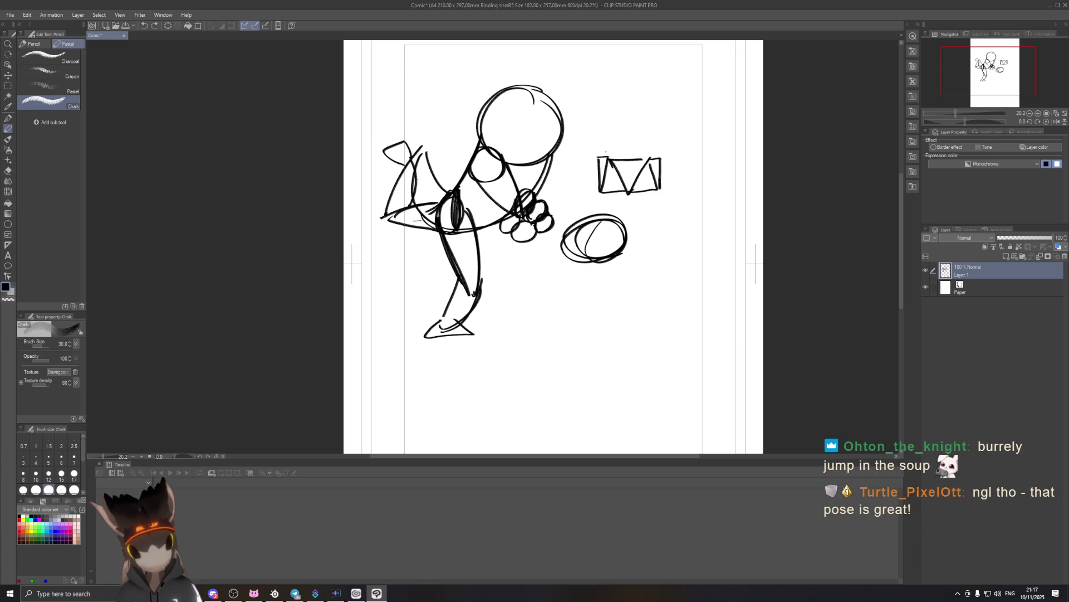
key(ctrl+z)
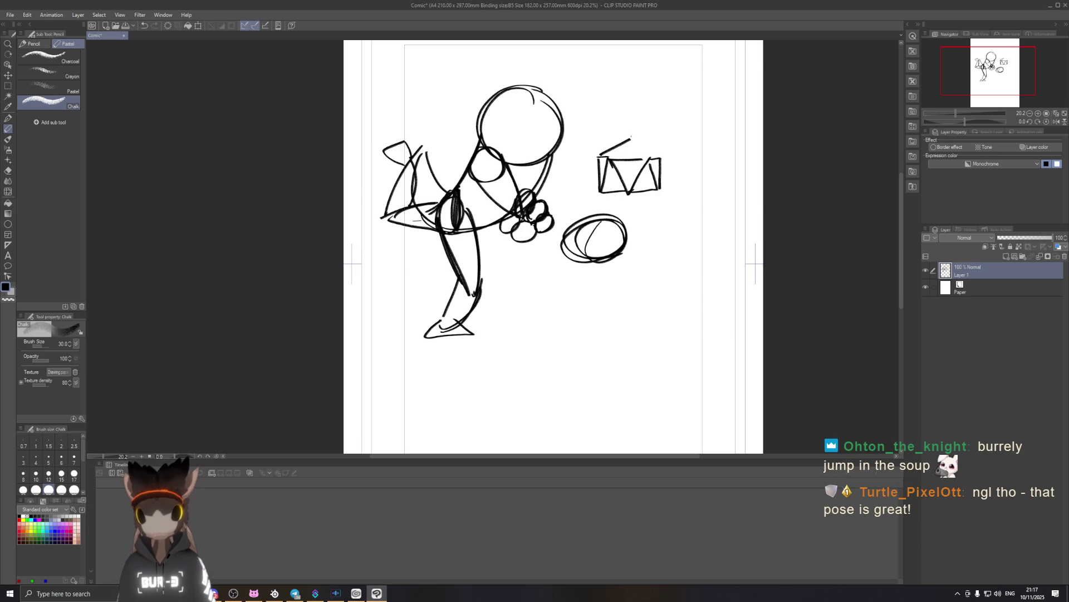
drag(600, 195, 631, 204)
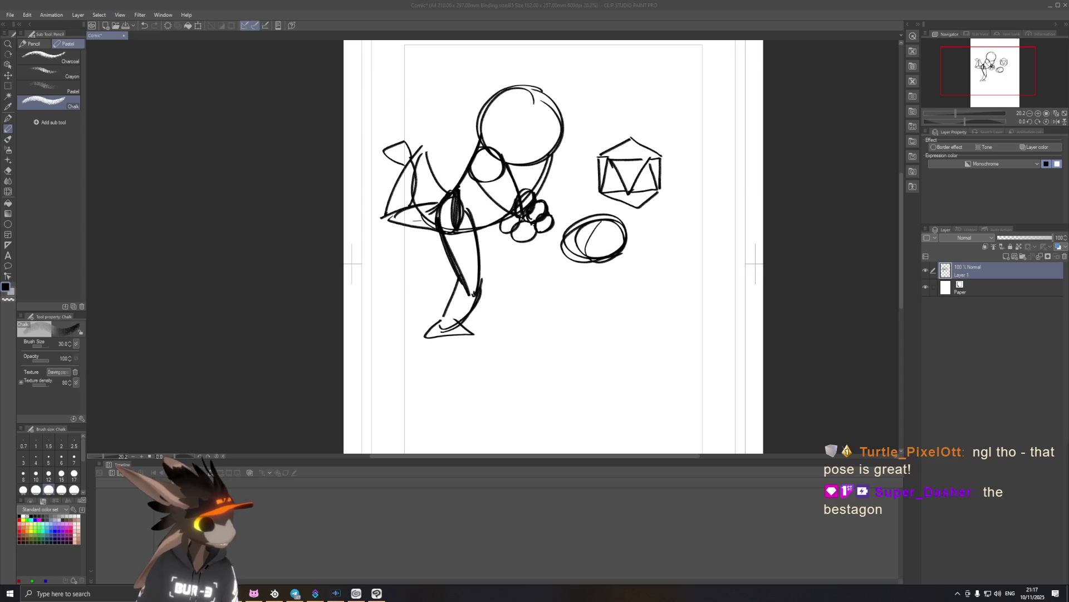
mouse_move(300, 167)
mouse_down()
mouse_move(288, 310)
mouse_move(242, 340)
mouse_up()
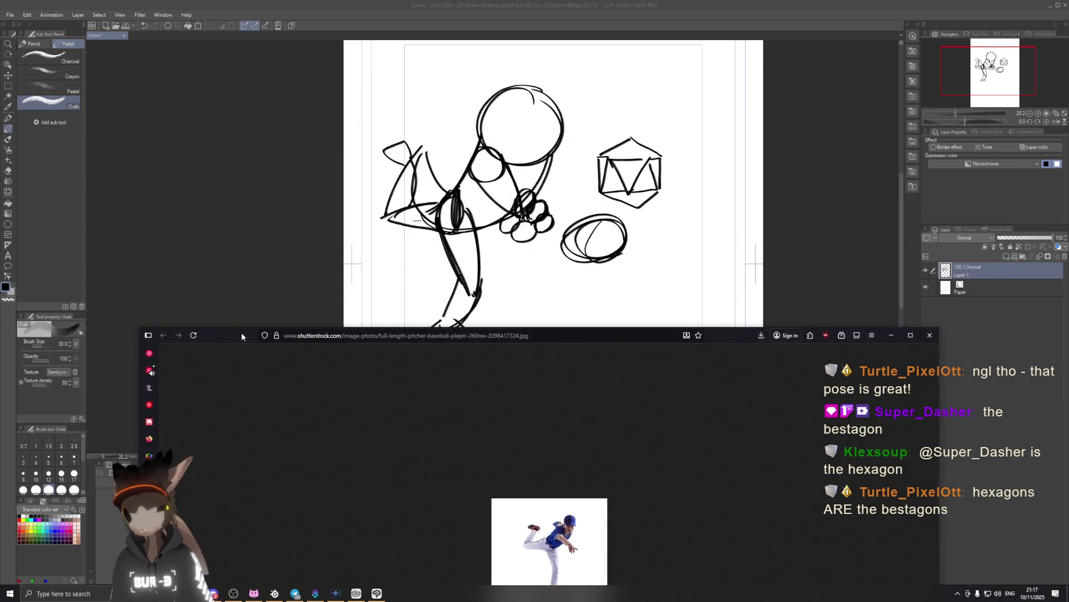
Drag the baseball pitcher photo window aside to reveal the full sketch.
drag(242, 339, 474, 313)
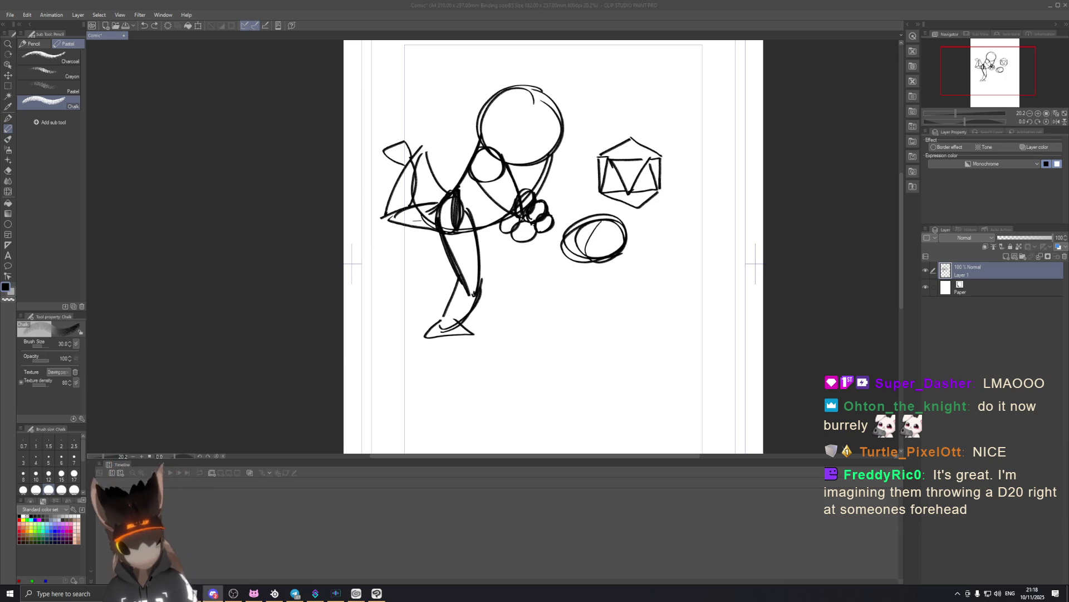
Draw both eyebrows, shape the right eye and add a pupil to the left eye.
click(534, 150)
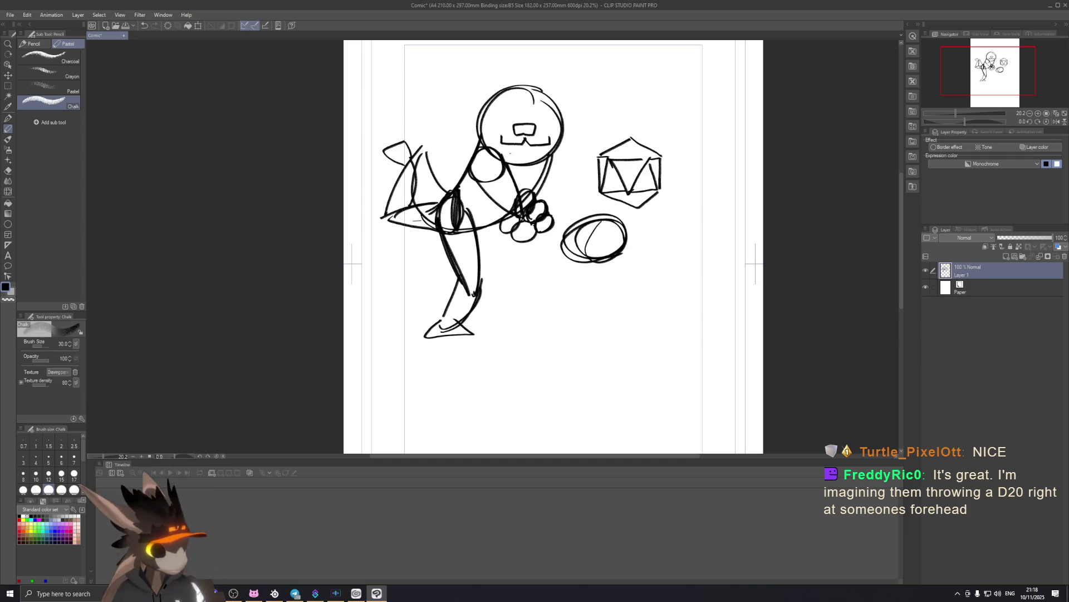
drag(497, 122, 511, 120)
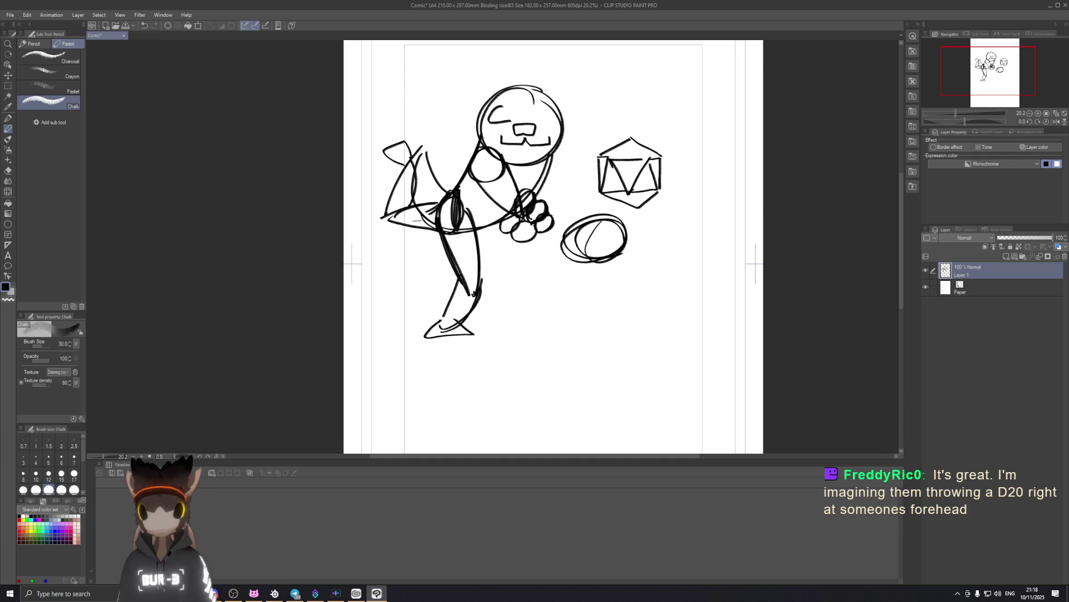
drag(538, 119, 556, 117)
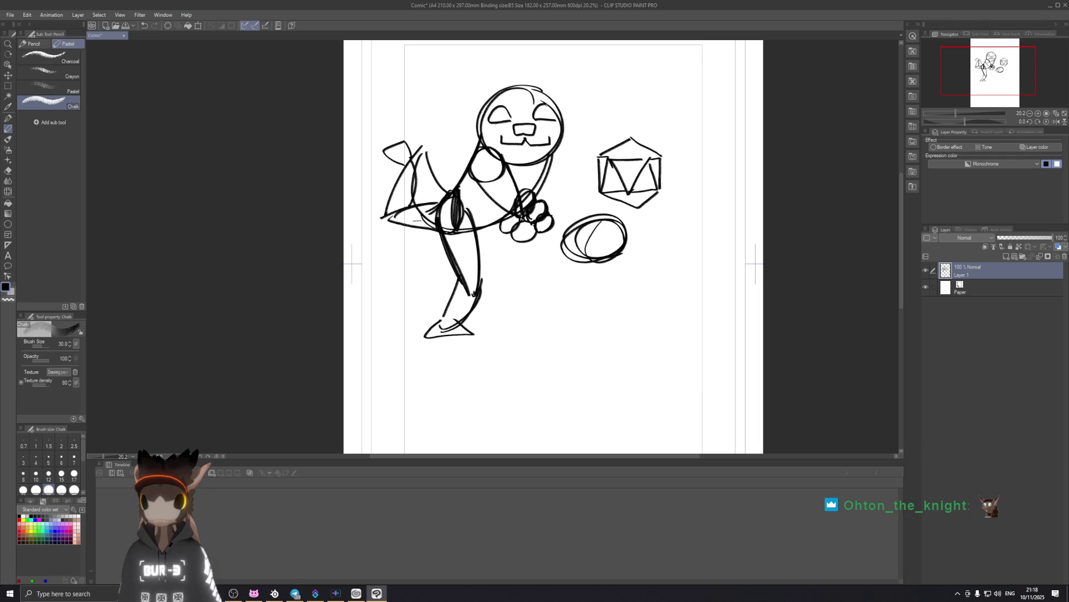
drag(542, 104, 535, 115)
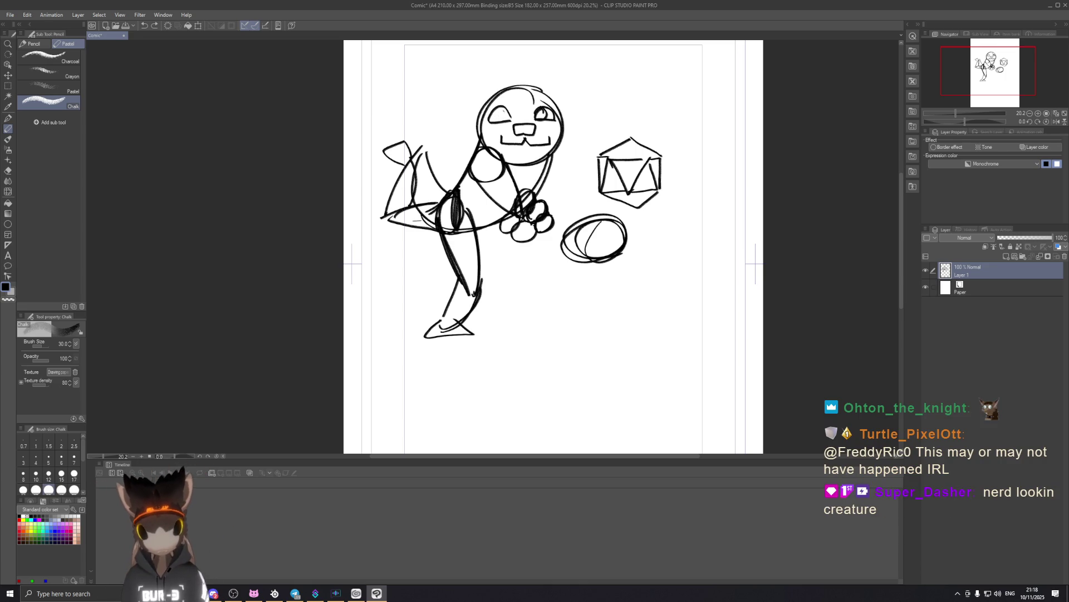
drag(500, 116, 504, 109)
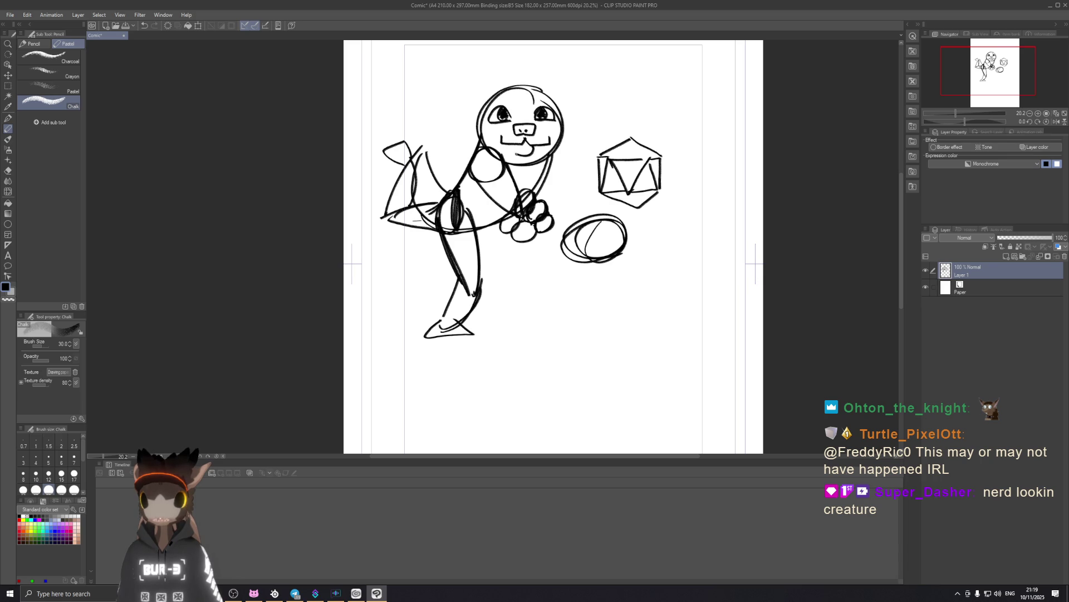
Undo the tongue stroke, redraw the chin curve under the mouth and remove stray head marks.
key(ctrl+z)
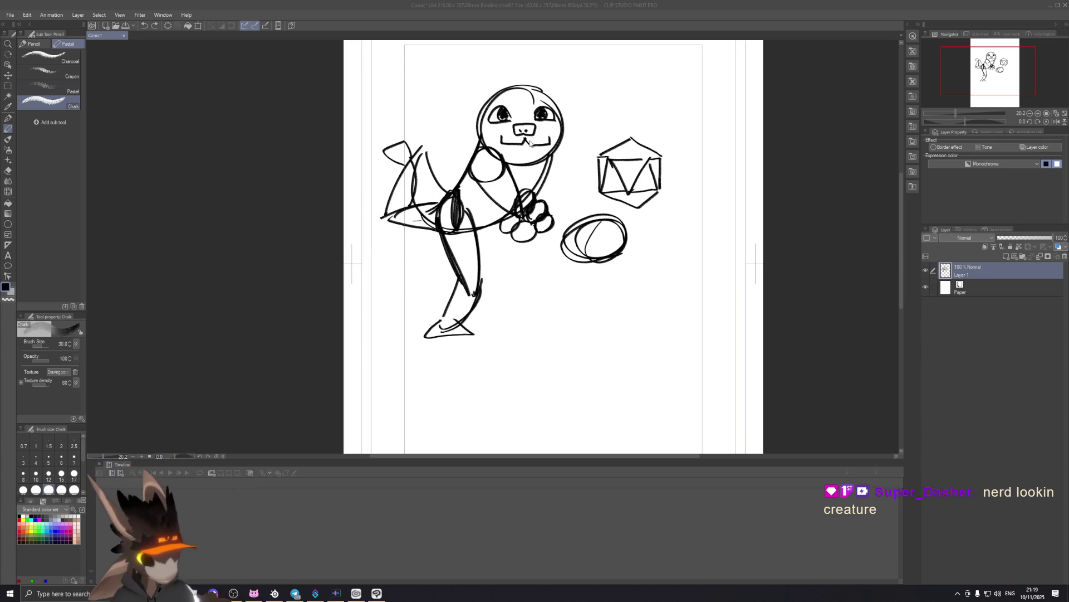
drag(545, 148, 520, 163)
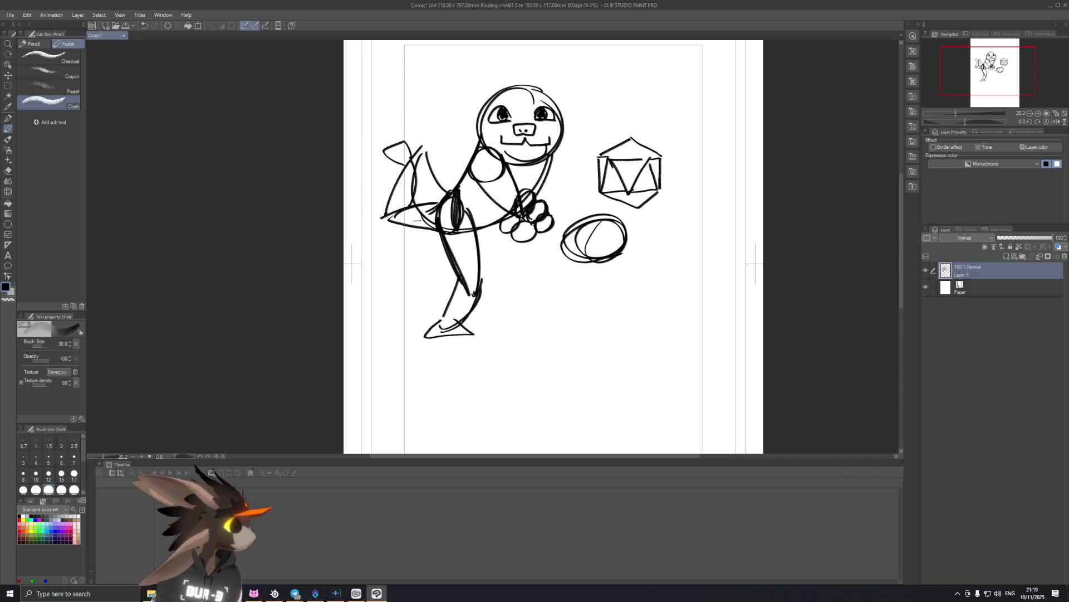
key(ctrl+z)
drag(503, 148, 528, 162)
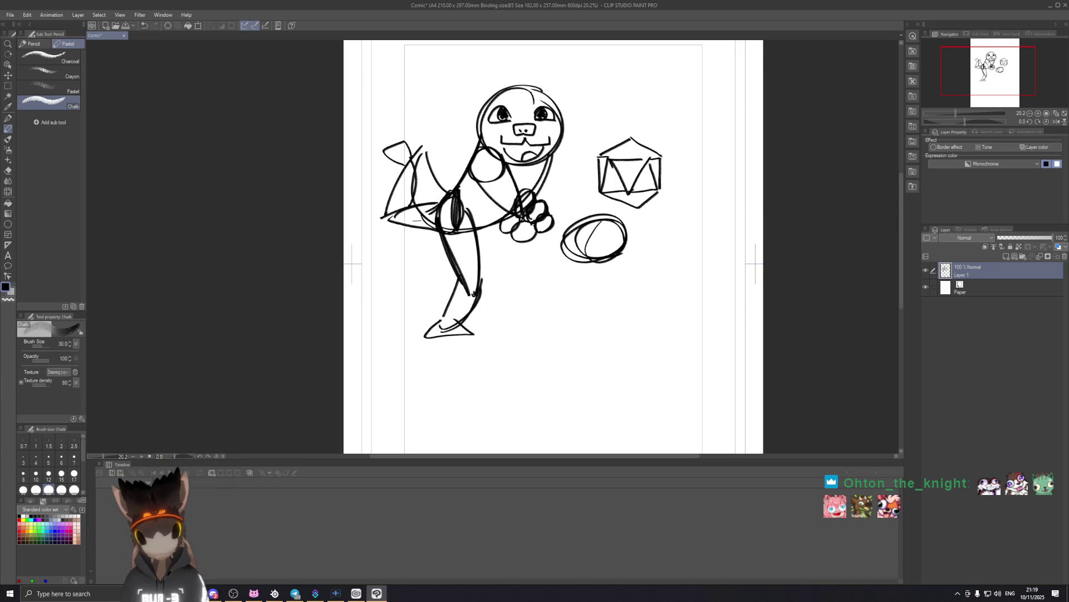
key(ctrl+z)
Sketch a curved hair tuft over the head and the outer edges of both ears.
mouse_move(497, 90)
mouse_down()
mouse_move(544, 85)
mouse_move(547, 105)
mouse_up()
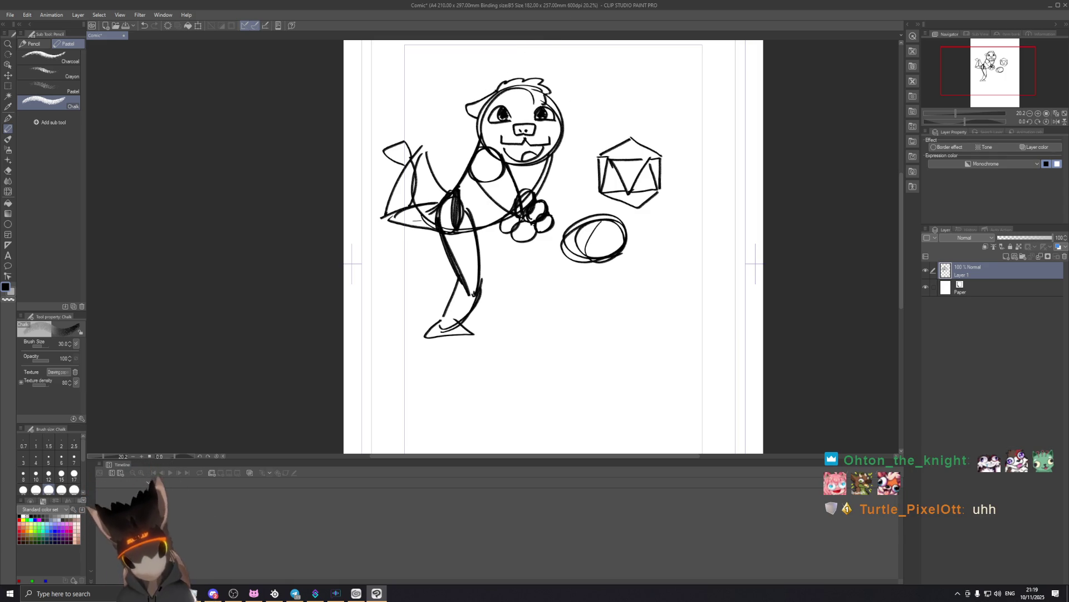
mouse_move(549, 93)
mouse_down()
mouse_move(574, 84)
mouse_move(567, 109)
mouse_up()
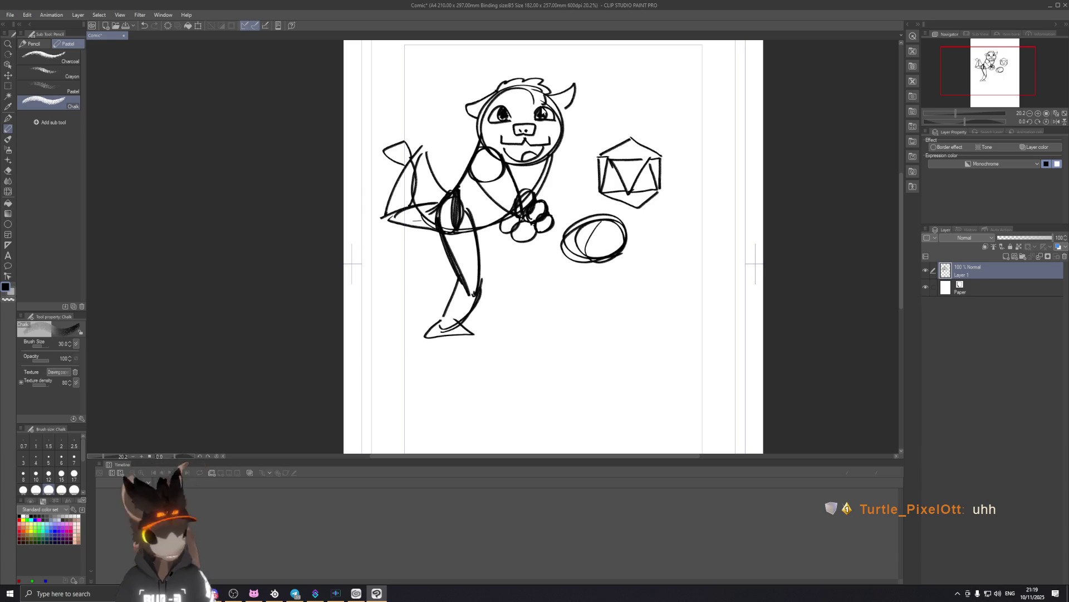
key(ctrl+z)
key(ctrl+z)
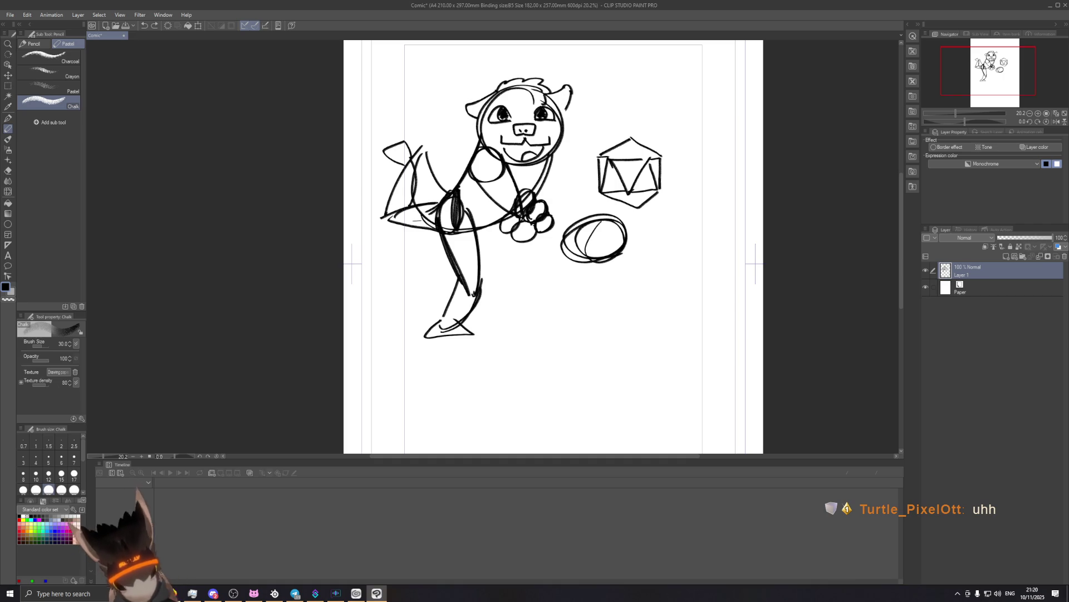
drag(576, 91, 577, 106)
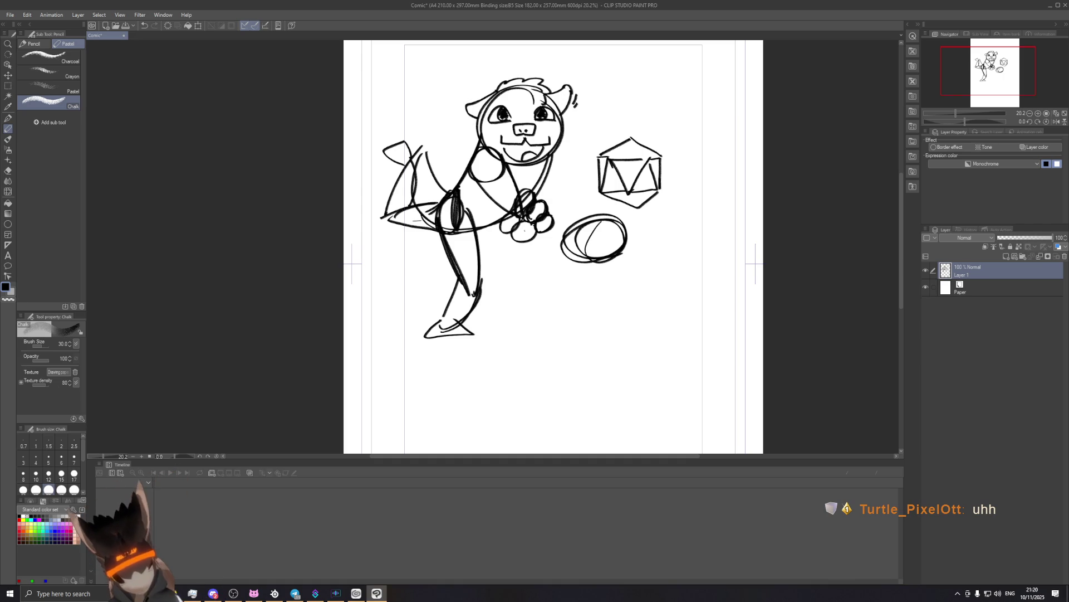
drag(466, 103, 472, 99)
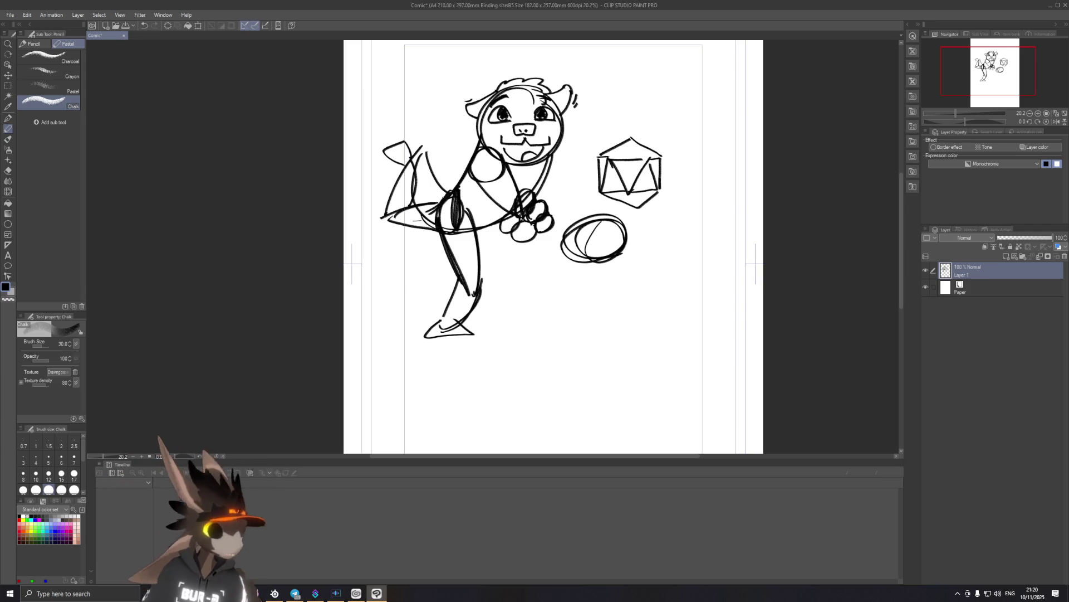
key(e)
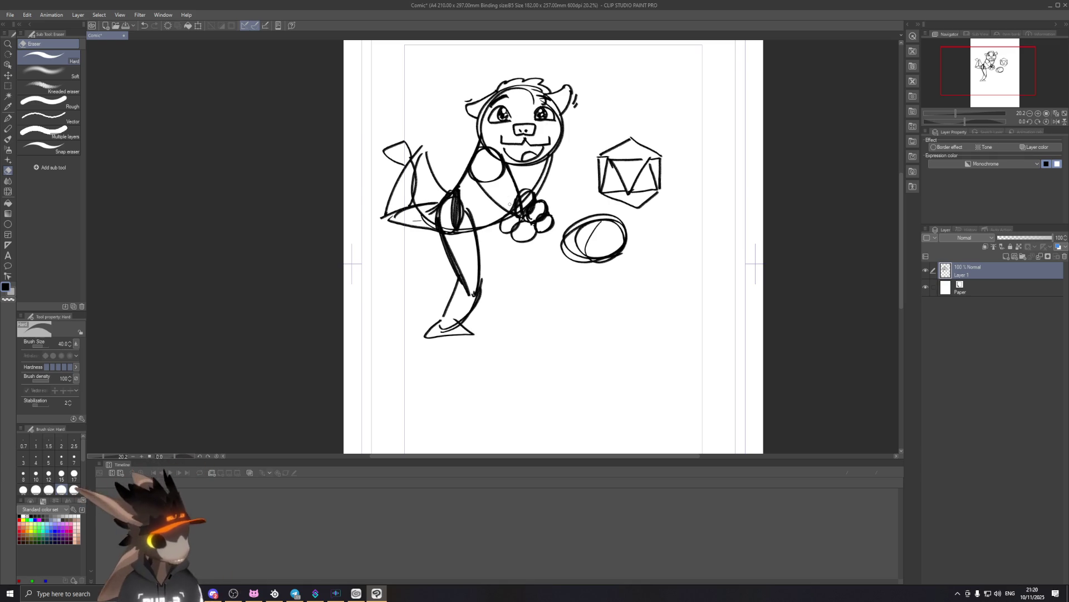
Return to the Chalk pencil after trying the Pen and Brush tools, and zoom in on the head.
click(9, 119)
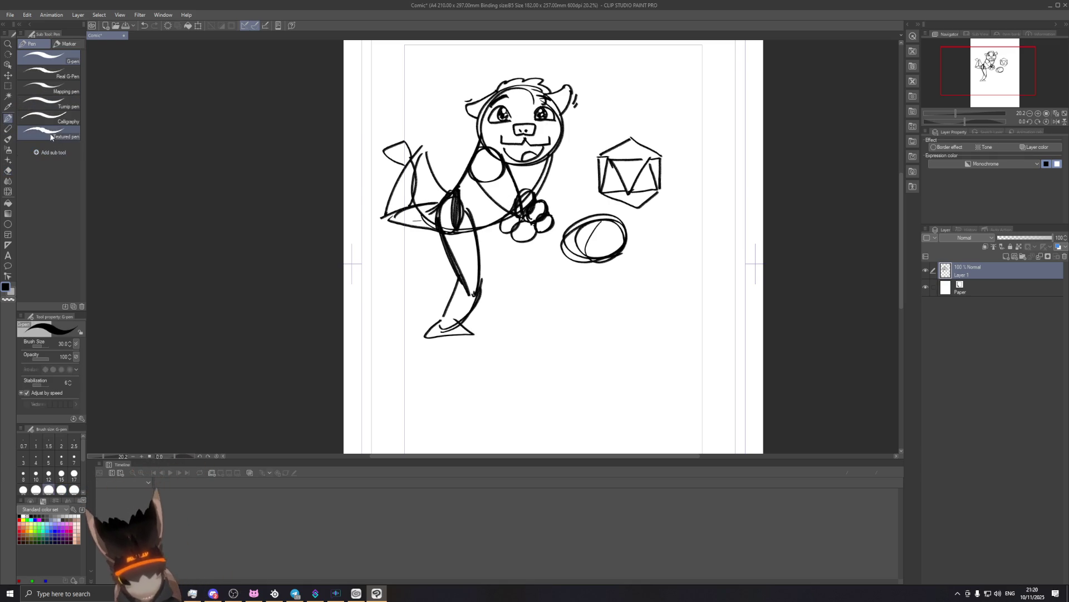
click(7, 139)
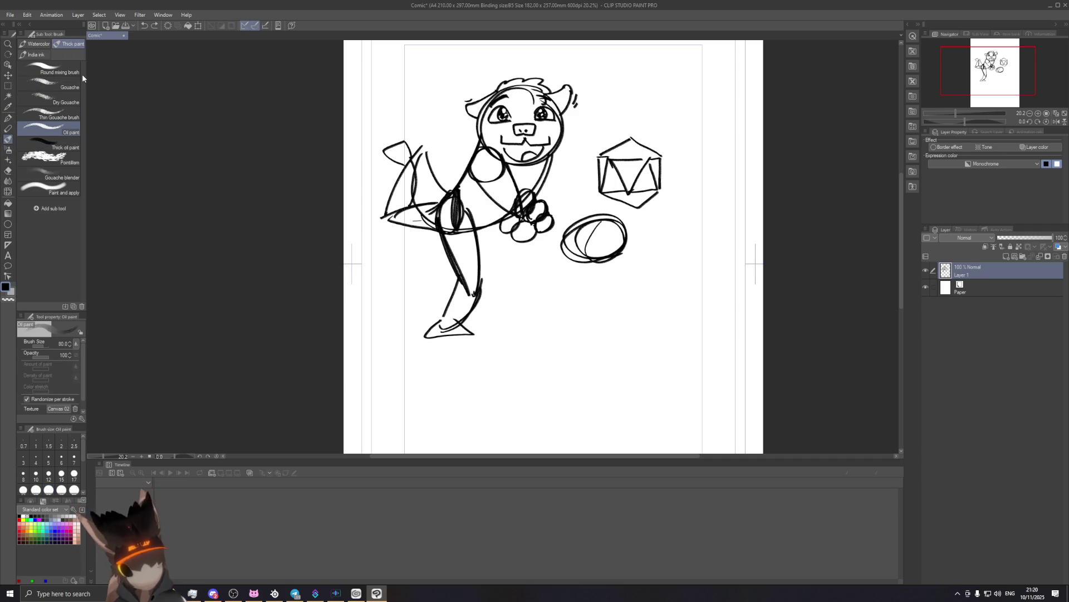
click(8, 131)
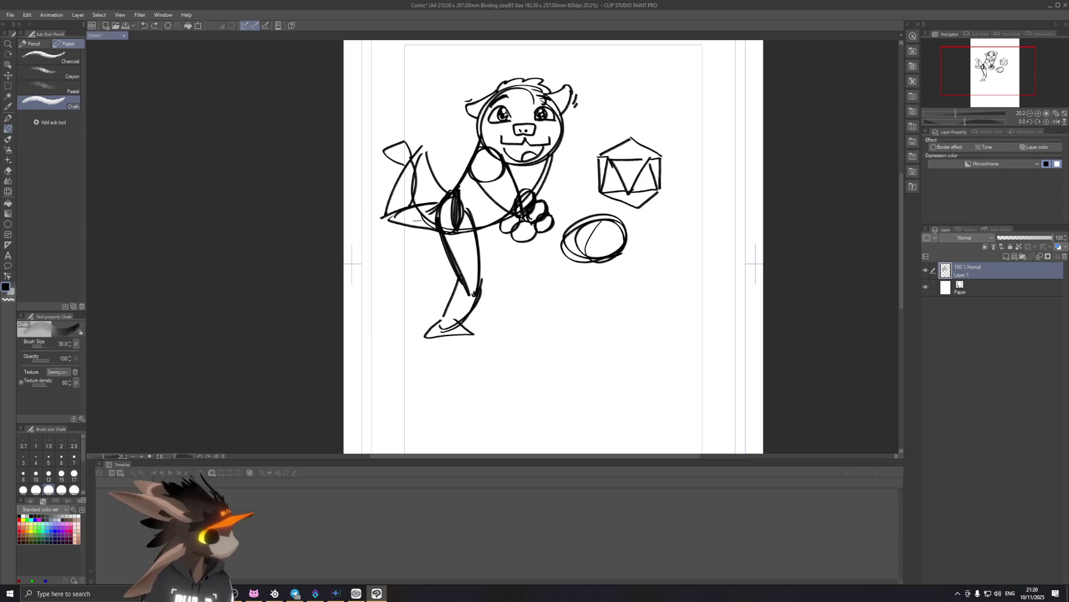
scroll(486, 118, up, 2)
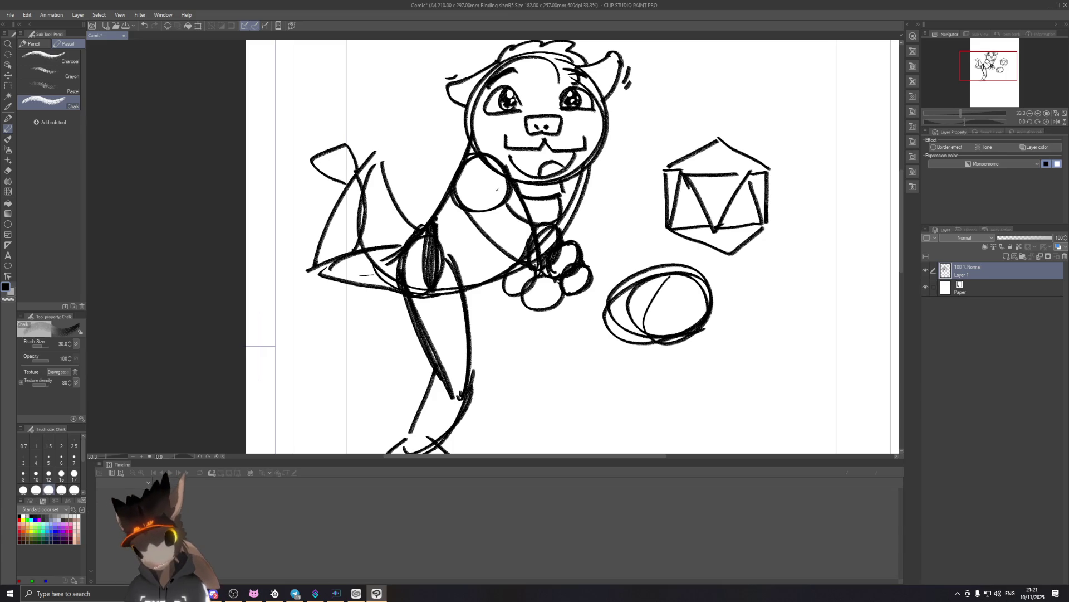
Sketch a raised paw beside the head, discarding a stray stroke by the chest.
drag(489, 174, 527, 219)
key(ctrl+z)
drag(464, 146, 449, 120)
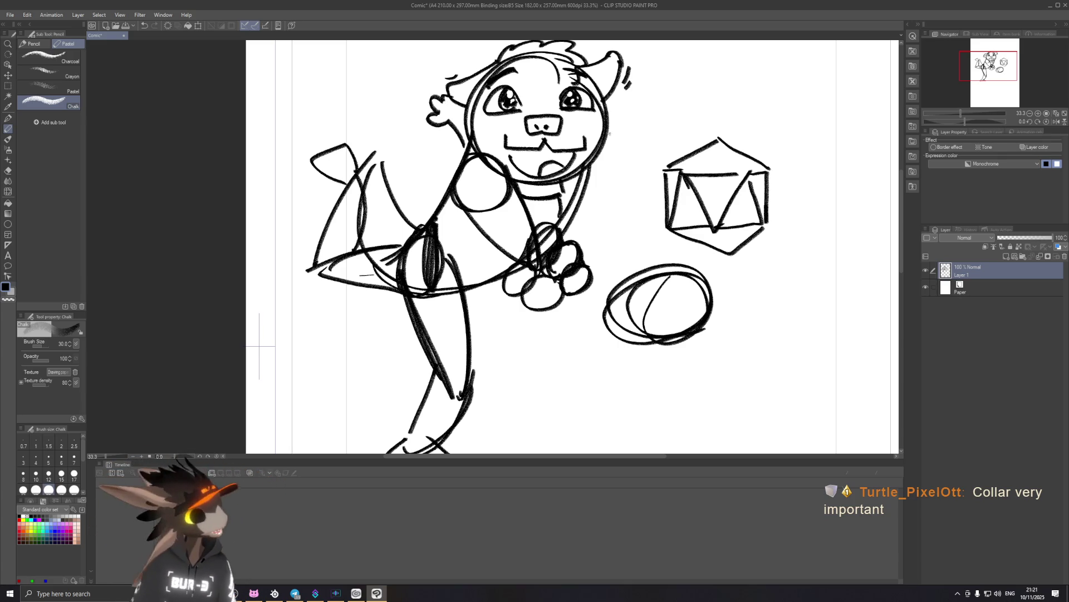
Erase part of the neck circle's lower-right arc with the whole figure in view.
scroll(535, 147, down, 2)
drag(528, 207, 557, 299)
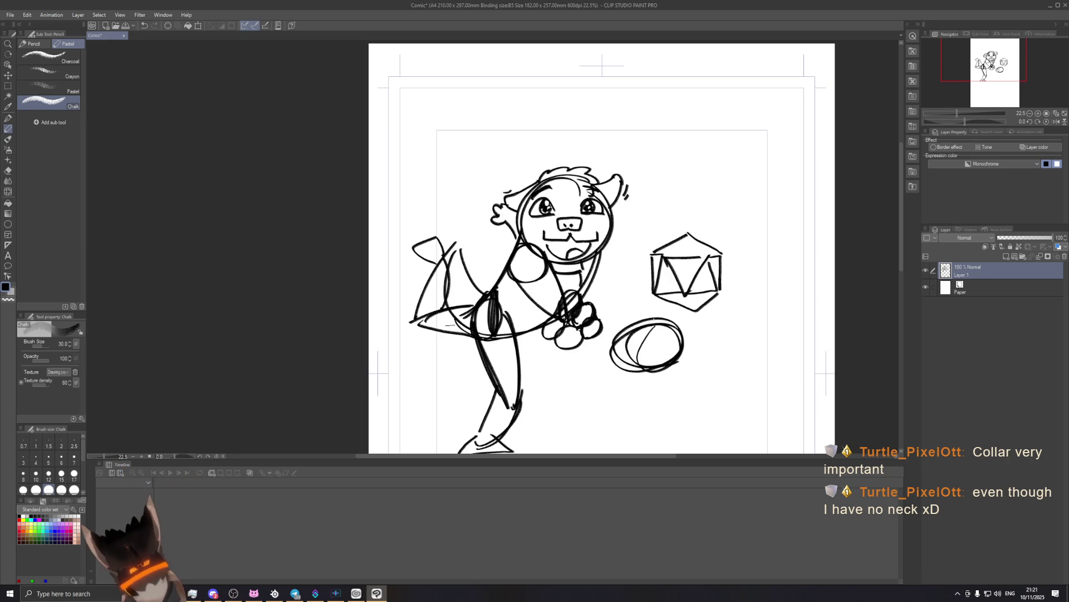
key(e)
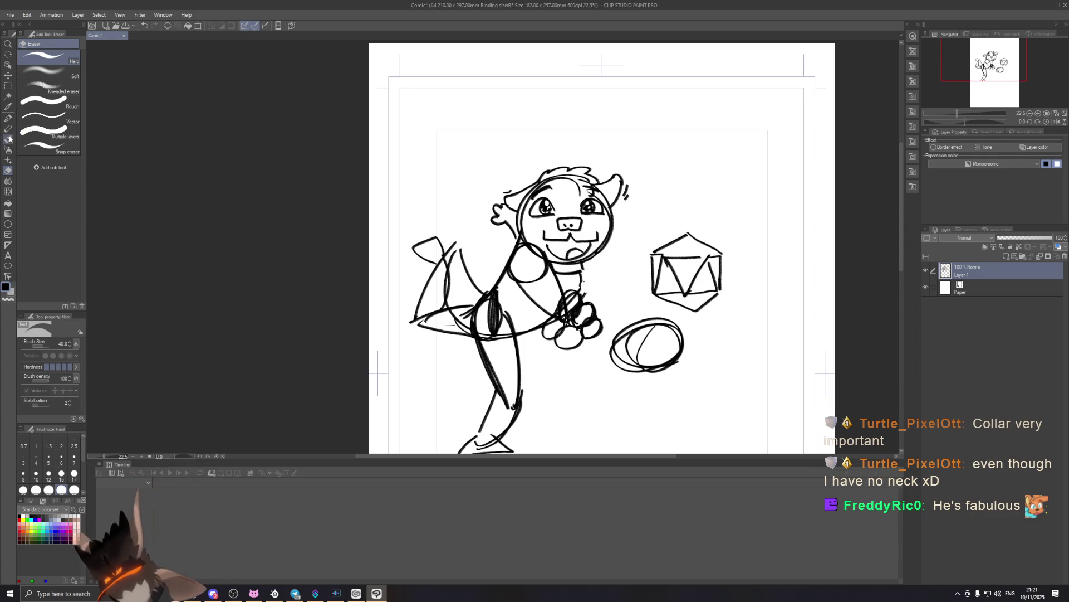
drag(524, 283, 545, 268)
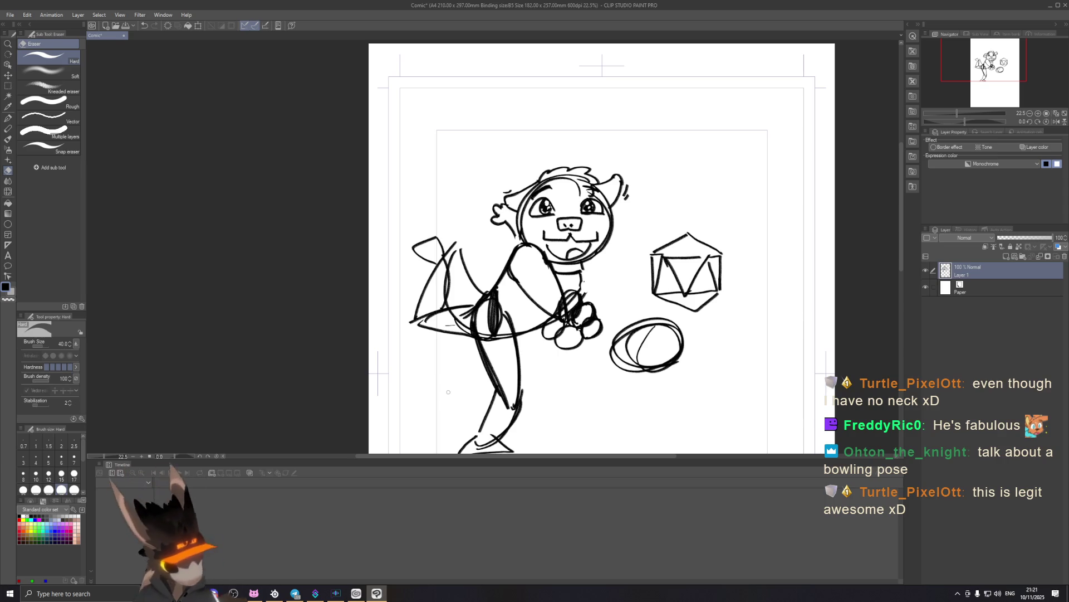
Draw sparkle marks around the head with the Chalk pencil.
key(p)
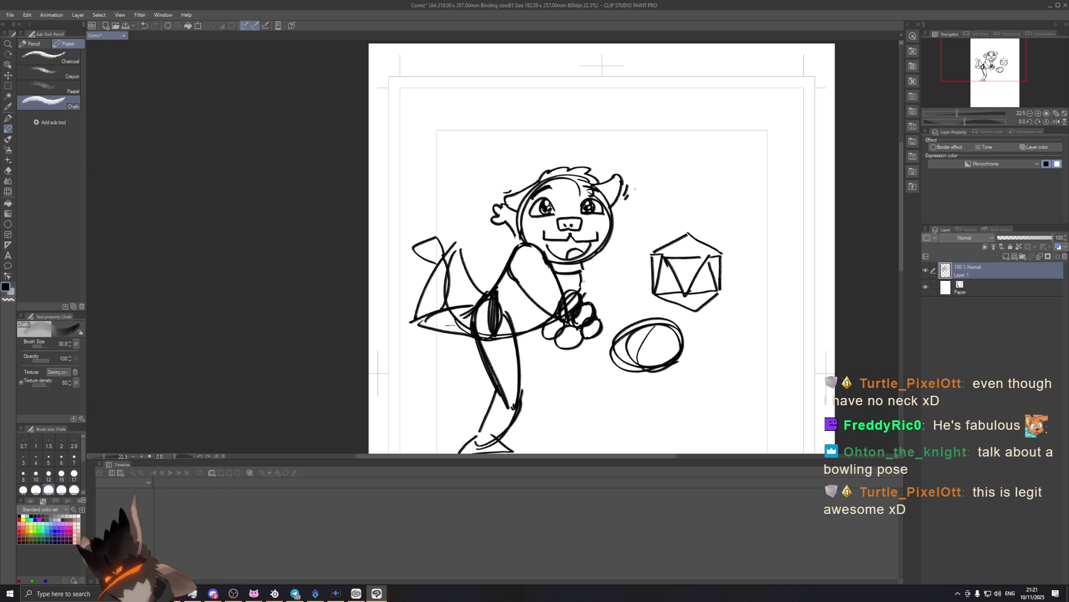
drag(647, 189, 655, 197)
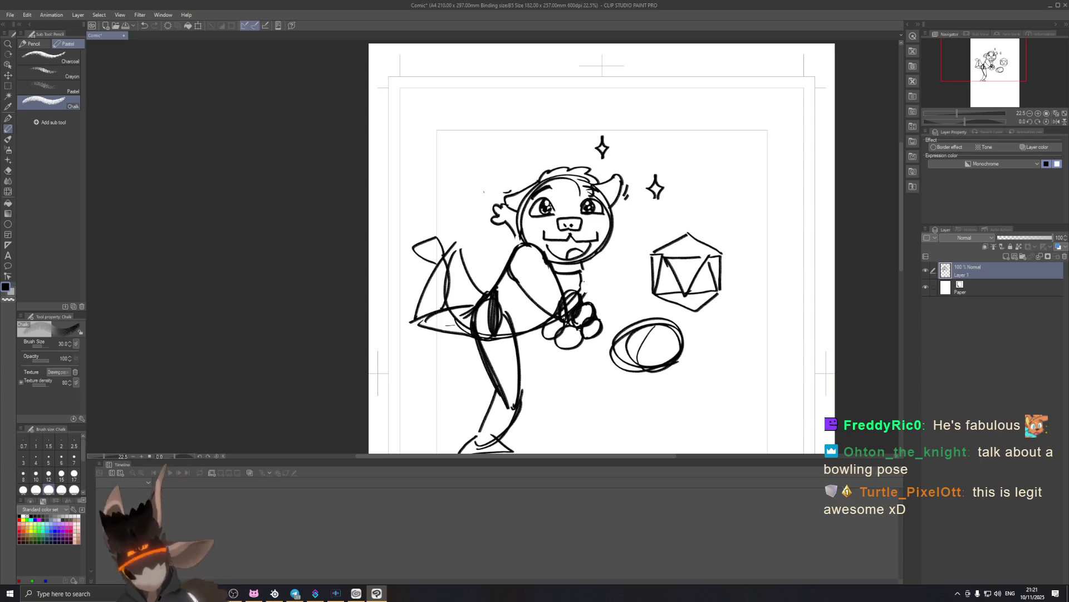
drag(468, 194, 476, 203)
key(ctrl+z)
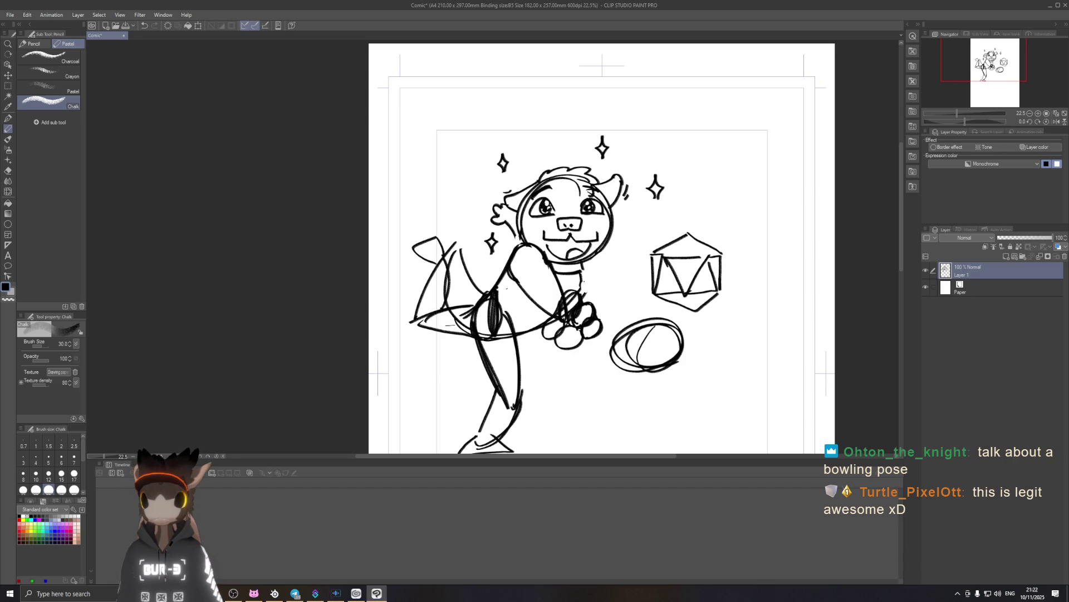
drag(462, 197, 461, 186)
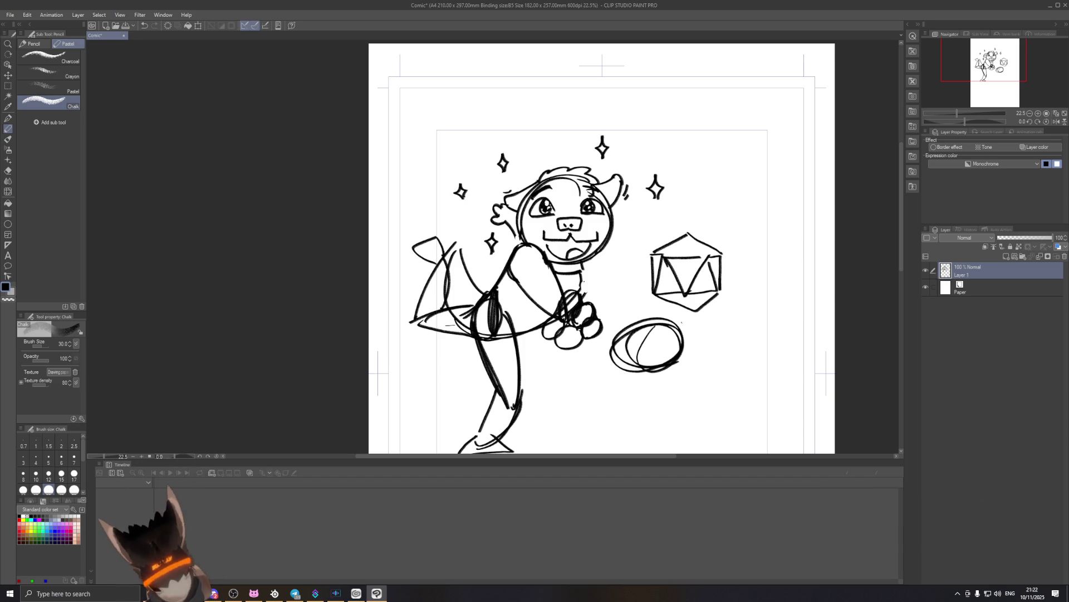
Lasso the ellipse near the d20 and delete it.
click(8, 85)
drag(609, 323, 665, 373)
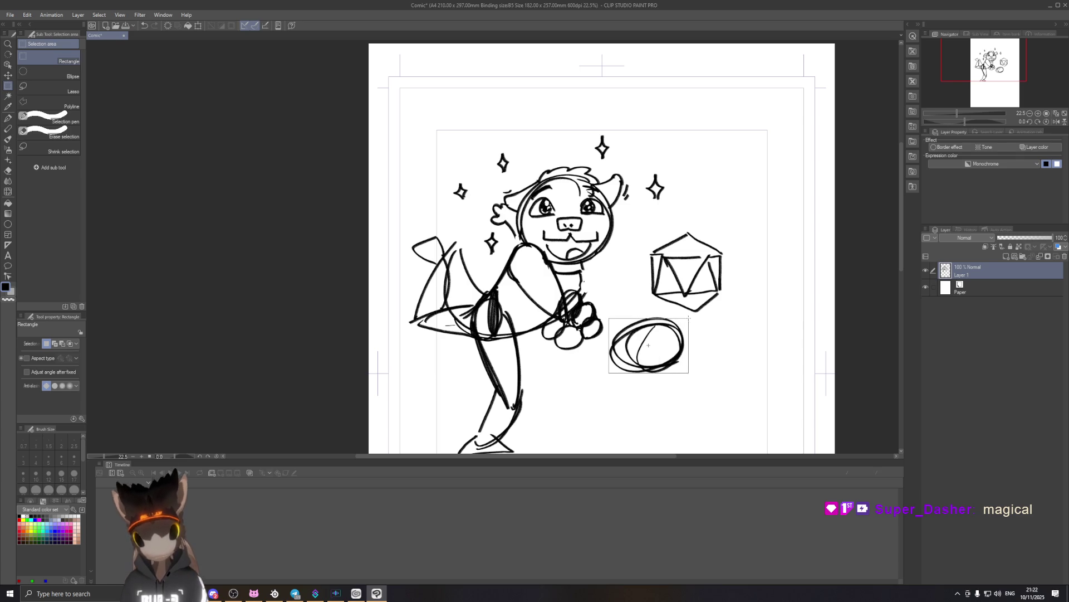
drag(665, 323, 689, 318)
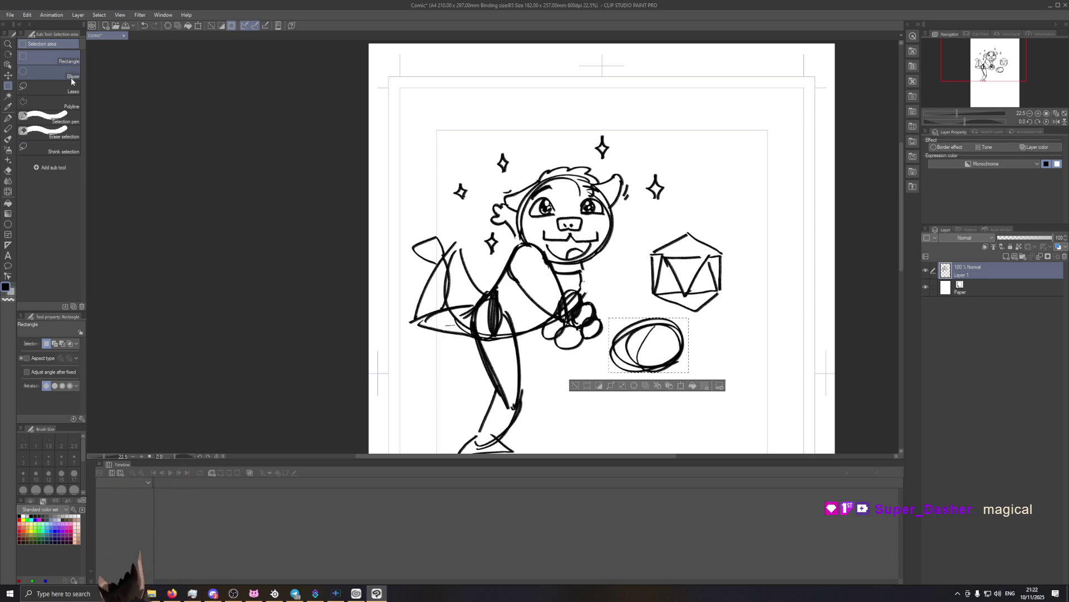
click(23, 86)
click(612, 368)
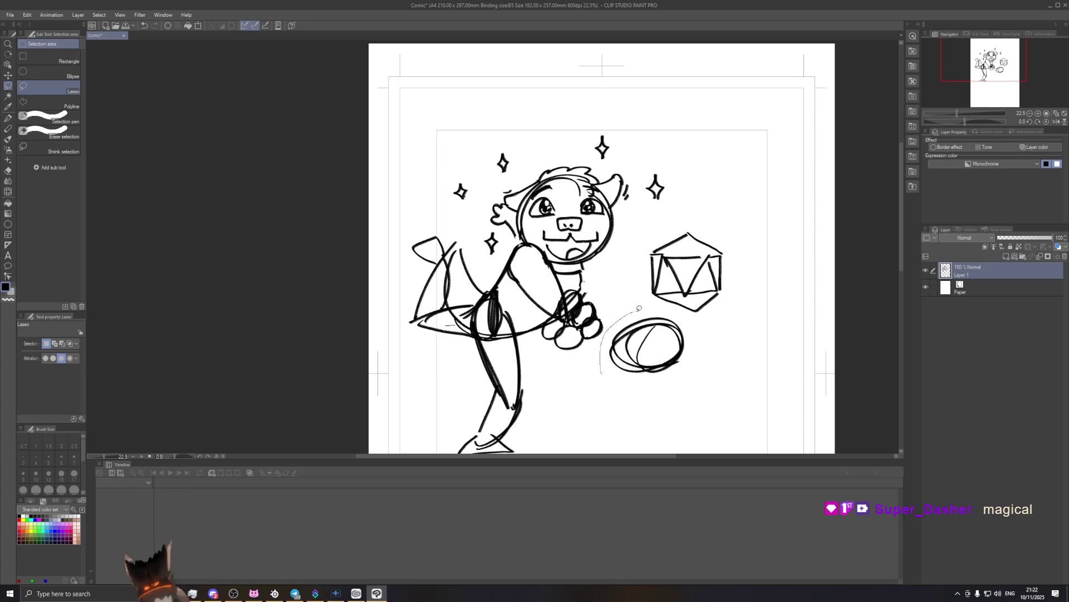
drag(694, 347, 663, 391)
key(Delete)
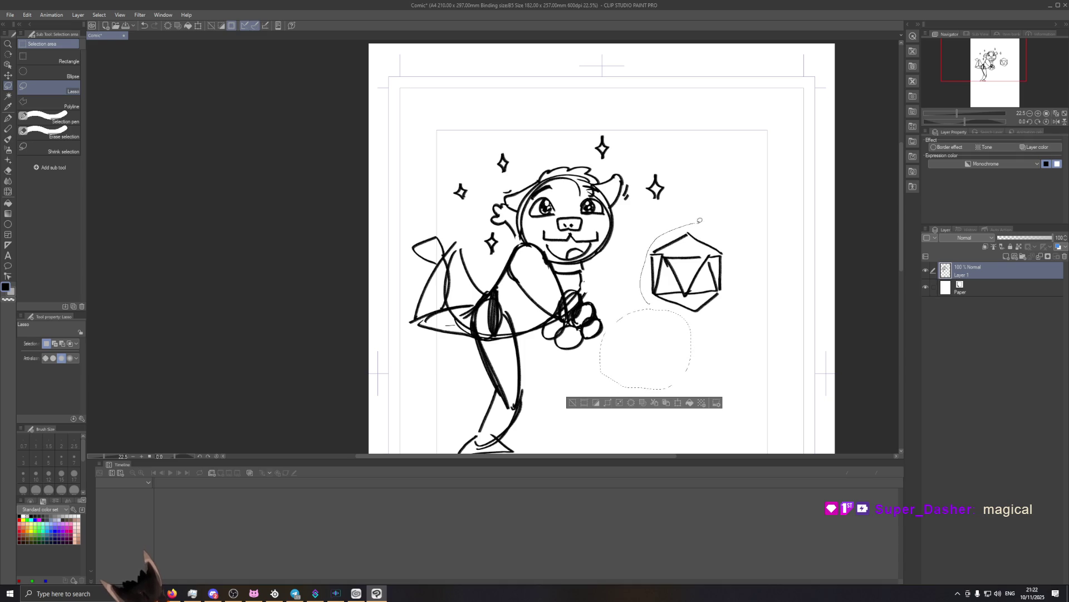
Lasso the d20, remove it from the sketch and paste it onto a new layer.
drag(728, 310, 678, 360)
key(ctrl+t)
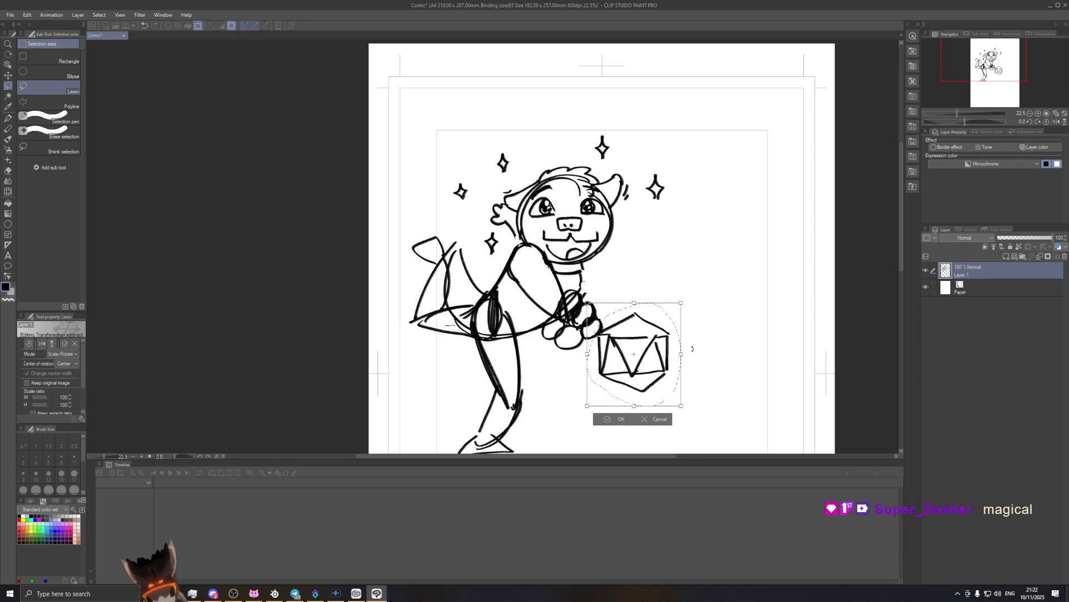
click(658, 419)
key(Delete)
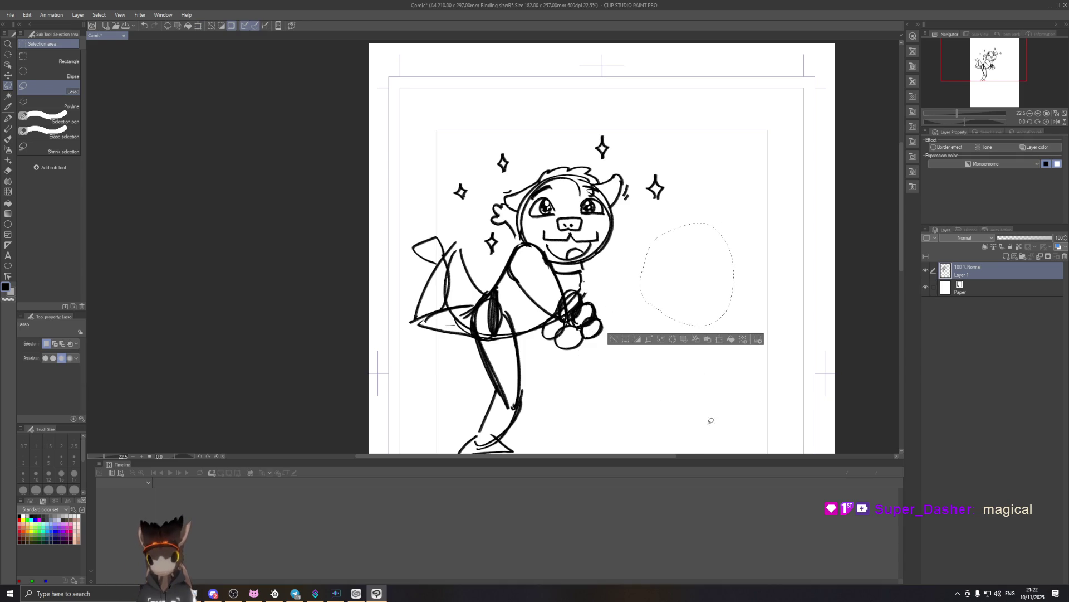
key(ctrl+v)
Move the d20 into the hands, rotate it about 20° and scale it to 135%.
key(ctrl+t)
drag(724, 265, 633, 344)
drag(644, 291, 663, 314)
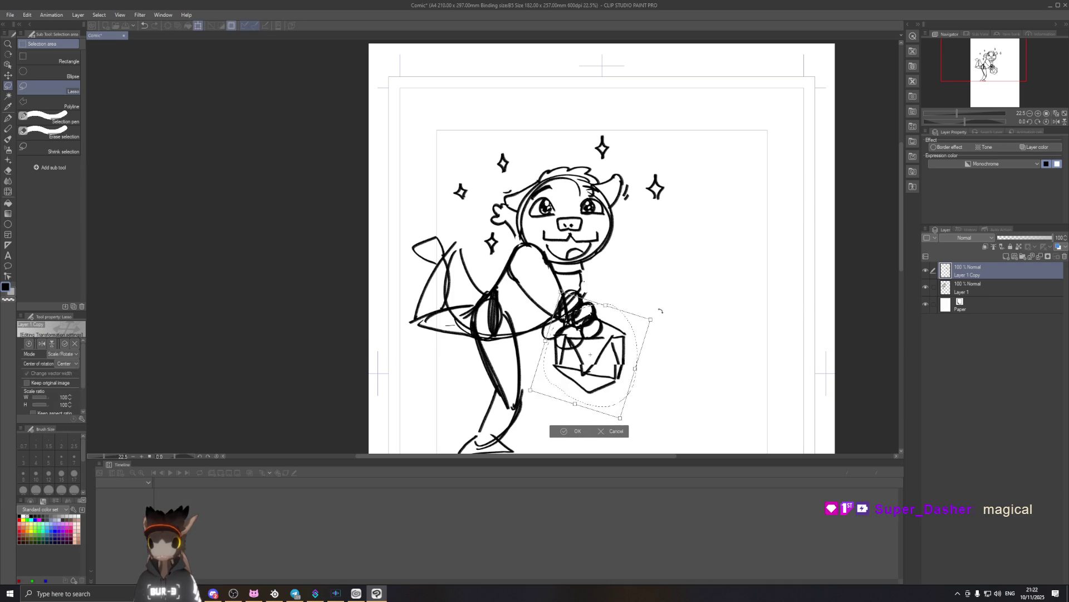
mouse_move(603, 354)
mouse_down()
mouse_move(618, 363)
mouse_move(608, 361)
mouse_up()
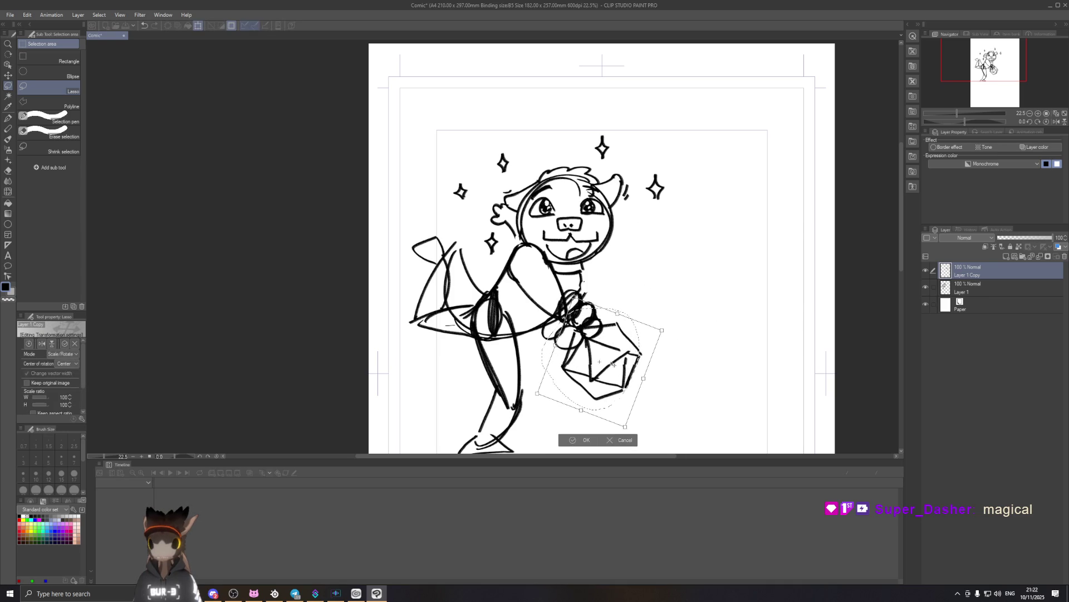
drag(659, 330, 701, 307)
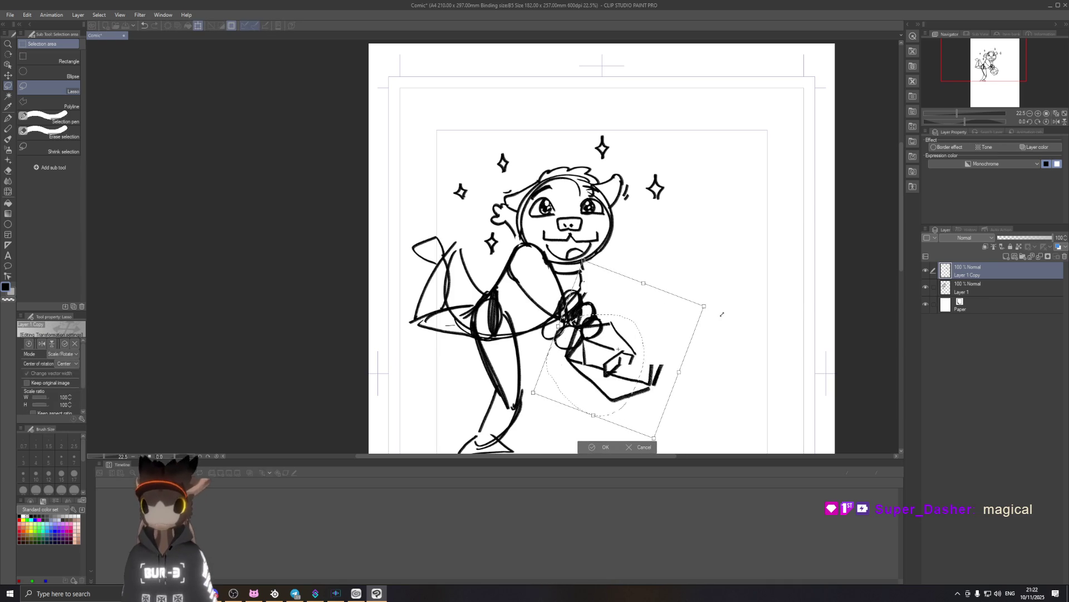
mouse_move(625, 362)
mouse_down()
mouse_move(601, 392)
mouse_move(609, 378)
mouse_up()
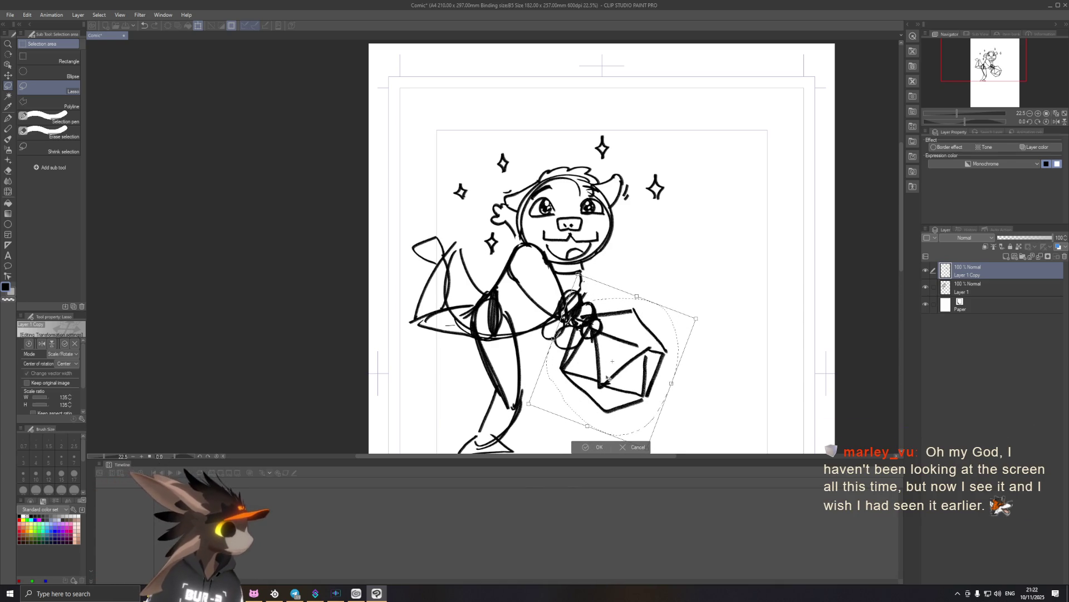
scroll(627, 368, down, 2)
key(Return)
Apply another transform to confirm the d20's tilted placement in the hands.
scroll(611, 307, up, 2)
scroll(611, 307, down, 3)
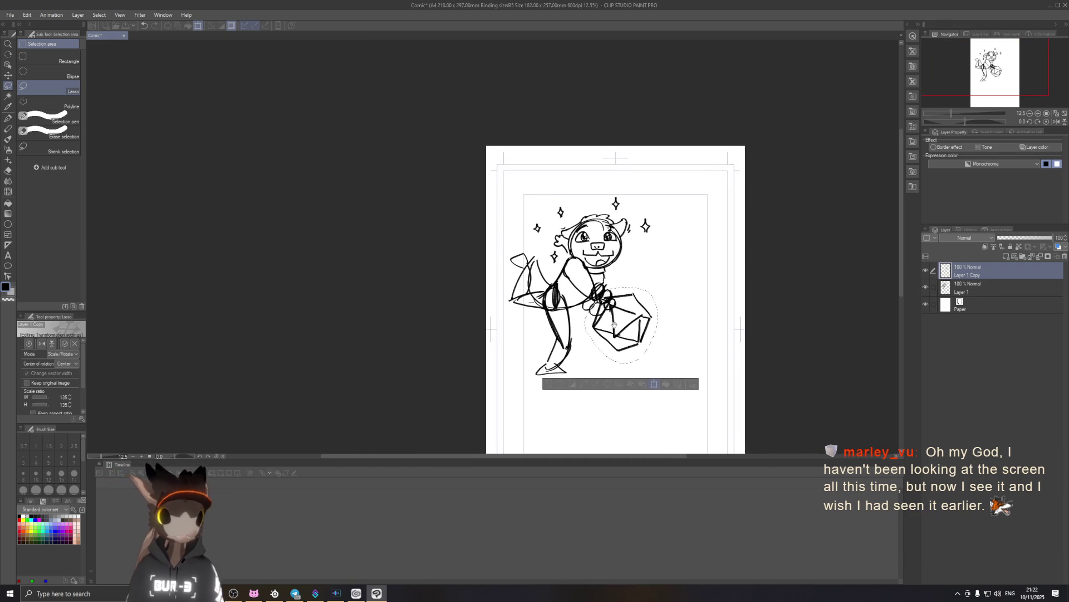
key(ctrl+t)
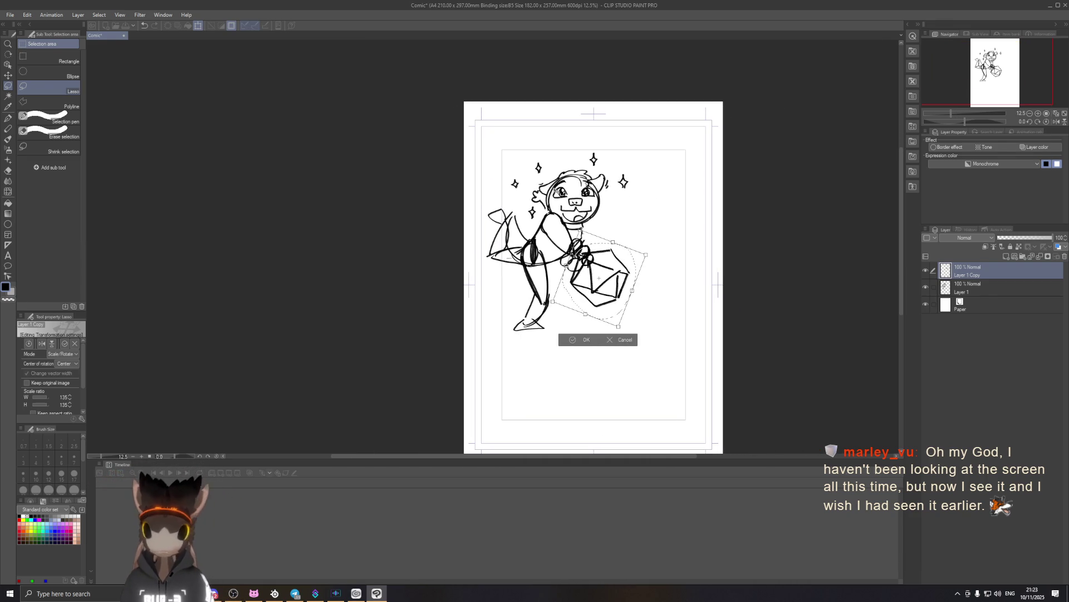
click(592, 342)
scroll(563, 239, up, 1)
scroll(563, 238, up, 1)
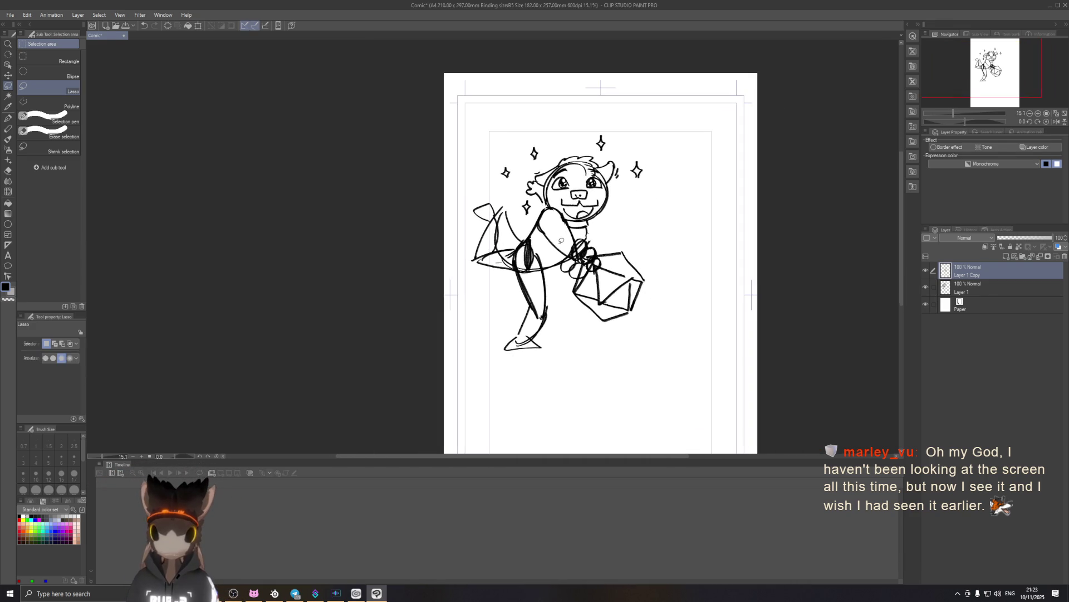
scroll(563, 238, up, 1)
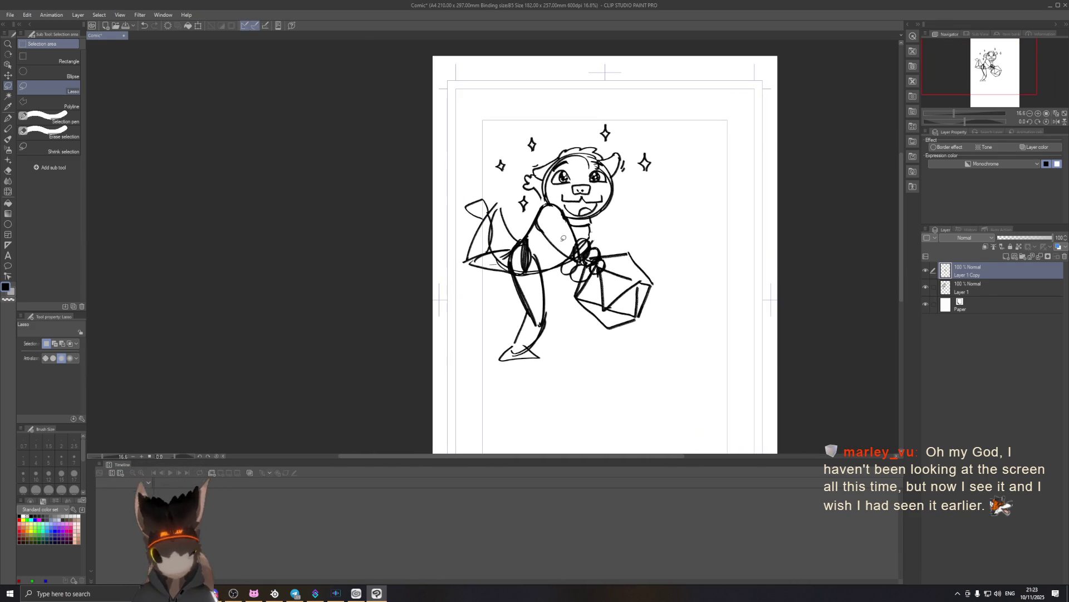
Pick the Chalk pencil, add a new raster layer, reorder the stack and make Layer 1 active.
click(9, 128)
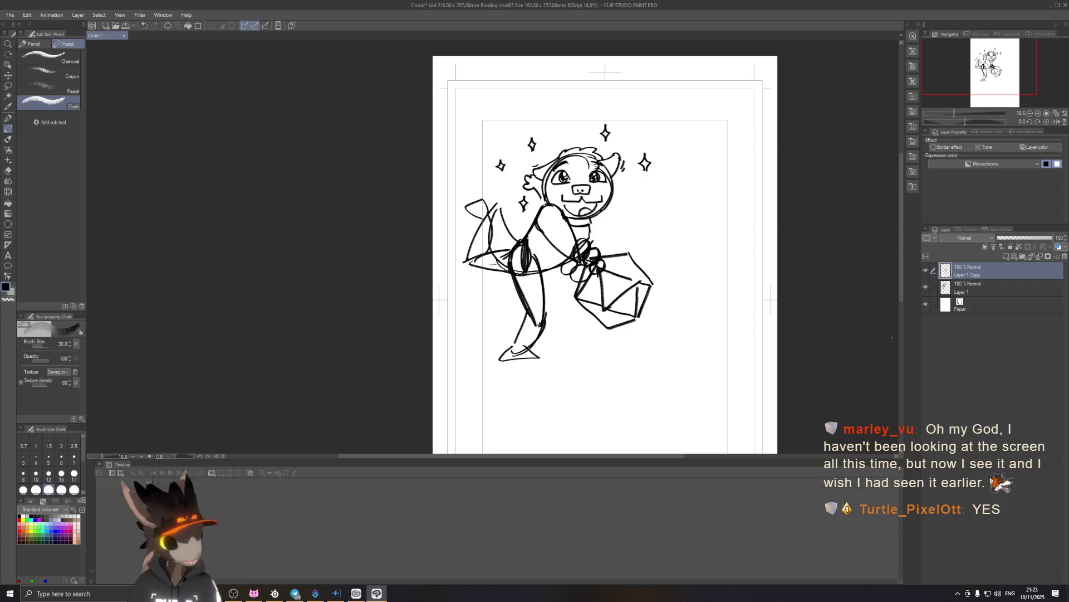
click(1006, 256)
drag(962, 308, 962, 301)
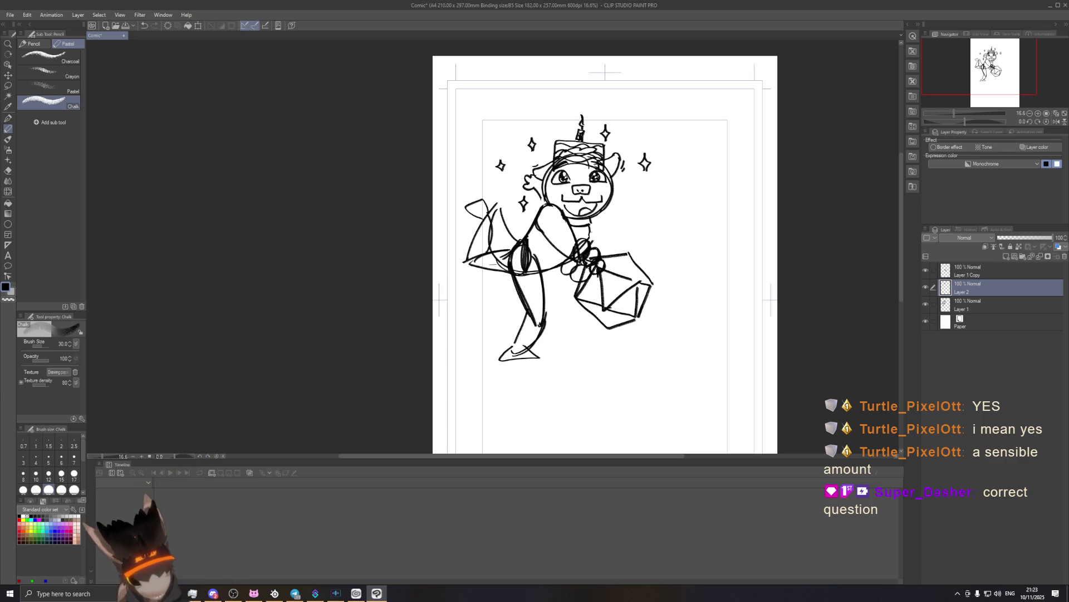
click(981, 305)
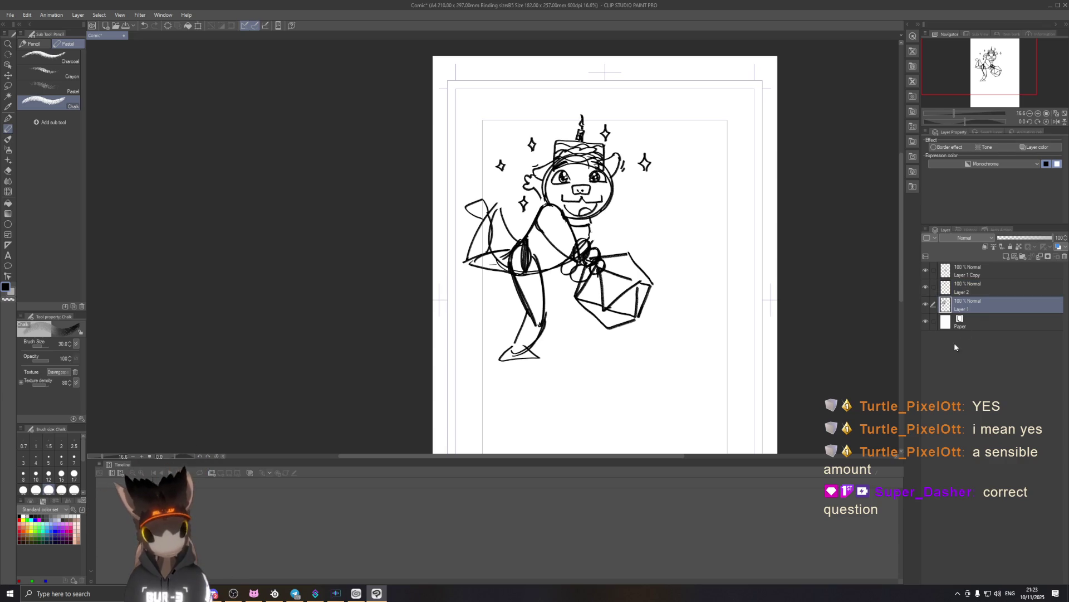
On a new layer, paint a large white chalk stripe across the hat's top band.
click(1006, 257)
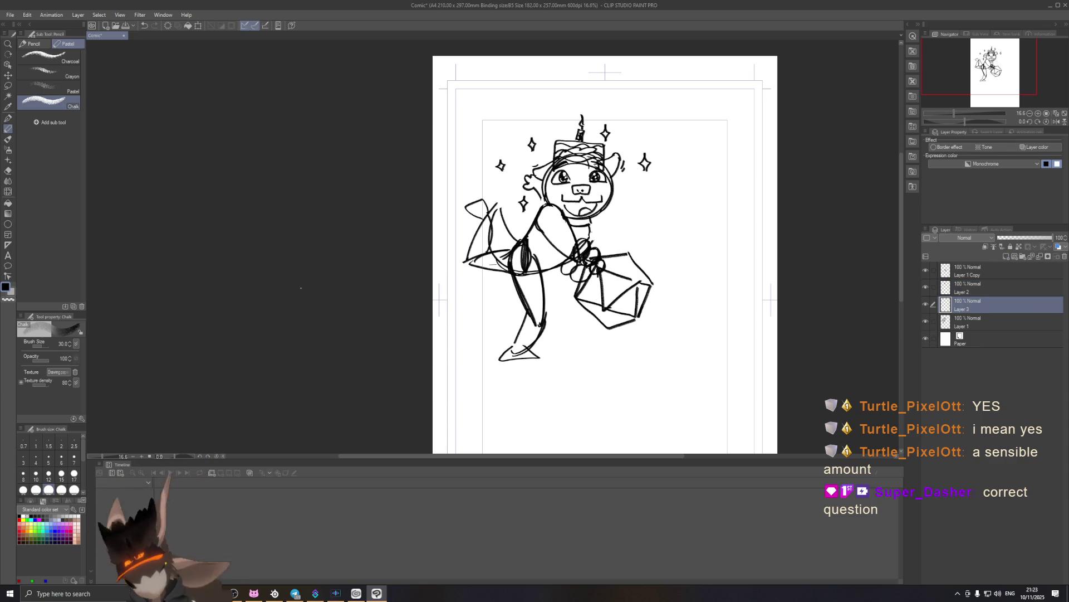
click(22, 516)
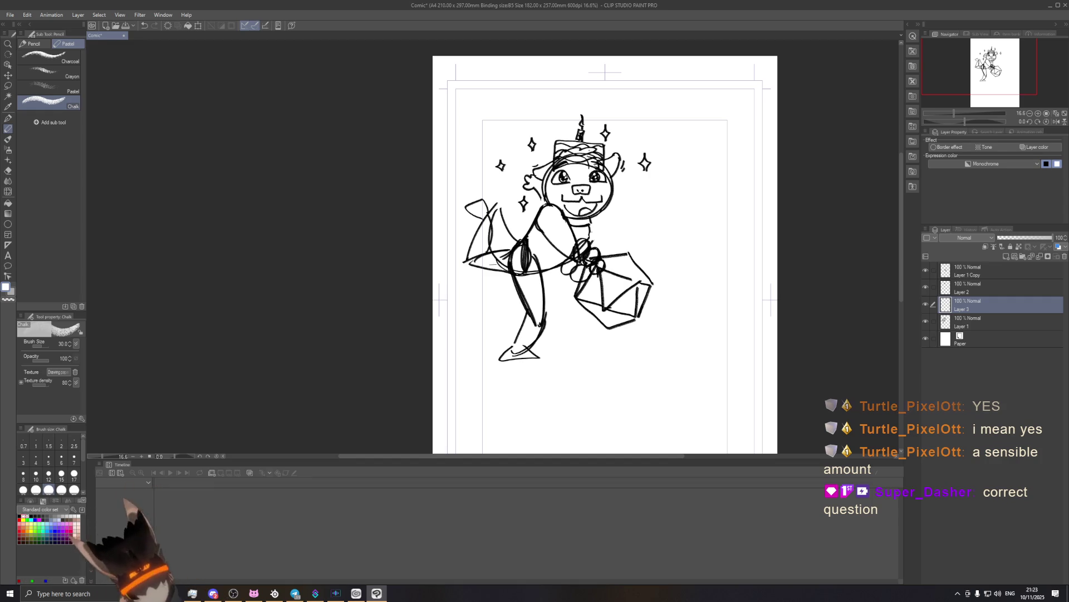
scroll(583, 161, up, 5)
scroll(584, 162, down, 3)
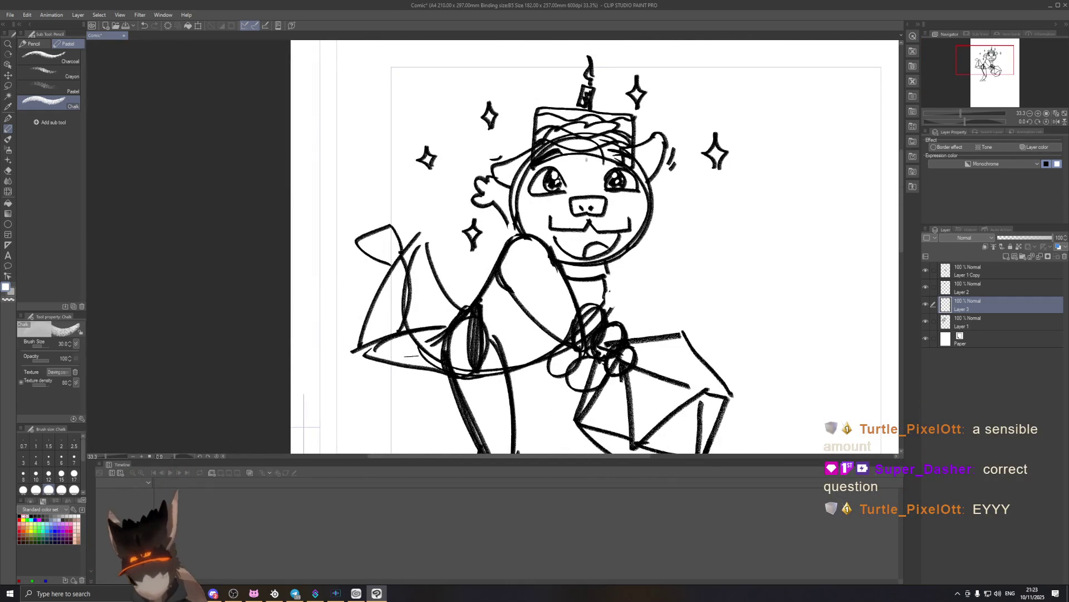
key(bracketright)
key(bracketright)
key(bracketright)
mouse_move(538, 123)
mouse_down()
mouse_move(632, 118)
mouse_move(543, 149)
mouse_move(555, 151)
mouse_up()
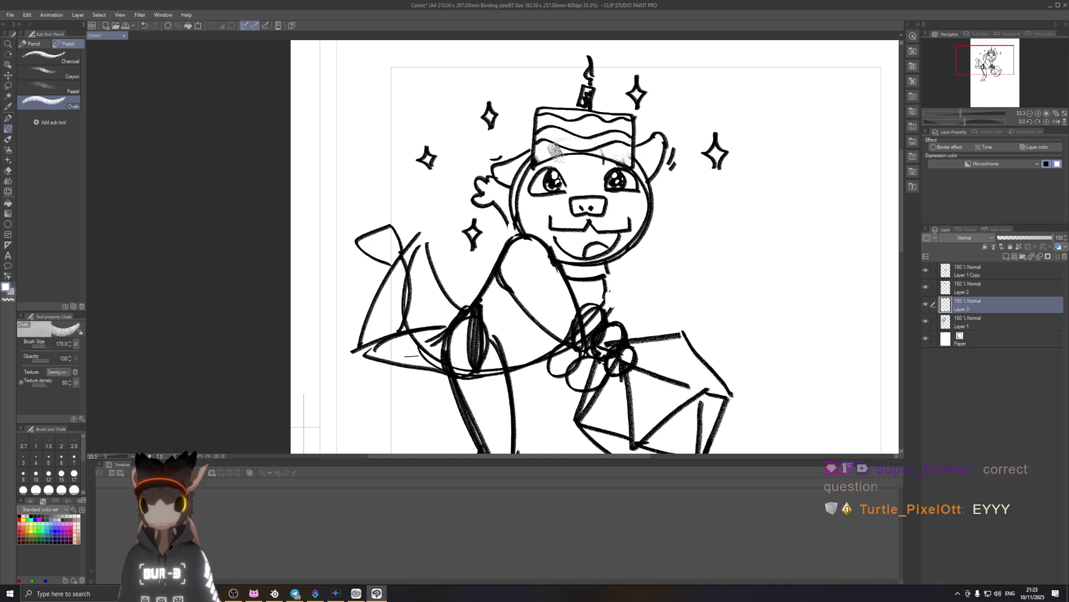
scroll(456, 179, down, 2)
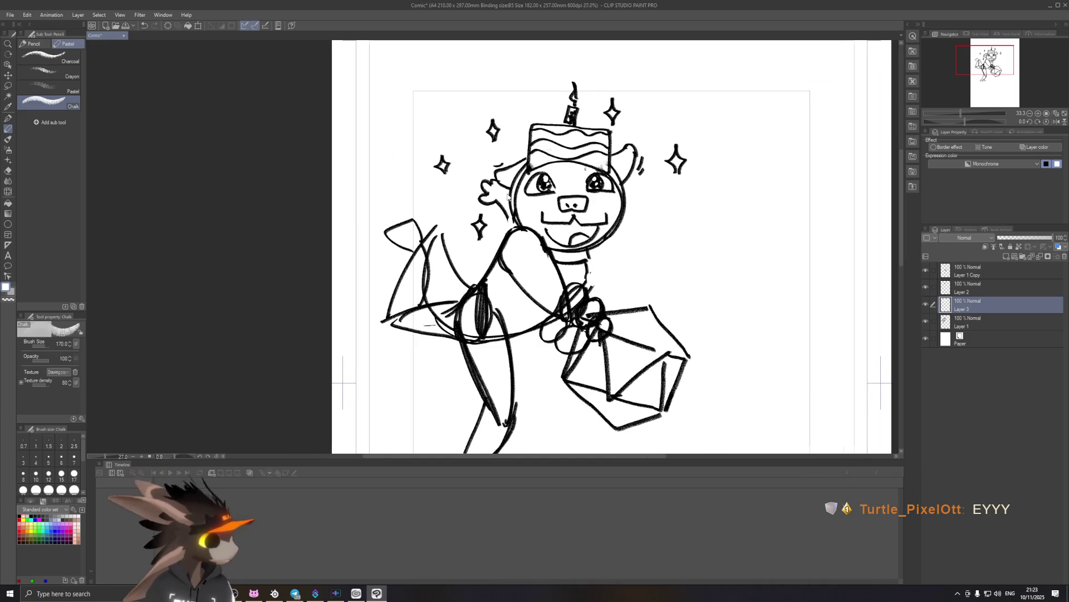
mouse_move(527, 195)
mouse_down()
mouse_move(550, 209)
mouse_move(539, 224)
mouse_up()
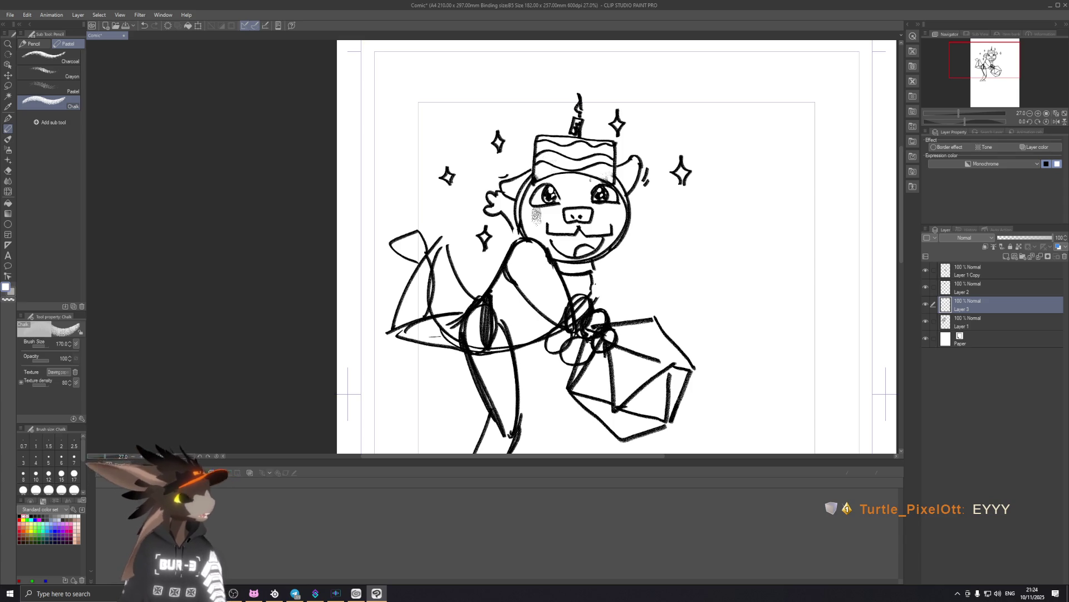
Undo the cheek mark, delete the stripe layer, and reset the chalk to size 100 in black.
key(ctrl+z)
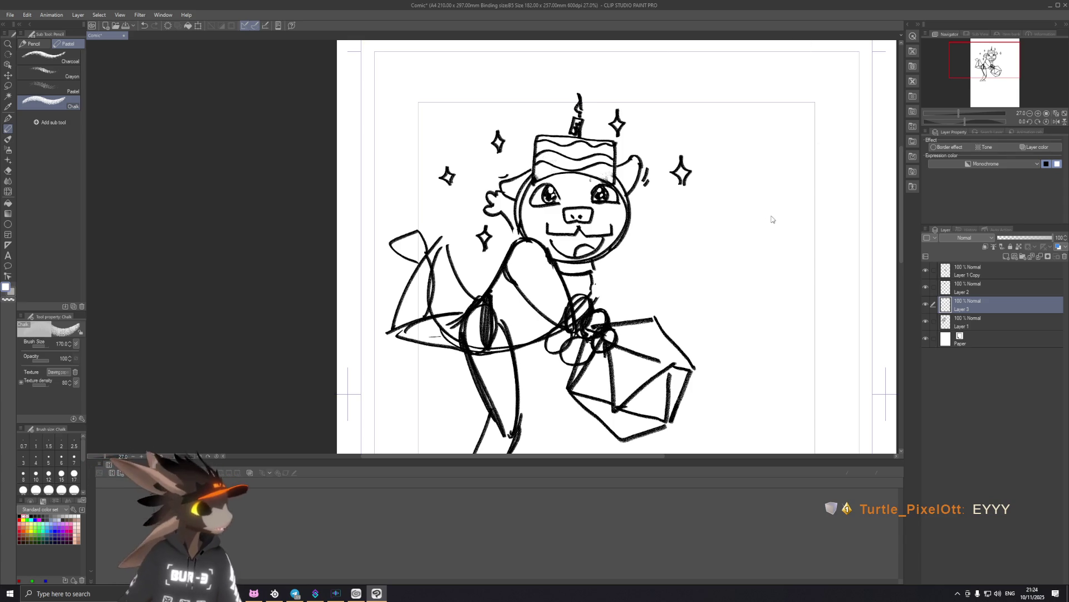
scroll(765, 235, down, 1)
scroll(719, 238, down, 1)
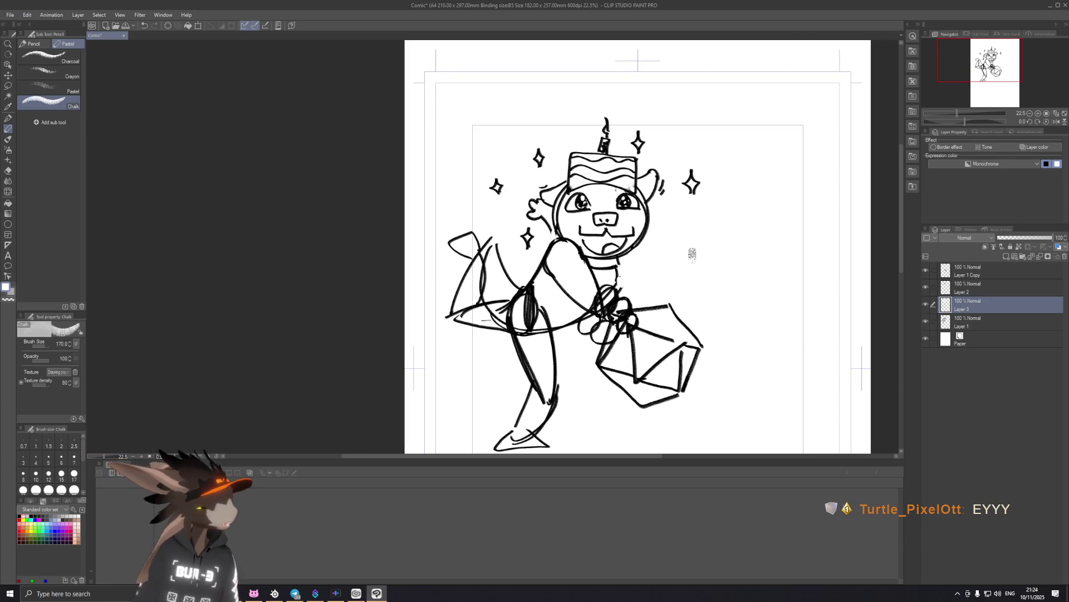
scroll(681, 242, down, 1)
scroll(610, 236, down, 3)
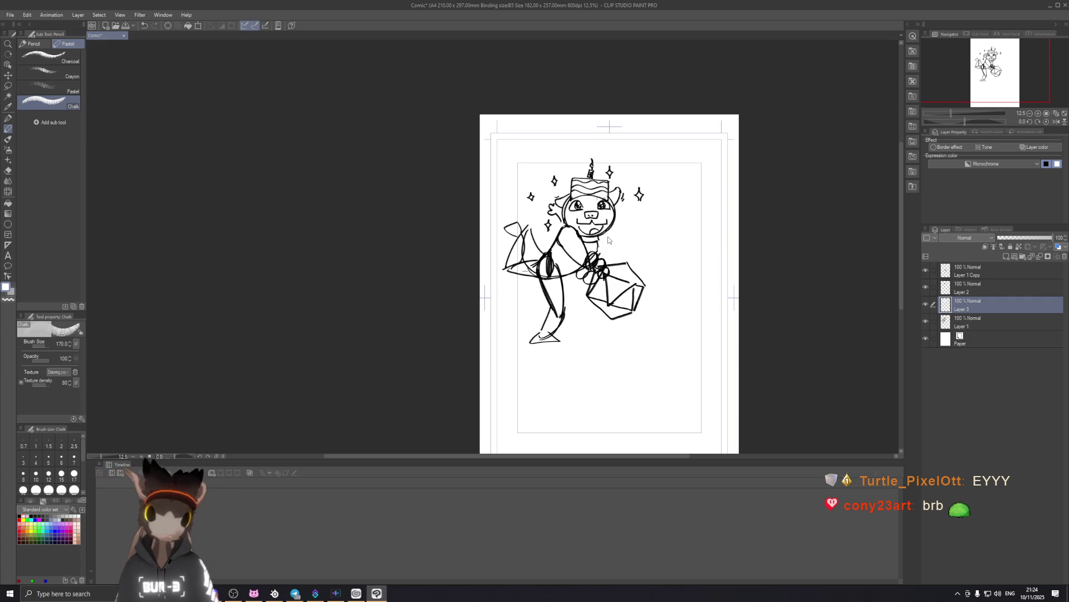
key(ctrl+z)
key(ctrl+z)
key(ctrl+z)
key(ctrl+z)
key(ctrl+z)
key(ctrl+z)
key(ctrl+z)
key(ctrl+z)
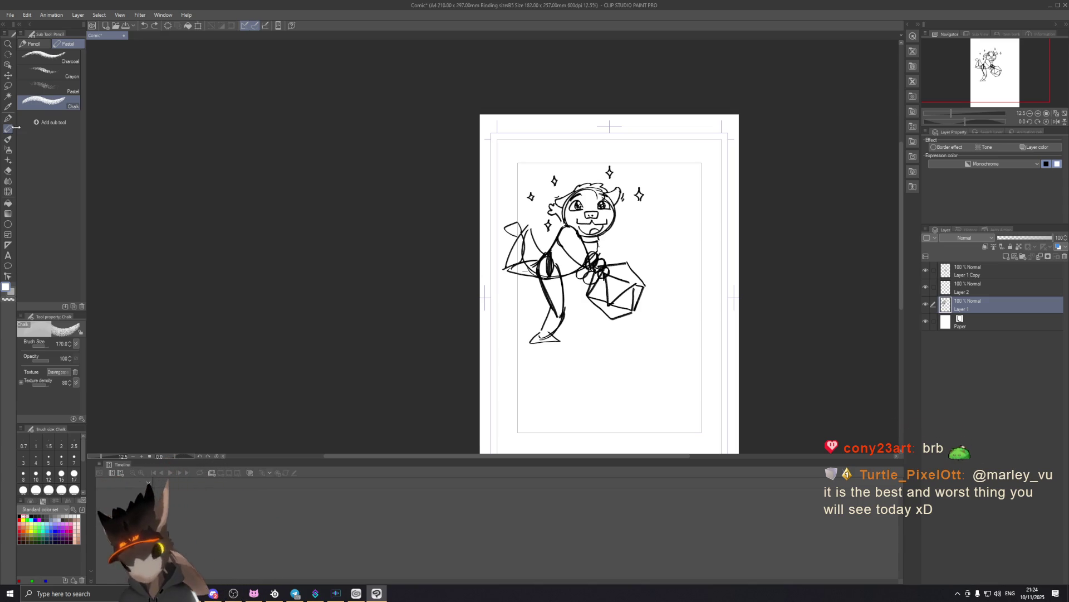
key(bracketleft)
key(bracketleft)
key(bracketleft)
key(bracketright)
key(bracketright)
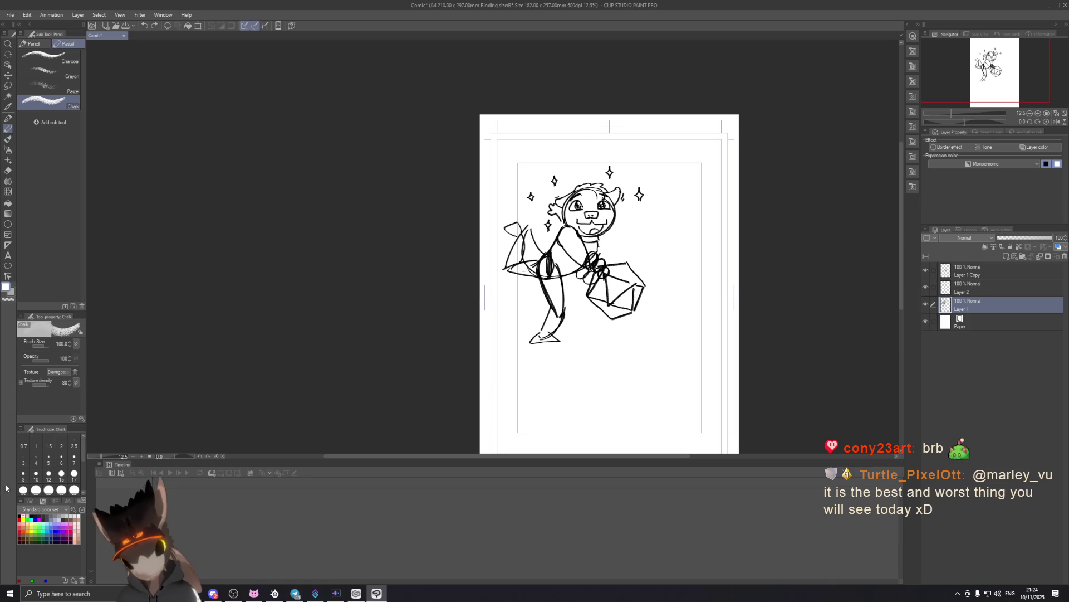
click(20, 515)
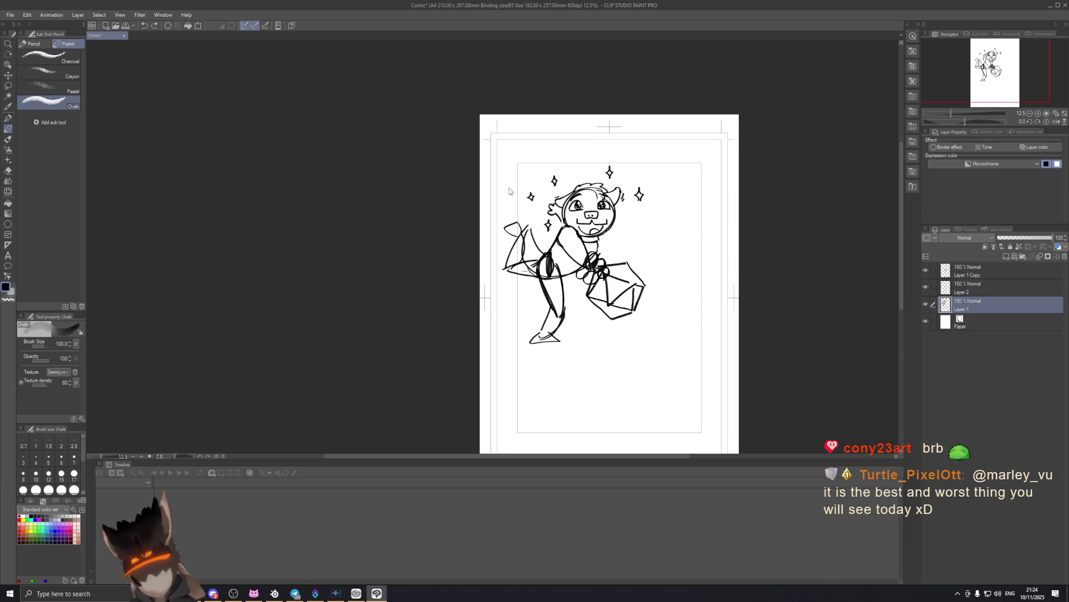
scroll(513, 211, up, 1)
scroll(546, 217, up, 1)
scroll(574, 223, up, 1)
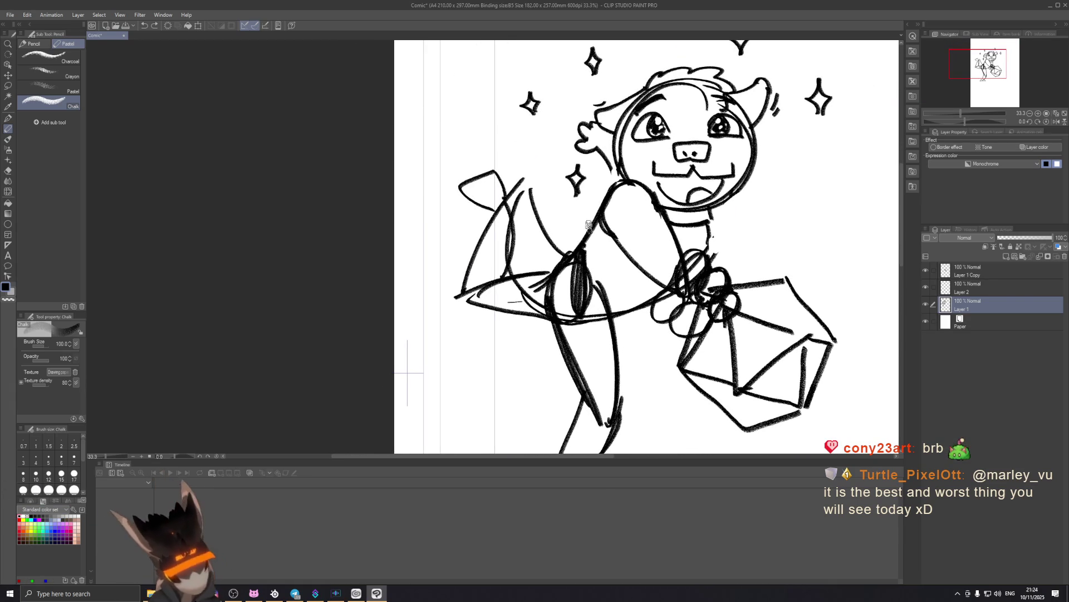
Delete Layer 2 and hide the Layer 1 Copy layer.
click(945, 288)
click(1065, 256)
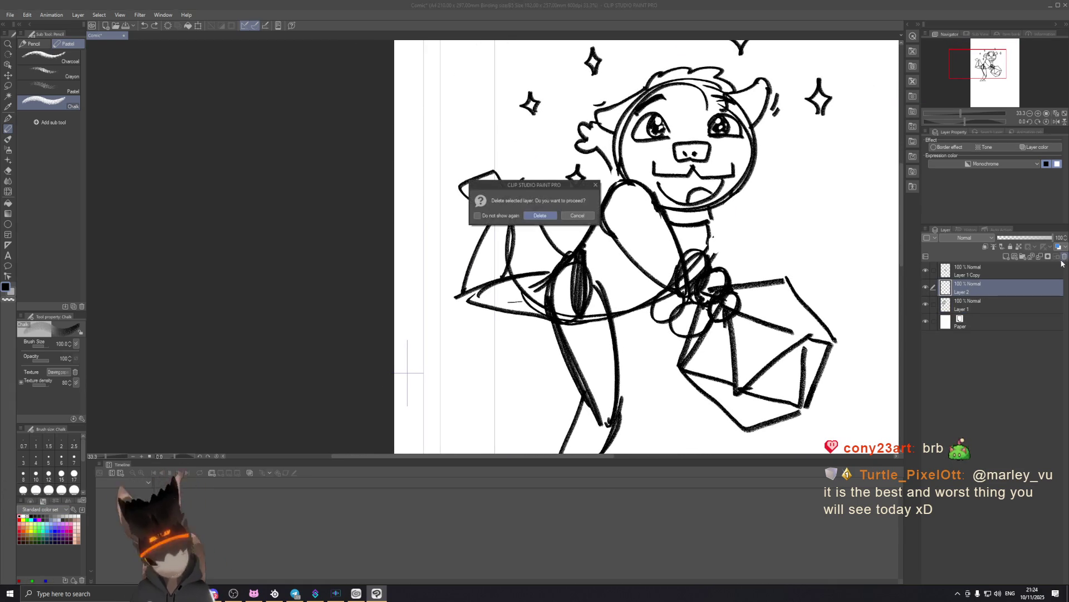
click(541, 216)
click(942, 274)
click(925, 271)
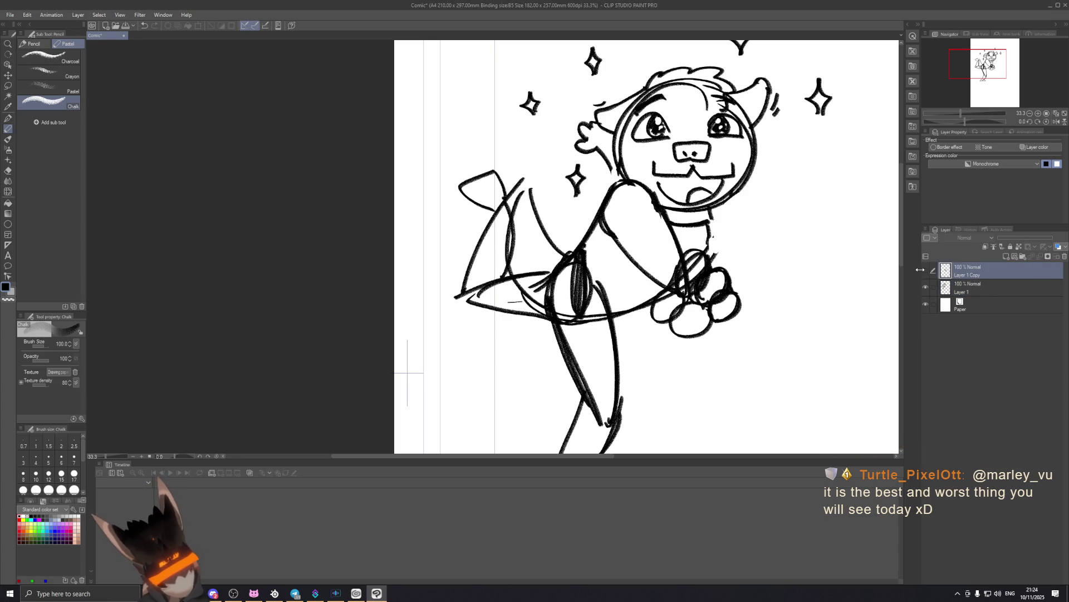
Try renaming the Dice layer to 'Die', revert it, and make Layer 1 active.
double_click(957, 275)
text(Die)
key(Return)
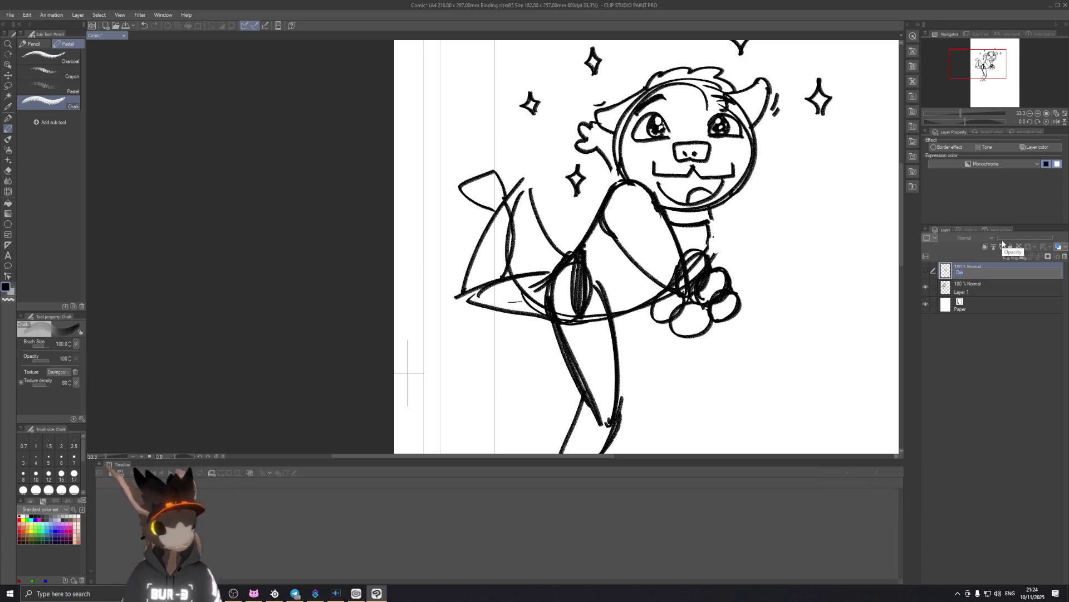
key(Escape)
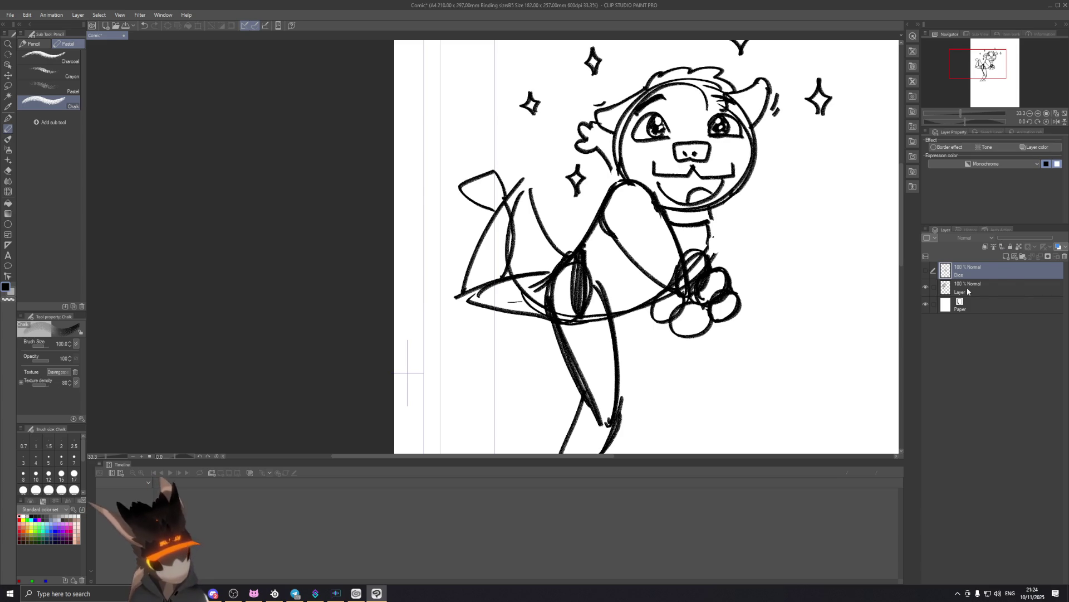
click(967, 291)
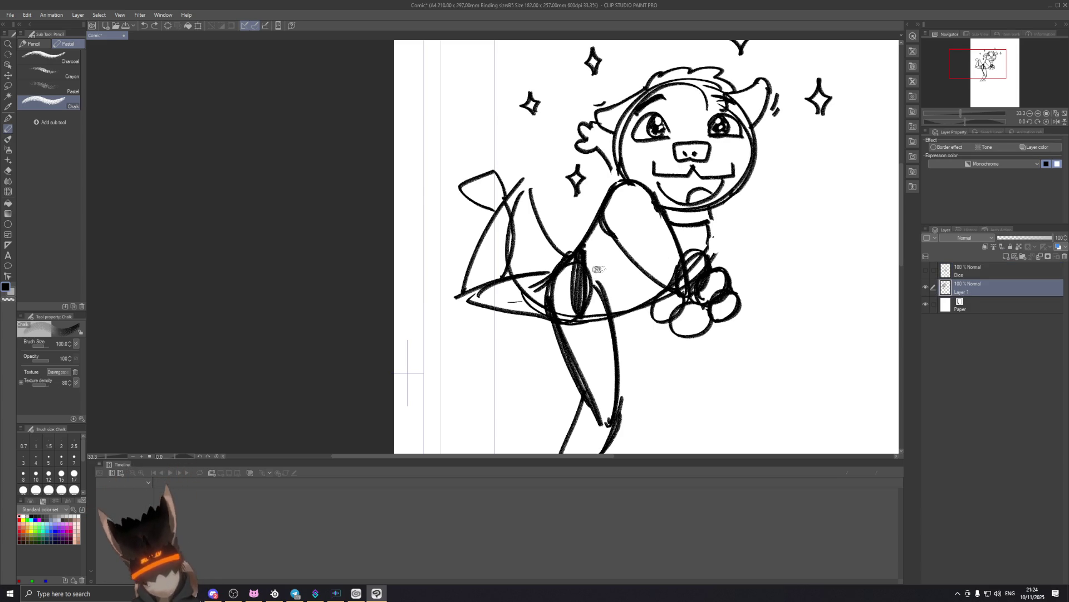
key(e)
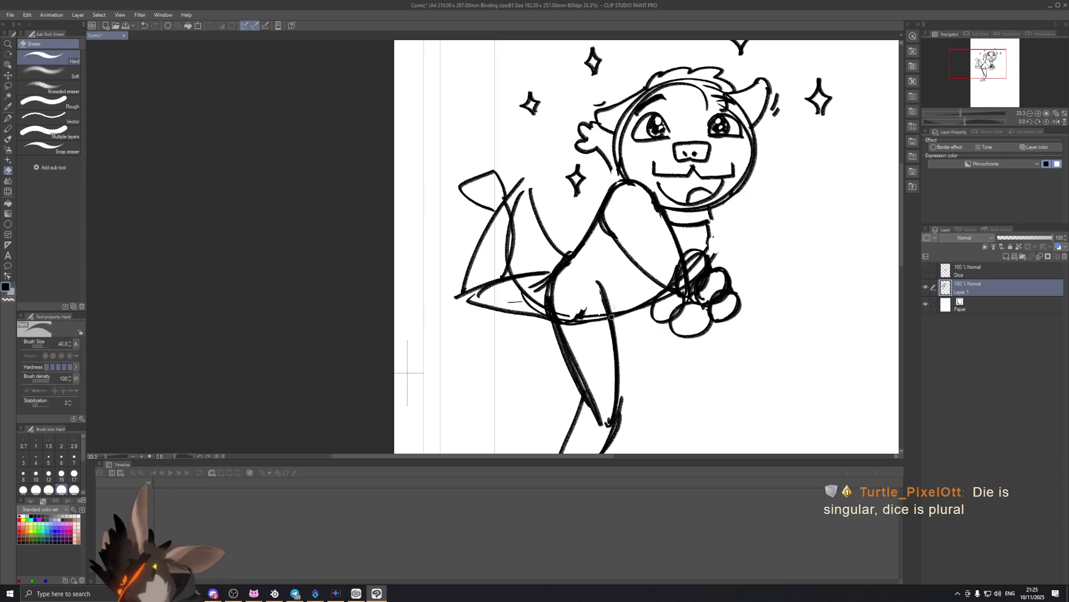
Erase stray marks and doubled lines along the leg and the tail-body junction.
drag(595, 302, 559, 312)
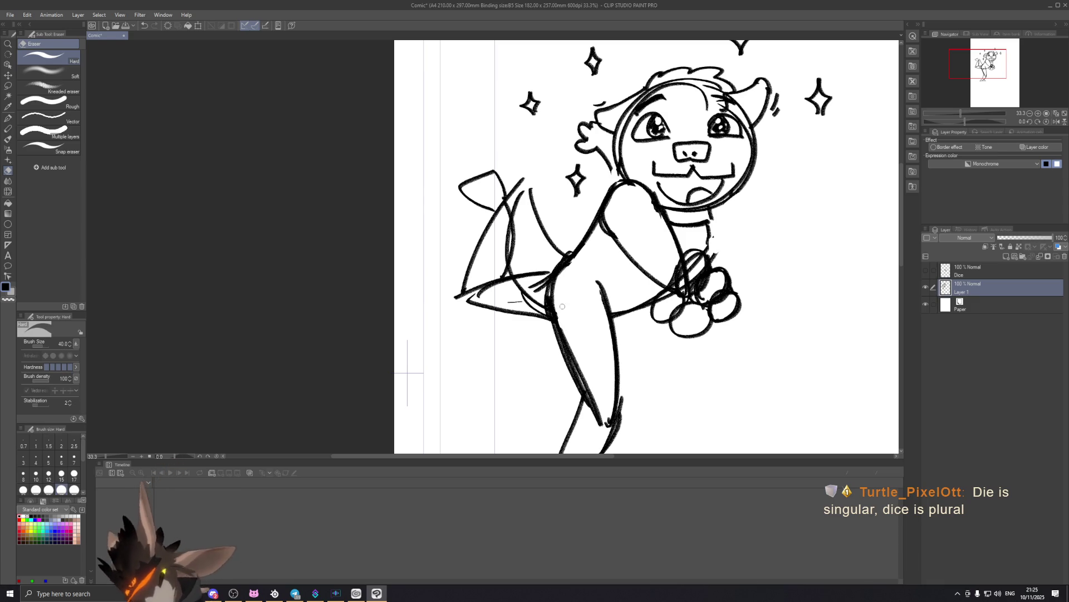
scroll(590, 312, down, 2)
drag(596, 324, 602, 309)
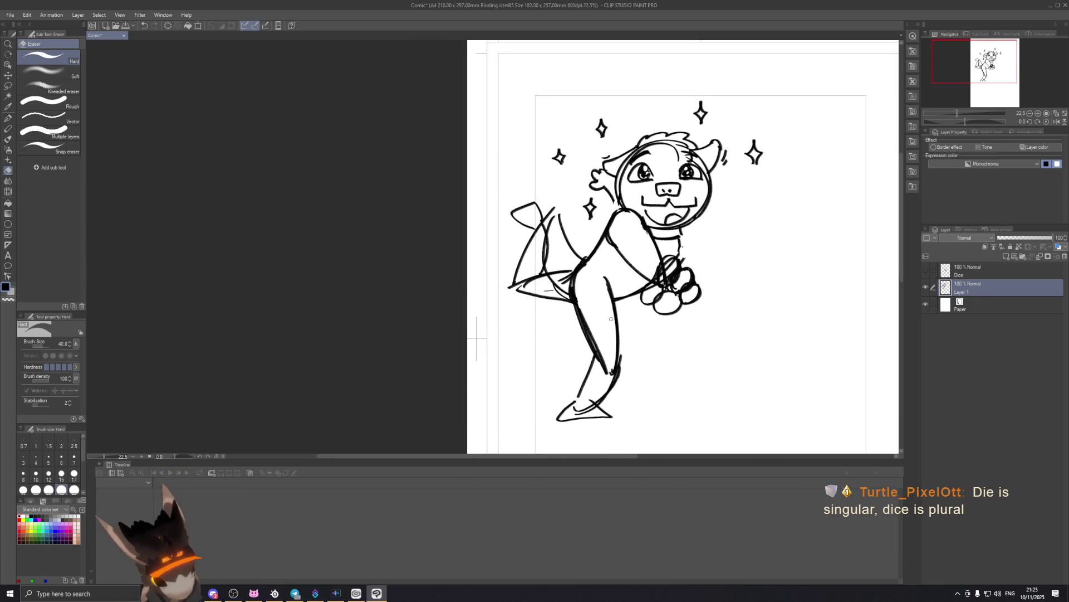
scroll(546, 333, up, 1)
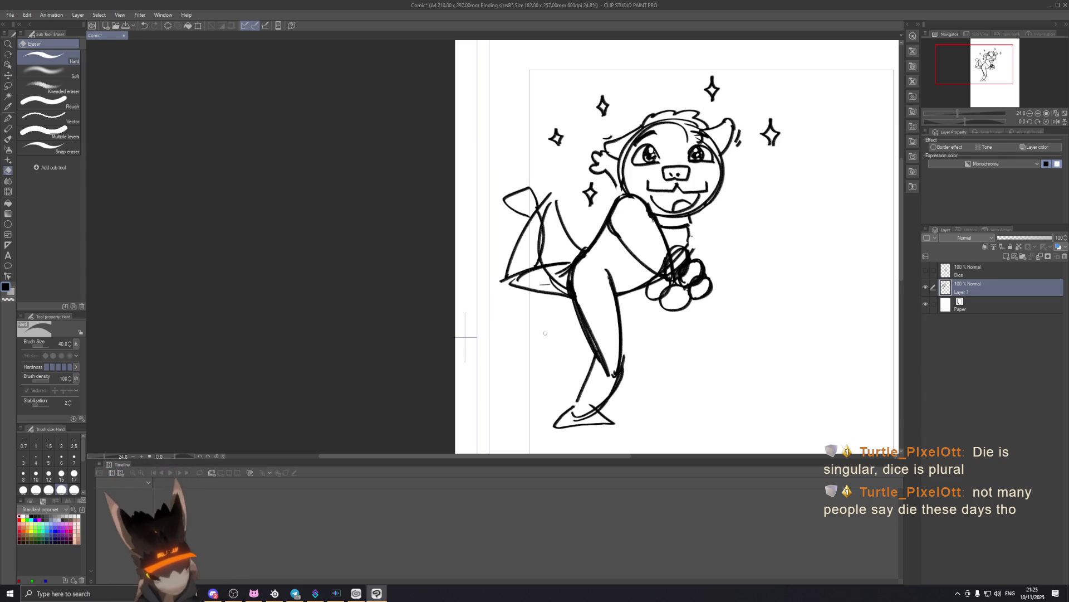
mouse_move(576, 270)
mouse_down()
mouse_move(542, 273)
mouse_move(571, 285)
mouse_up()
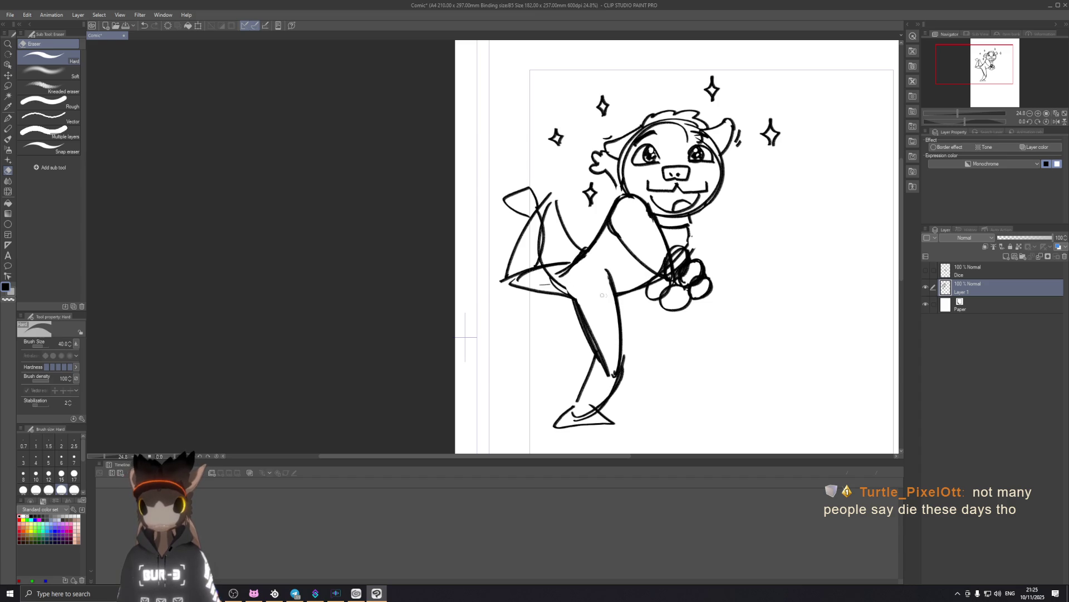
drag(588, 326, 580, 303)
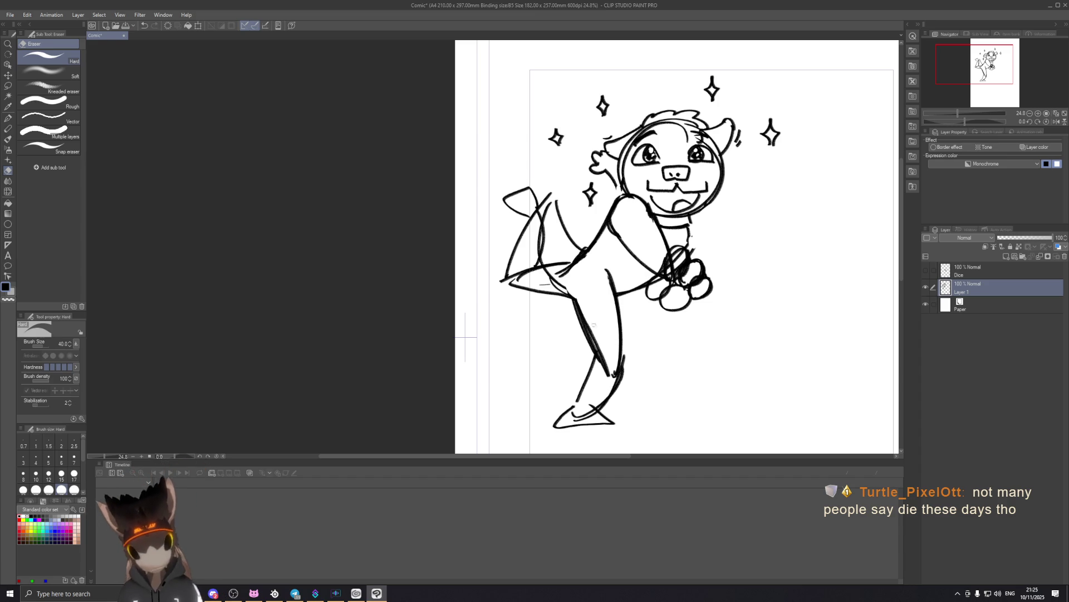
drag(596, 346, 589, 332)
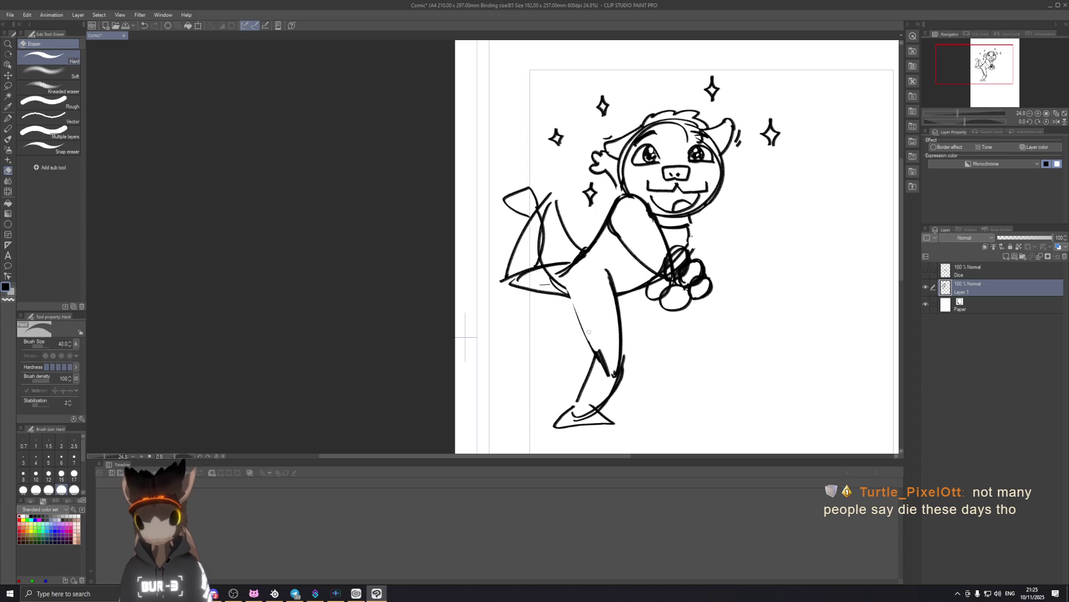
Shrink the Chalk pencil to size 40 and erase the doubled line lower on the leg.
click(8, 118)
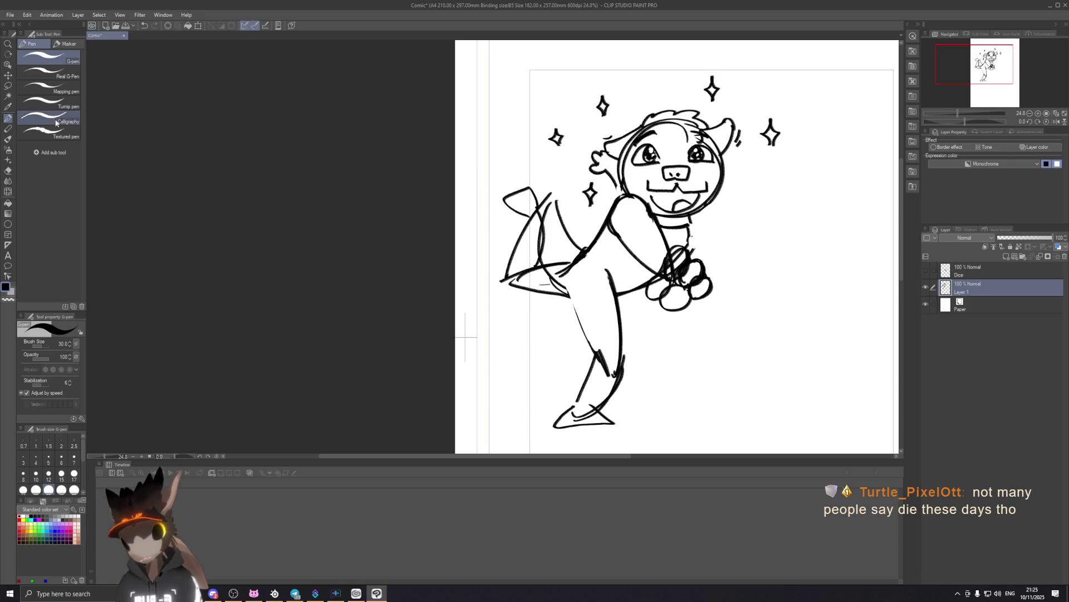
key(p)
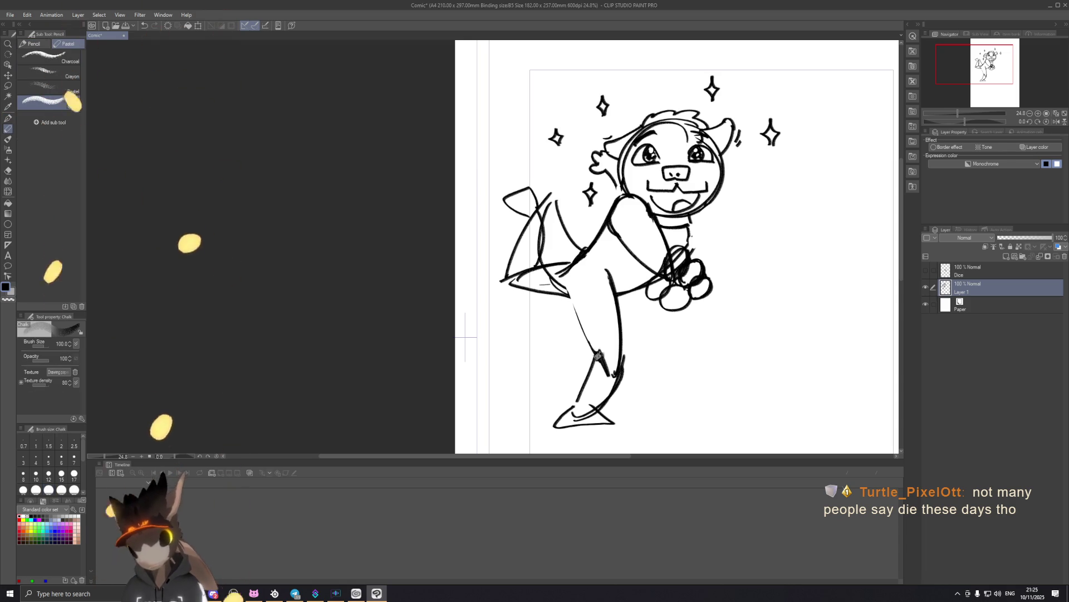
key(bracketleft)
key(bracketleft)
key(bracketleft)
key(bracketleft)
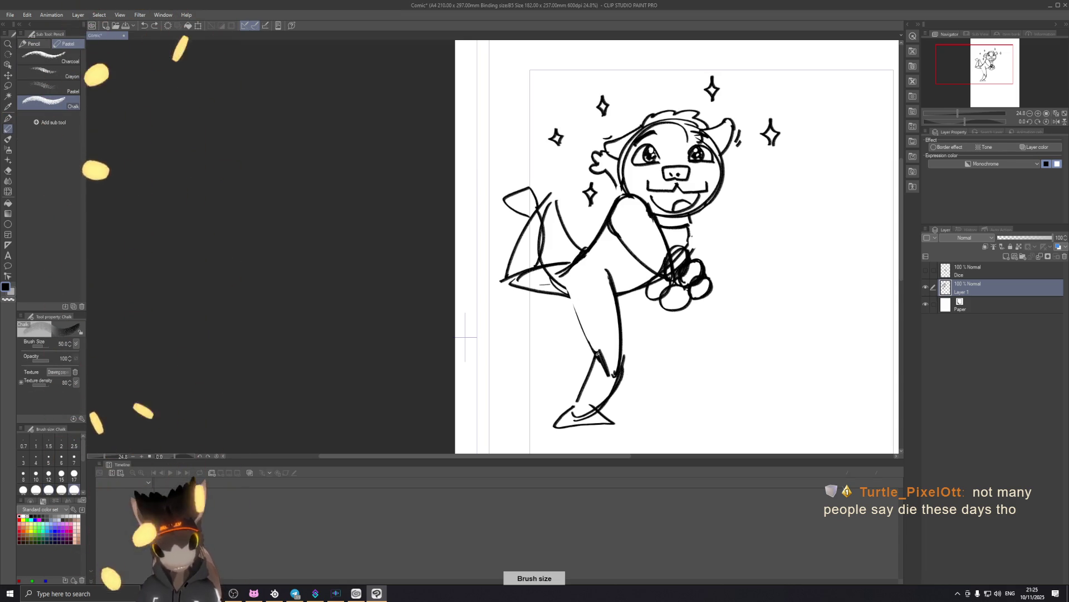
key(bracketleft)
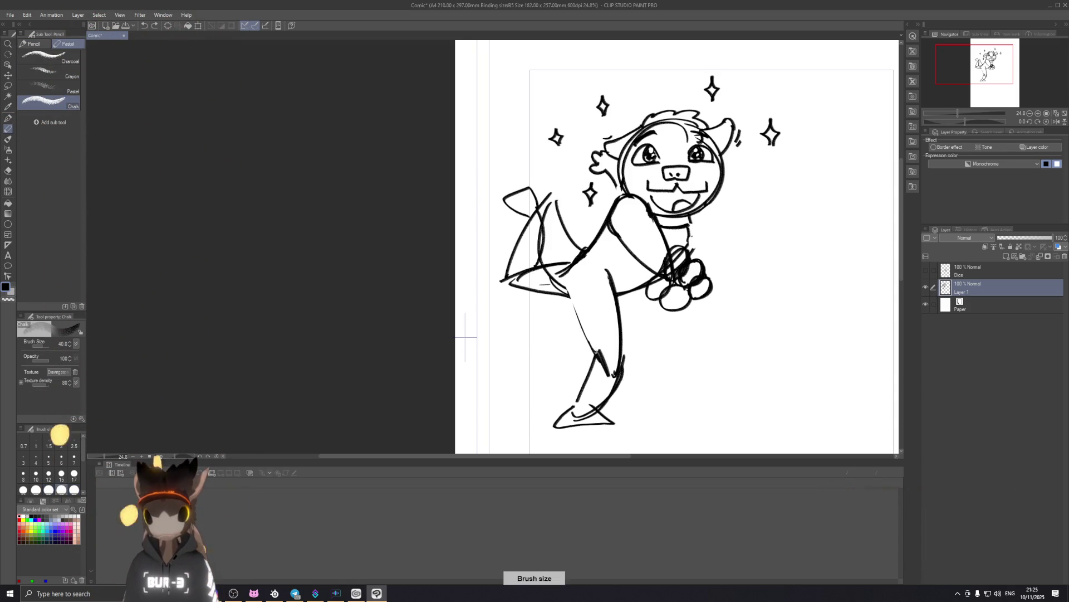
key(bracketleft)
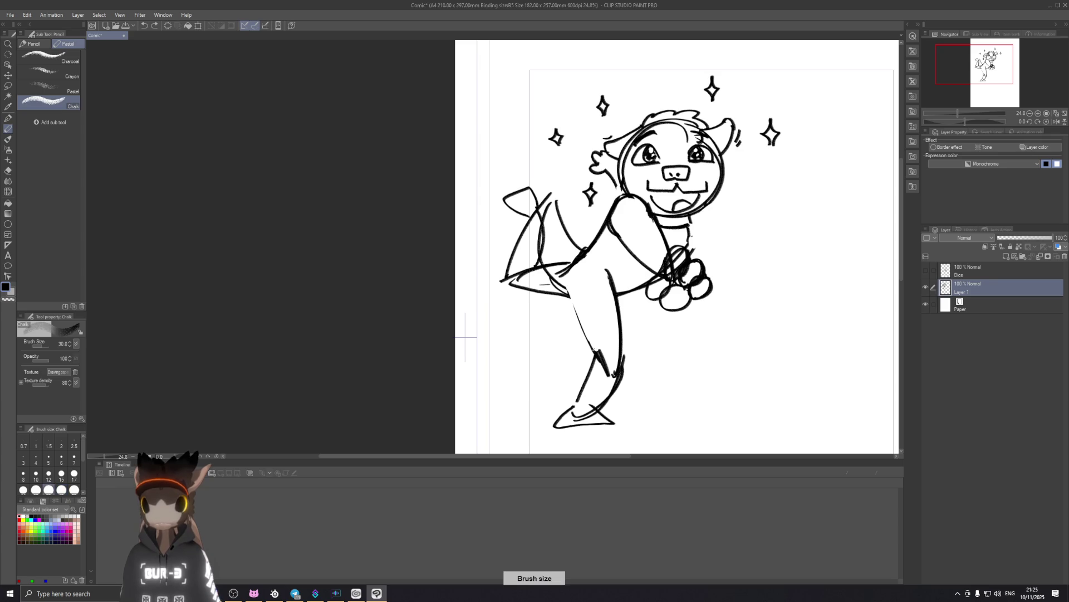
key(ctrl+z)
key(e)
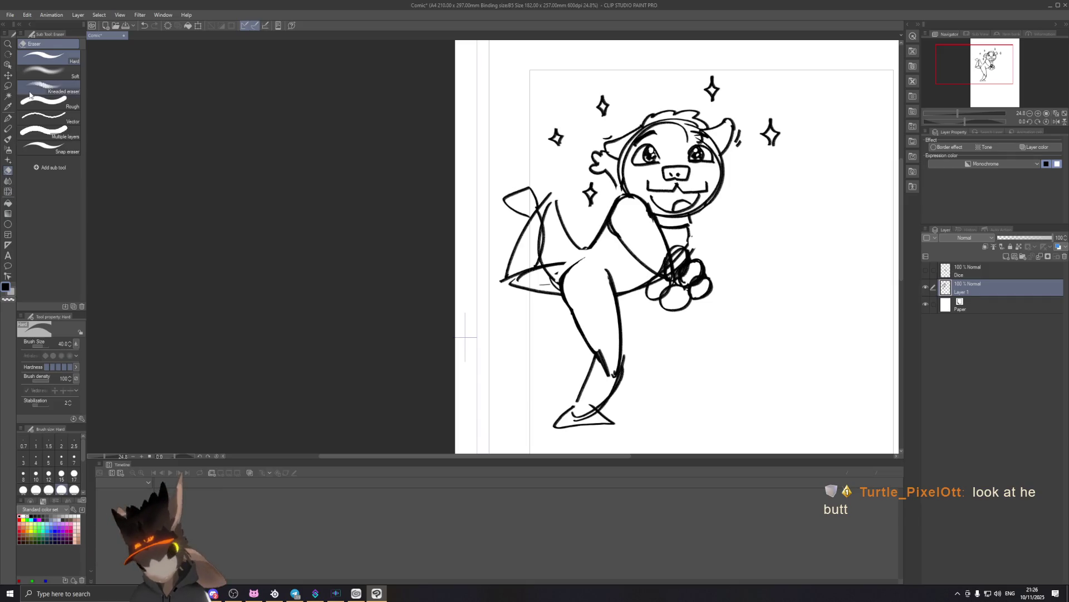
click(9, 139)
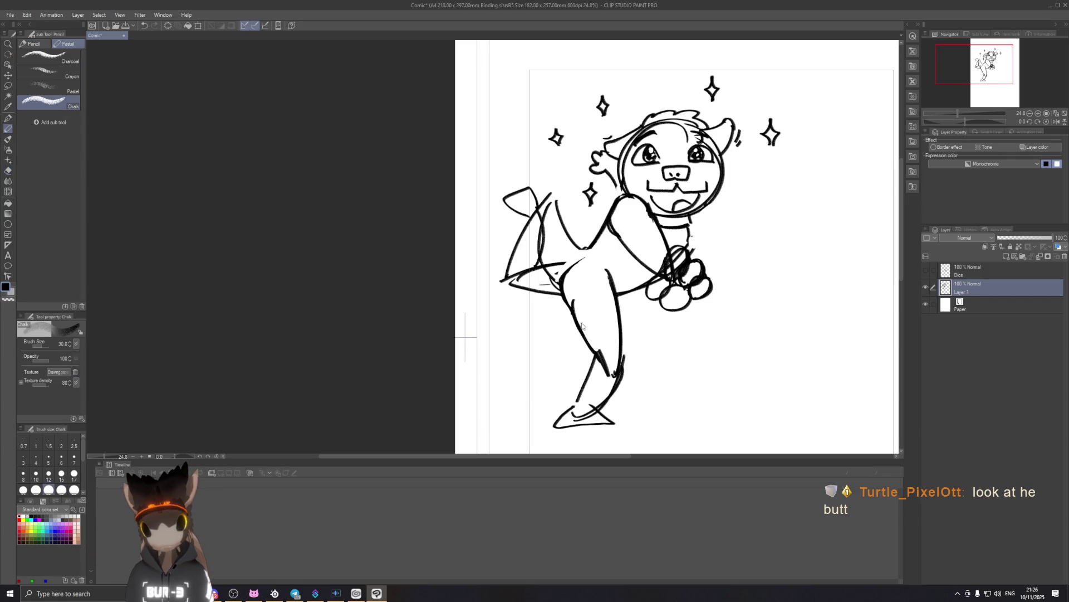
key(ctrl+z)
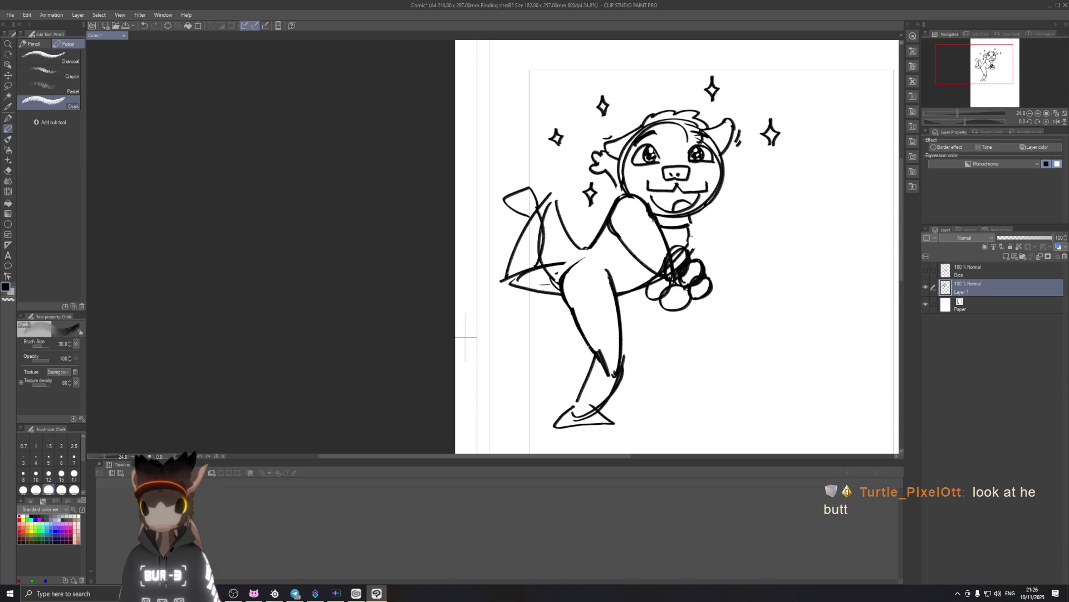
key(e)
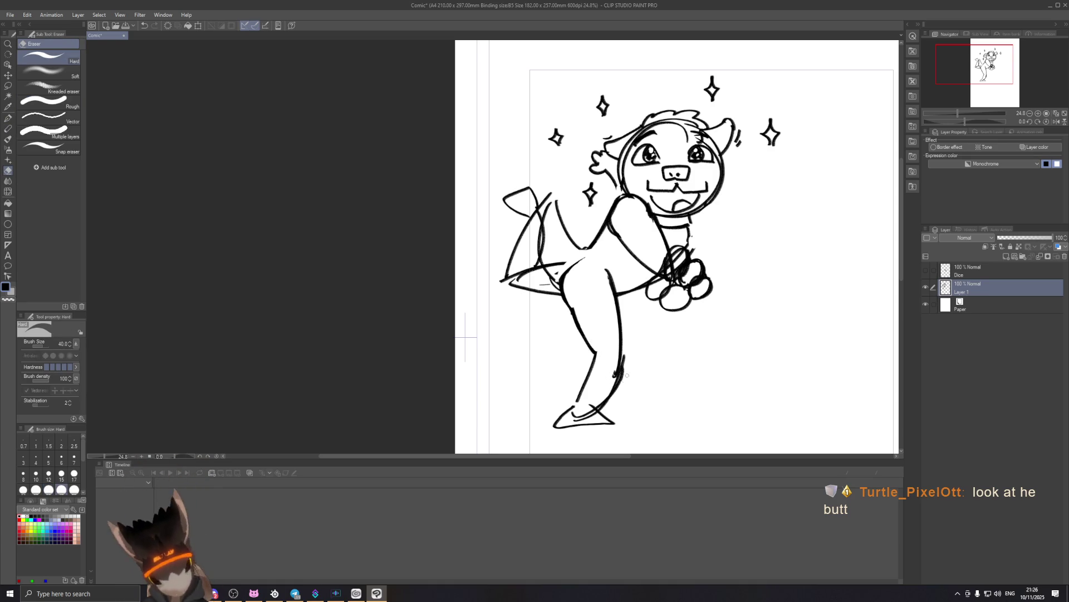
drag(615, 389, 624, 359)
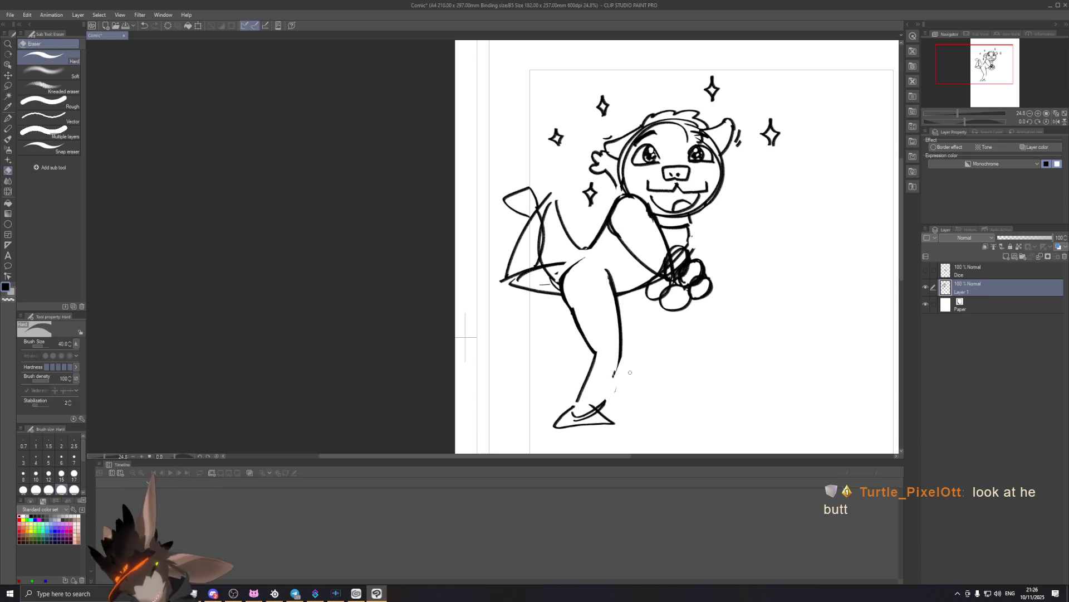
Redraw the lower-leg outline with chalk, undoing several attempts until it fits.
click(8, 138)
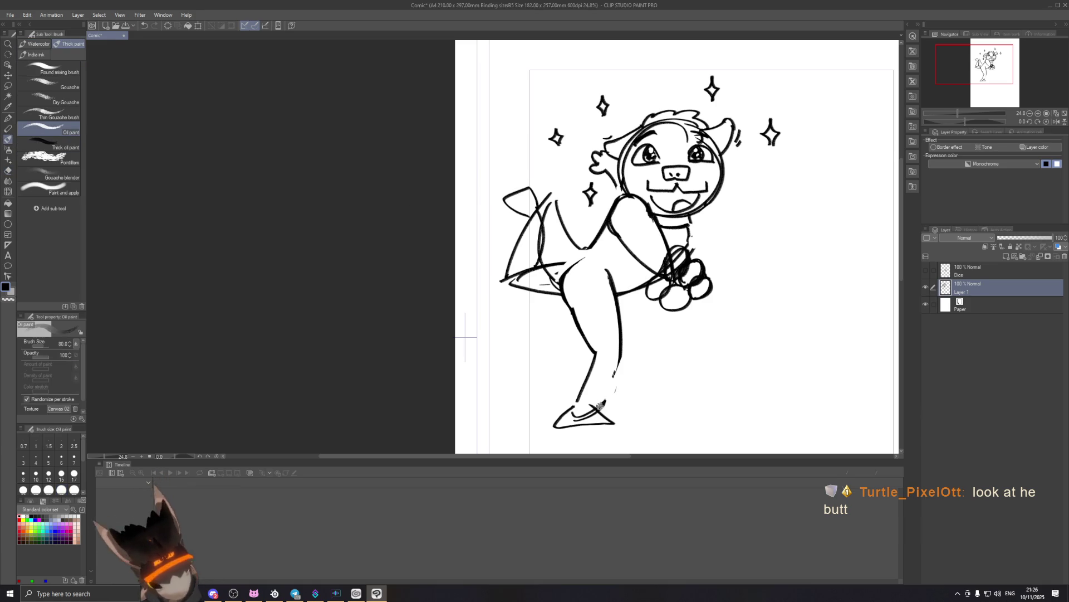
key(p)
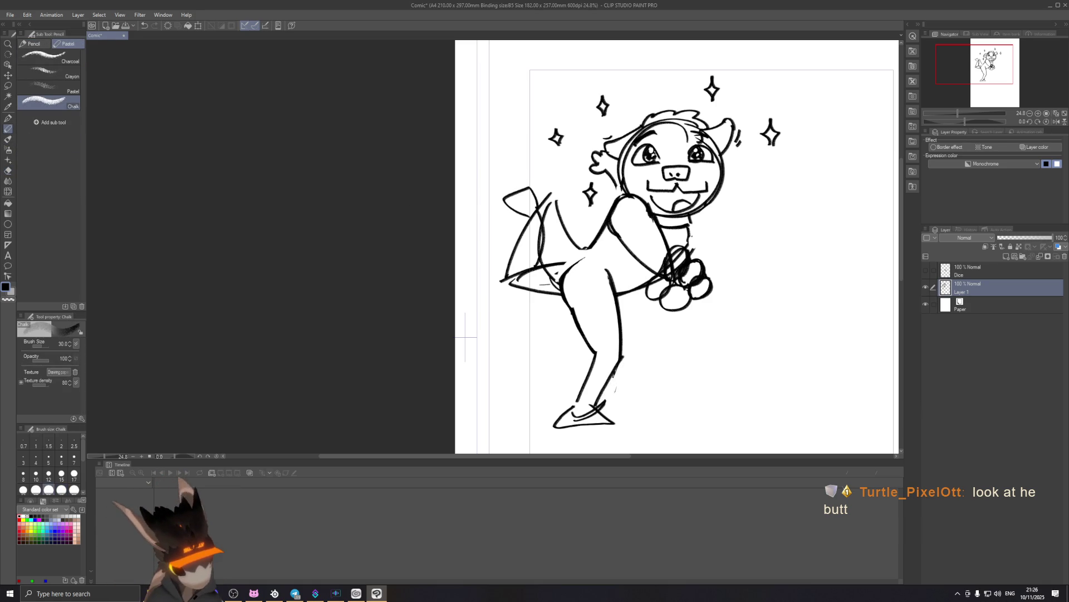
drag(620, 364, 615, 391)
key(ctrl+z)
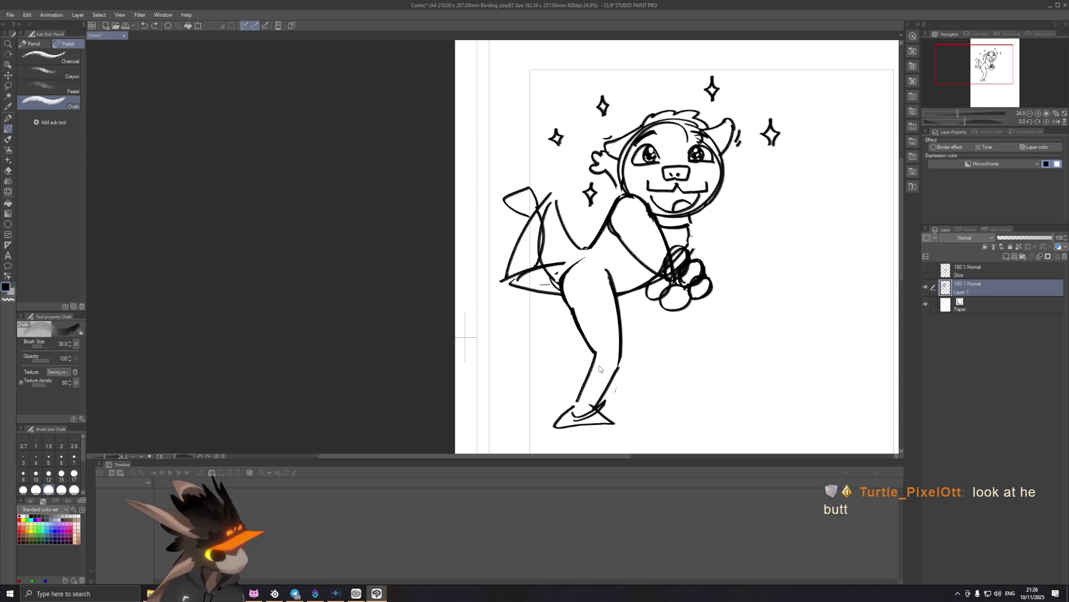
drag(594, 353, 569, 406)
key(ctrl+z)
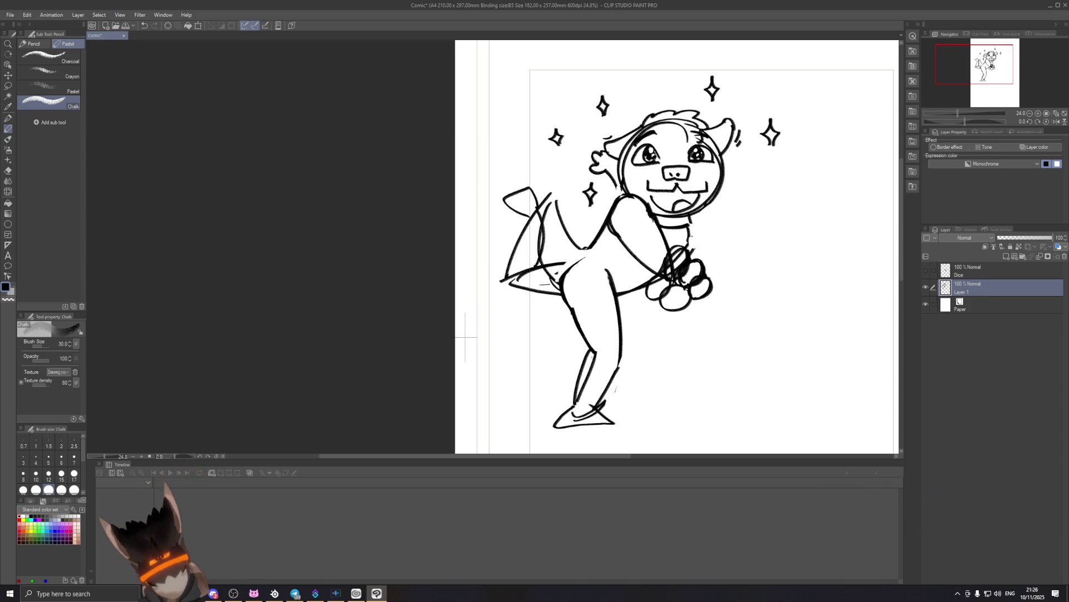
key(ctrl+z)
drag(595, 352, 574, 406)
key(ctrl+z)
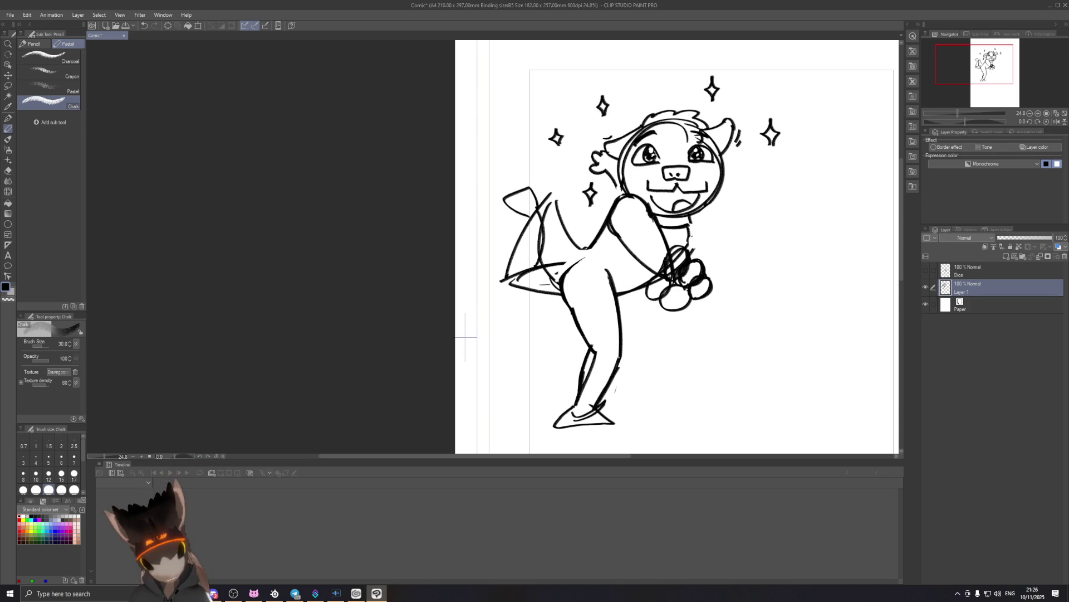
drag(620, 345, 596, 405)
key(ctrl+z)
drag(623, 347, 595, 406)
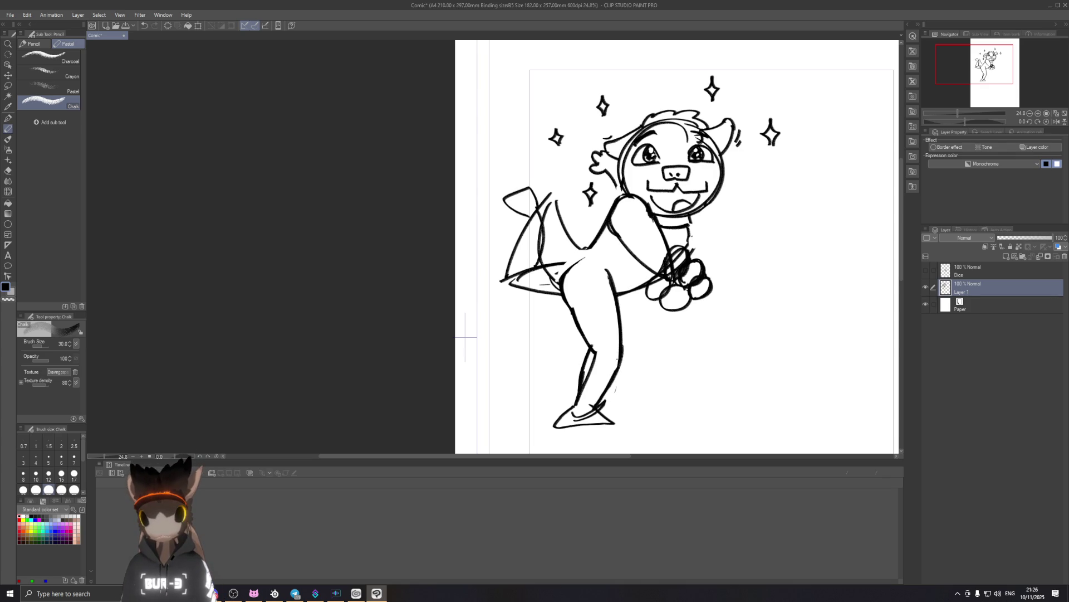
Discard an extra leg stroke and erase part of the inner leg line.
drag(619, 332, 611, 378)
key(ctrl+z)
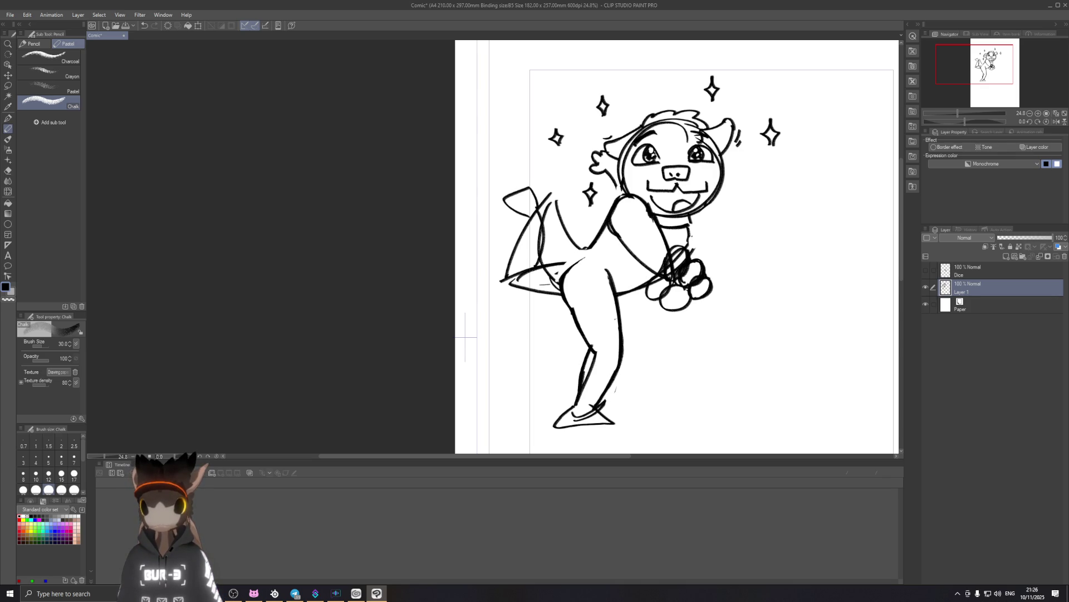
key(e)
mouse_move(588, 392)
mouse_down()
mouse_move(600, 361)
mouse_move(586, 374)
mouse_up()
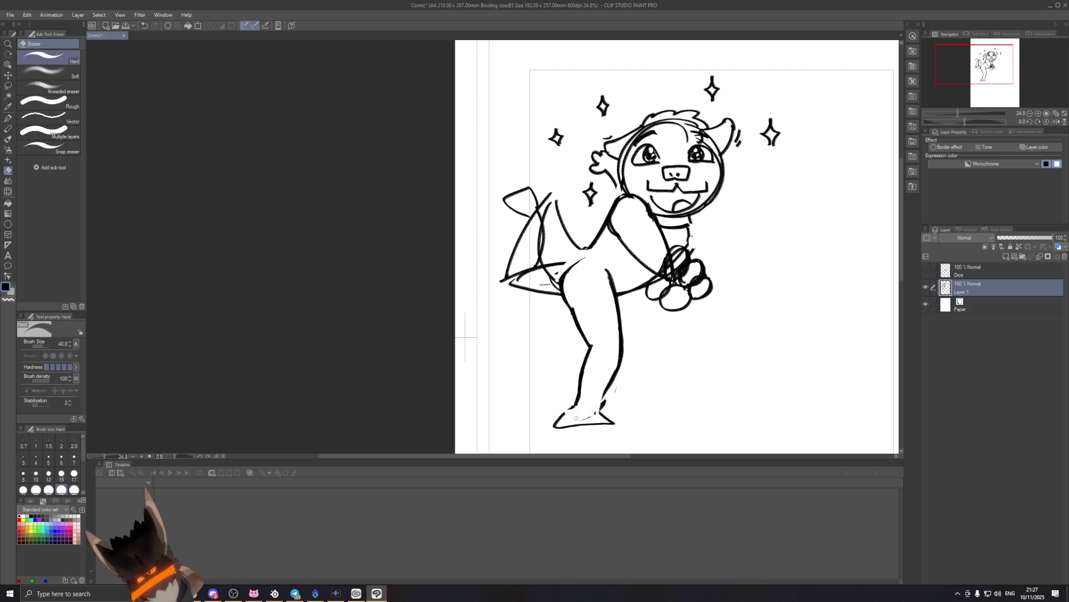
Chalk in the lower leg, heel and toe lines, then bring up saving for Comic.clip.
click(8, 139)
click(7, 129)
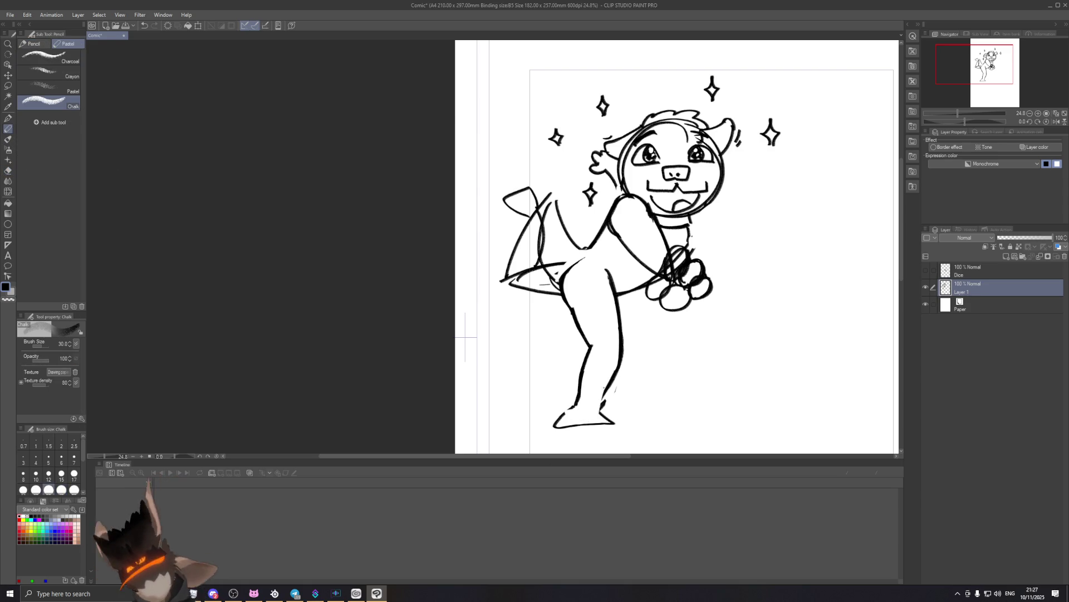
mouse_move(603, 404)
mouse_down()
mouse_move(607, 416)
mouse_move(578, 425)
mouse_up()
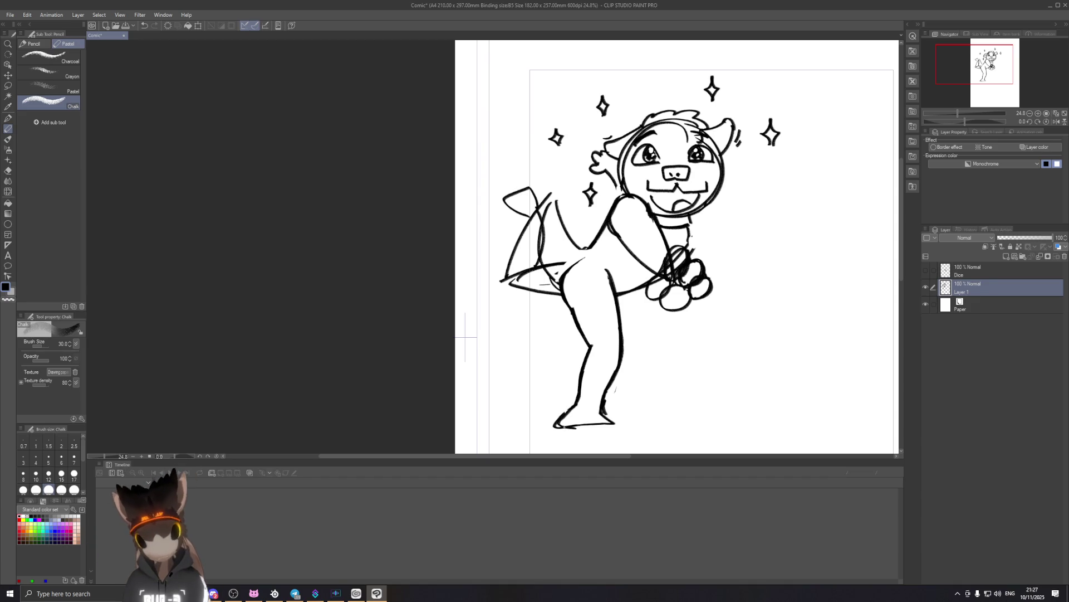
drag(573, 406, 560, 418)
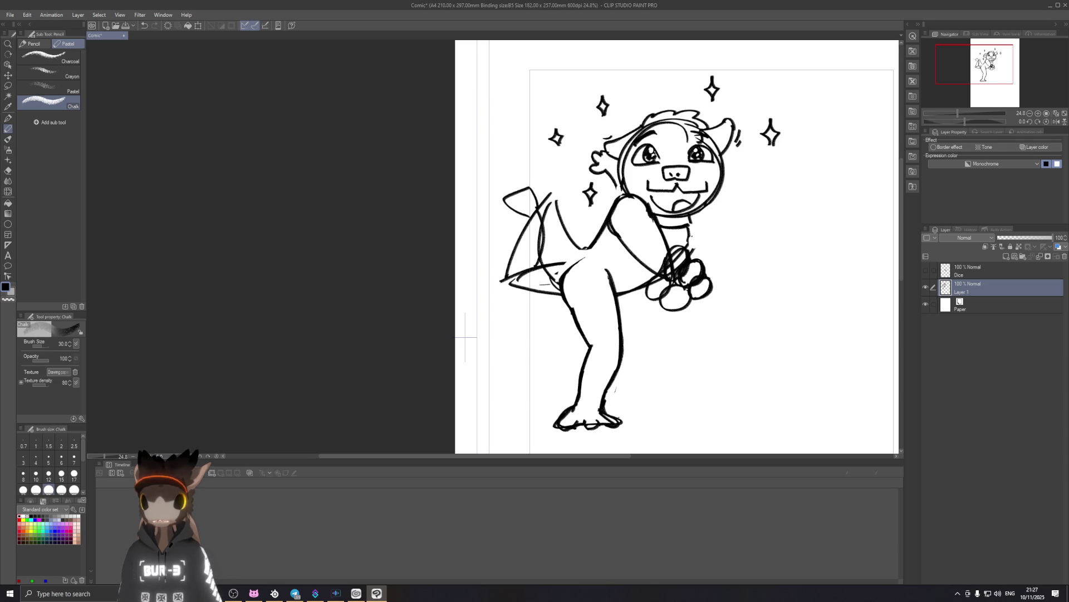
drag(606, 427, 619, 427)
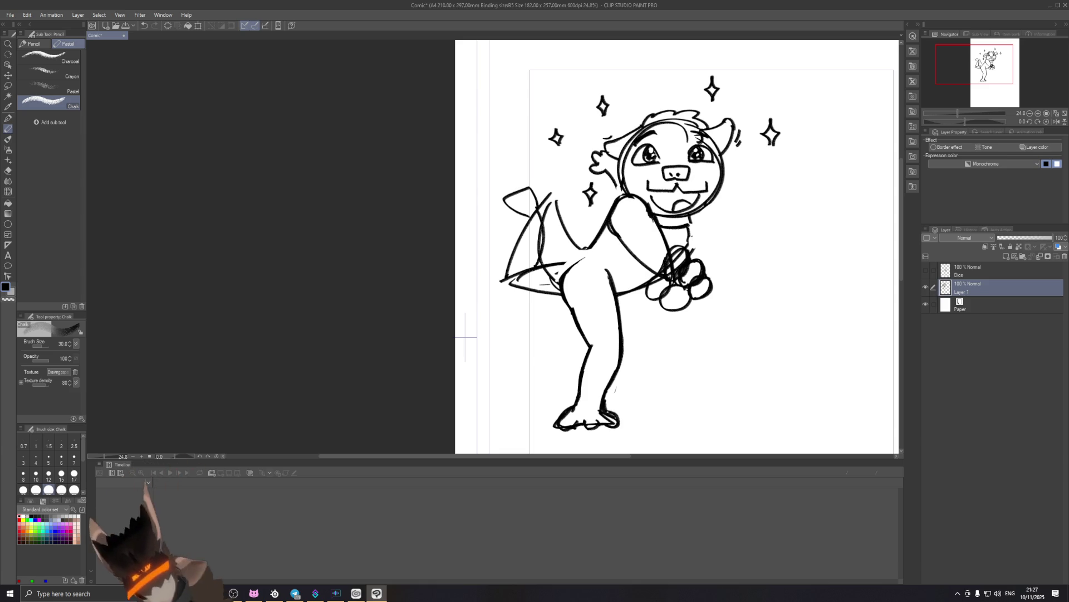
key(ctrl+s)
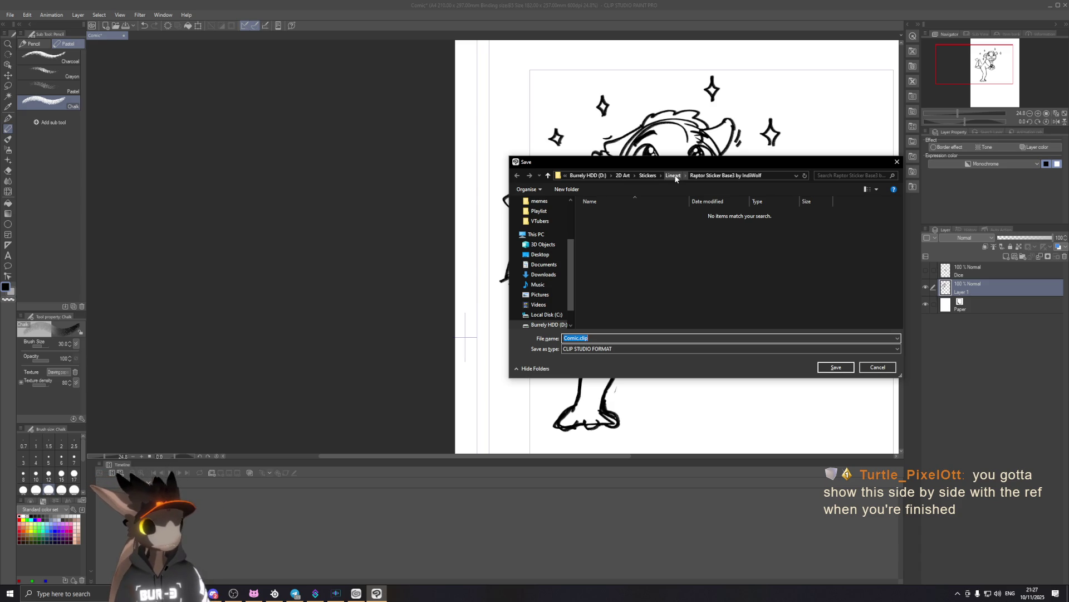
In the Save dialog, create a Stream Stuff folder under 2D Art and open it.
click(648, 175)
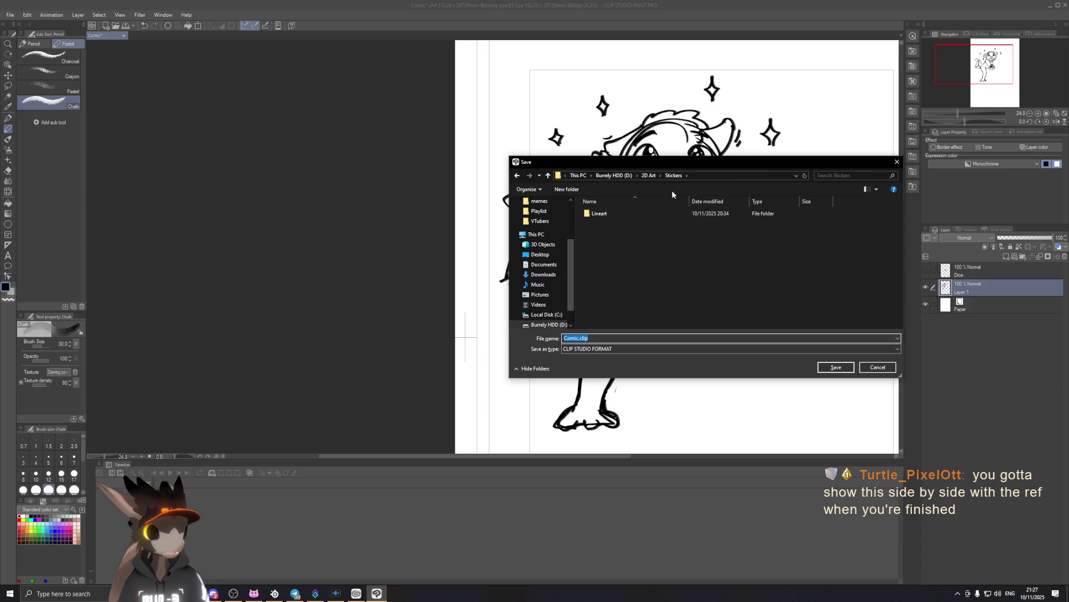
mouse_move(689, 162)
mouse_down()
mouse_move(814, 312)
mouse_move(810, 267)
mouse_up()
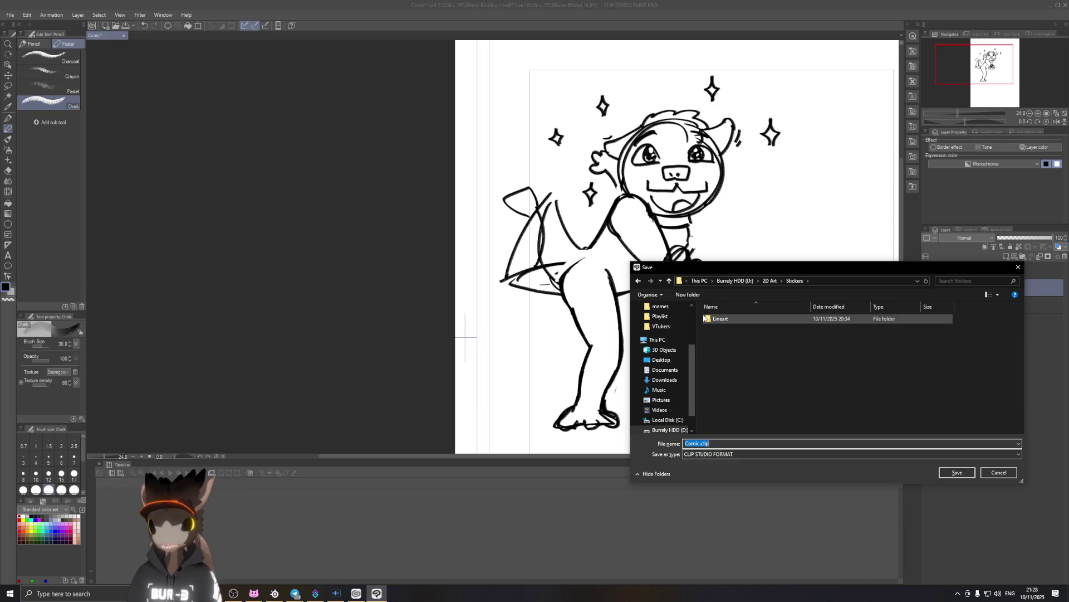
mouse_move(705, 318)
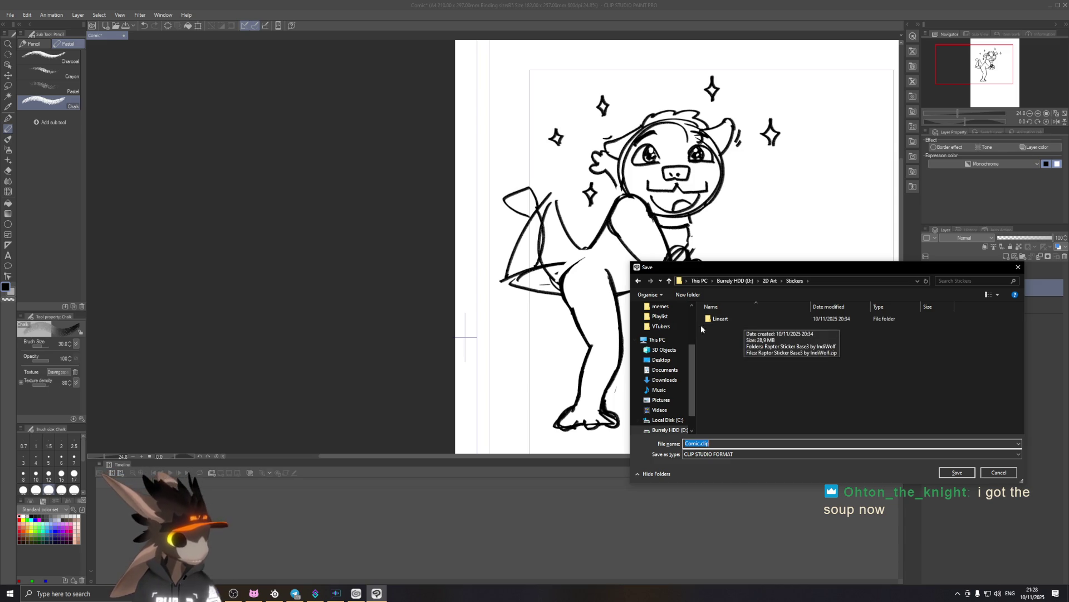
click(768, 282)
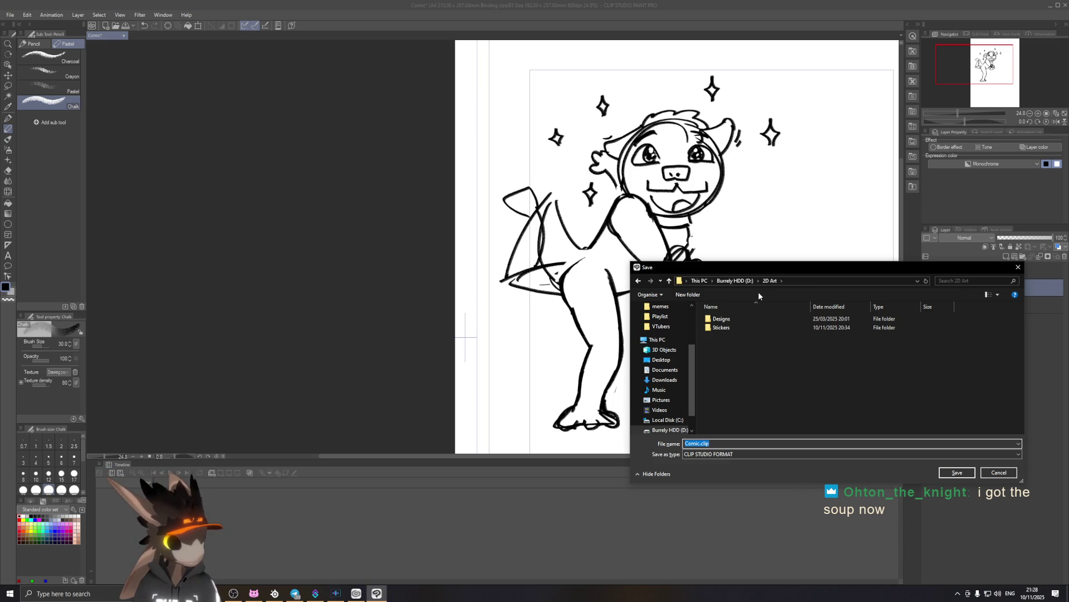
right_click(758, 361)
mouse_move(720, 495)
click(788, 493)
text(St)
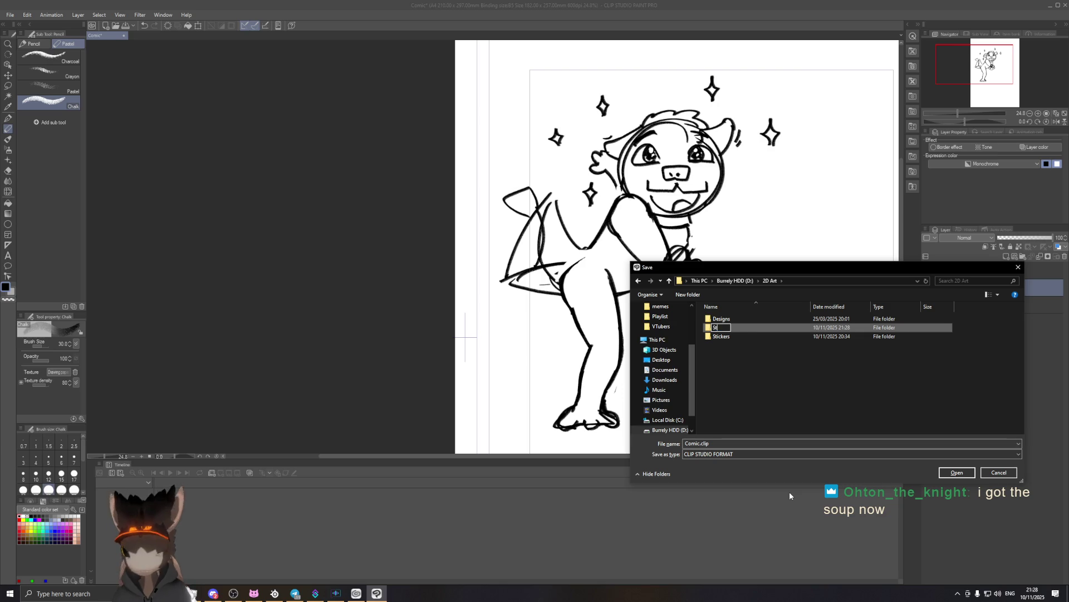
text(ream Stuff)
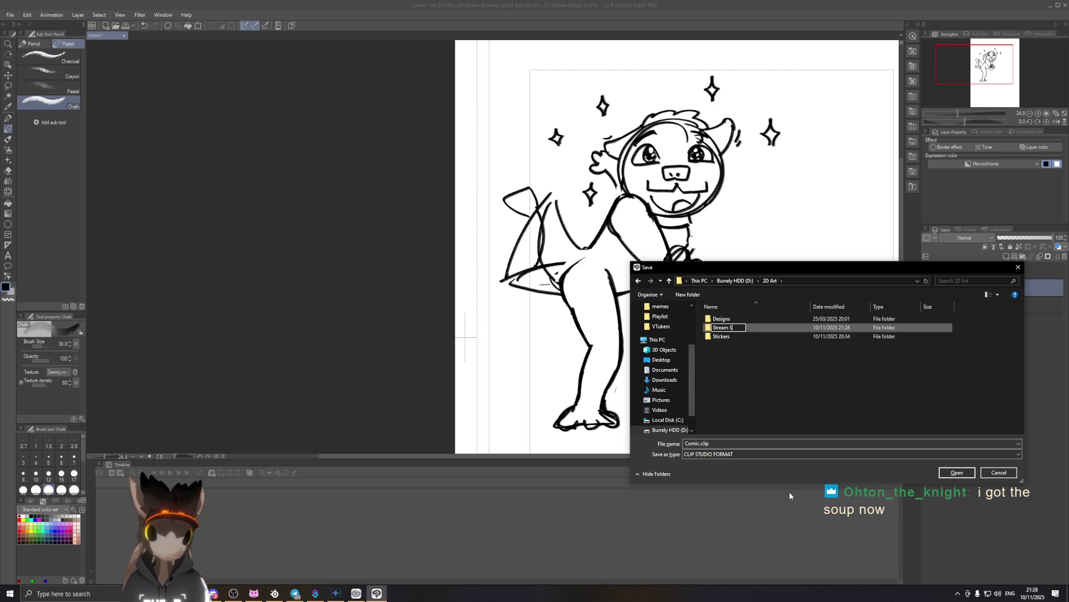
key(Return)
key(Return)
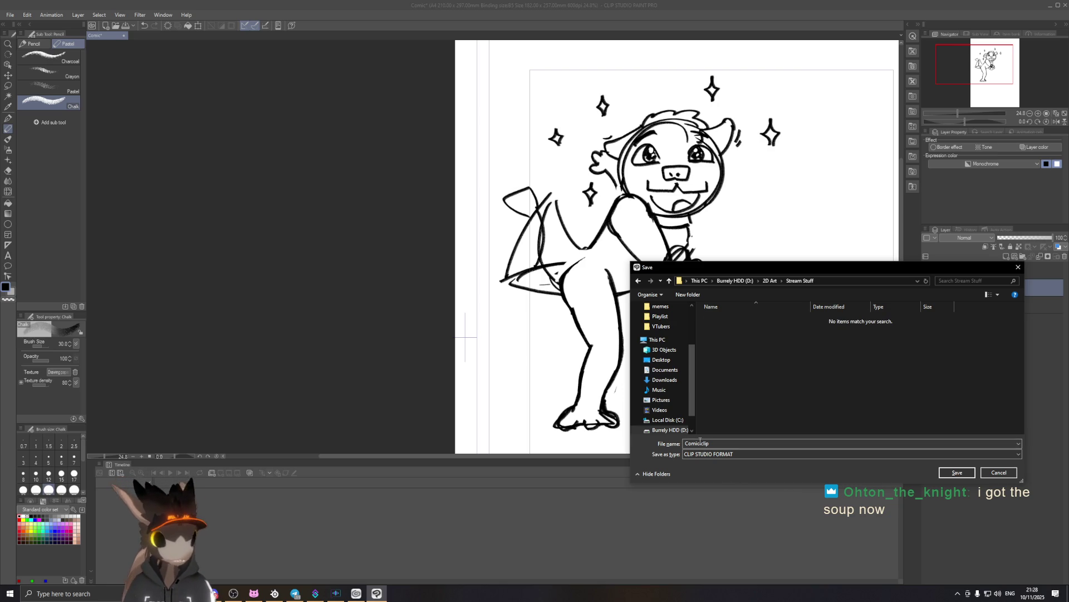
Save the file as Comic Shenanigans 1 in the Stream Stuff folder.
click(701, 444)
text(Shenanigans )
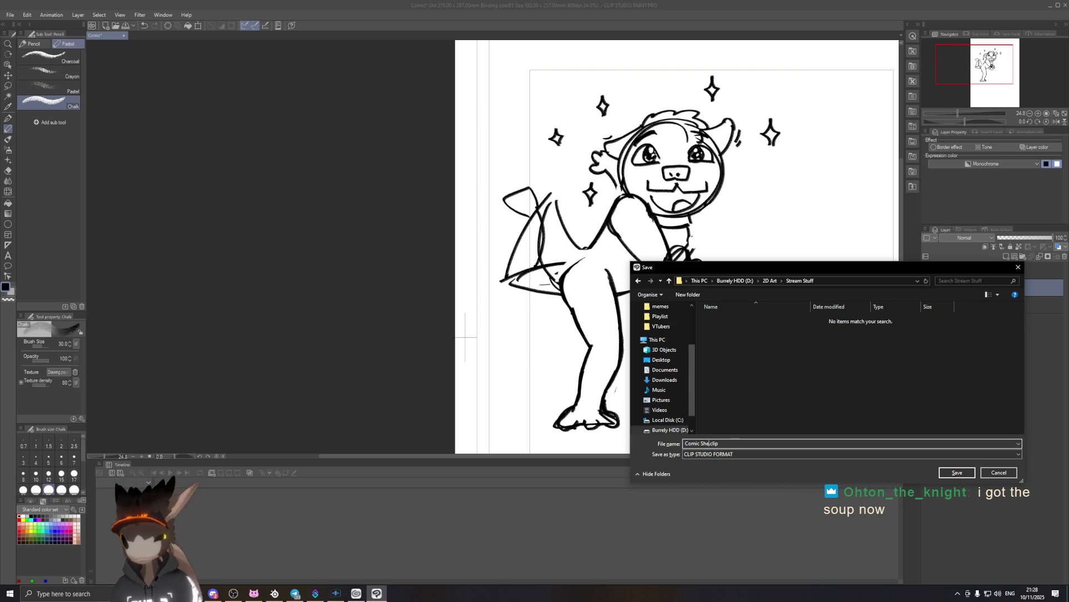
text(1)
key(Return)
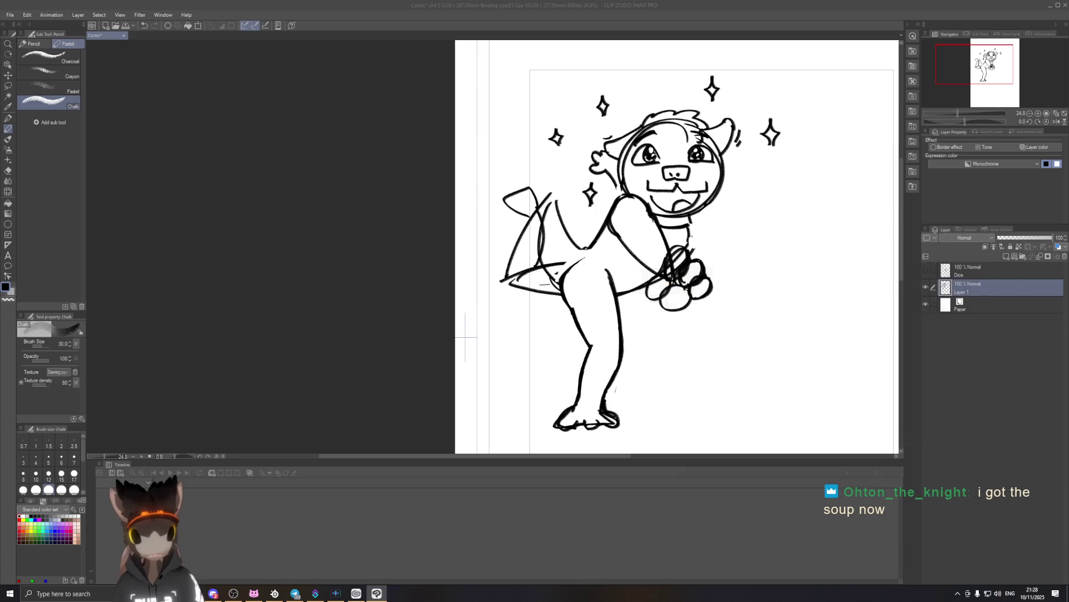
Make the Dice layer visible so the tilted d20 shows beside the character.
scroll(750, 246, down, 2)
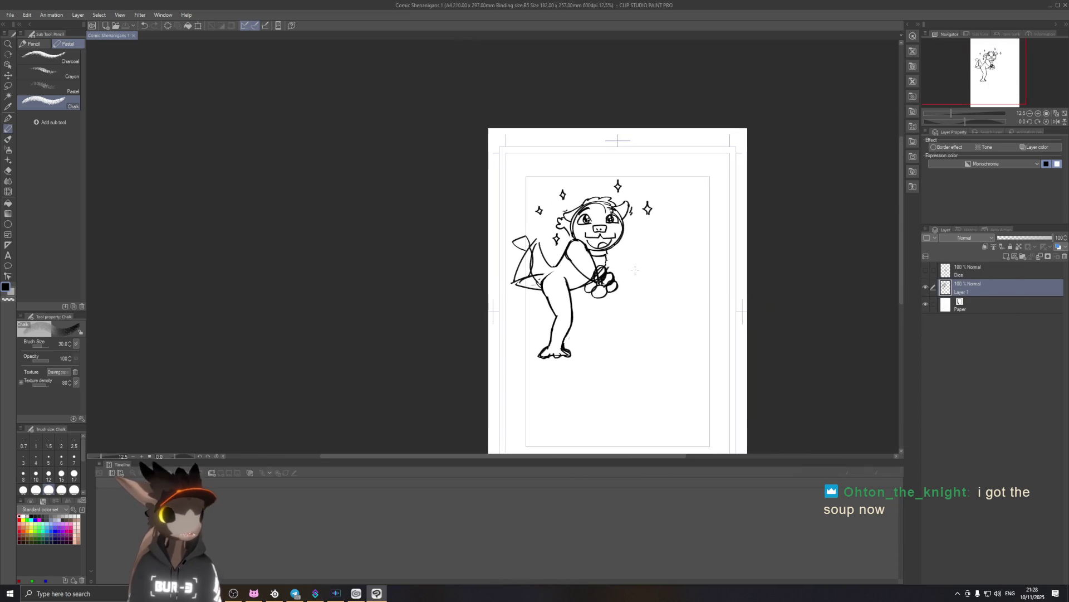
scroll(655, 299, up, 3)
mouse_move(656, 298)
mouse_down()
mouse_move(732, 290)
mouse_move(698, 281)
mouse_up()
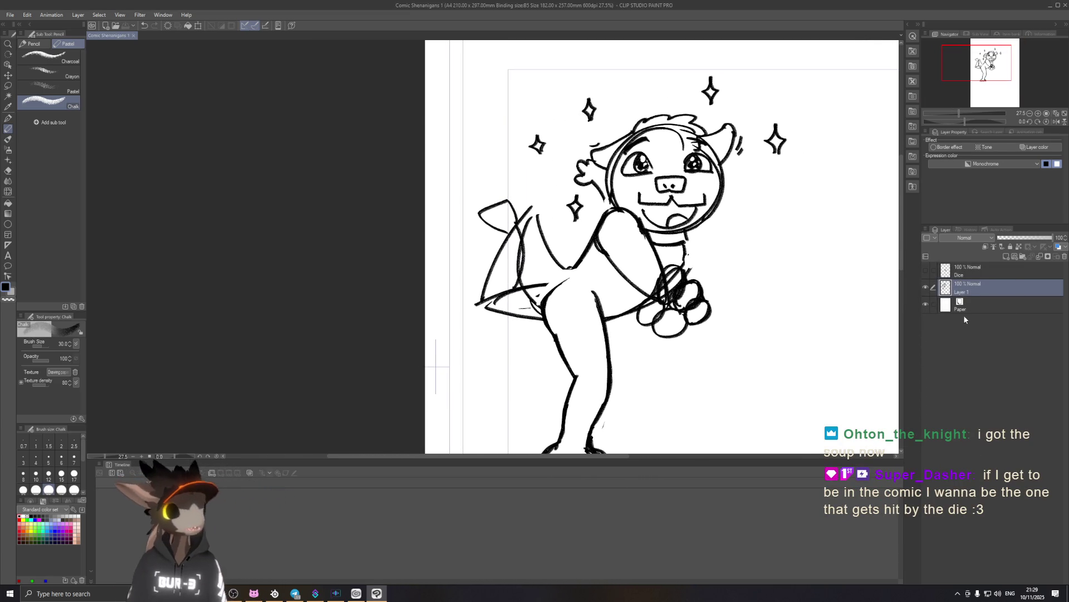
click(925, 271)
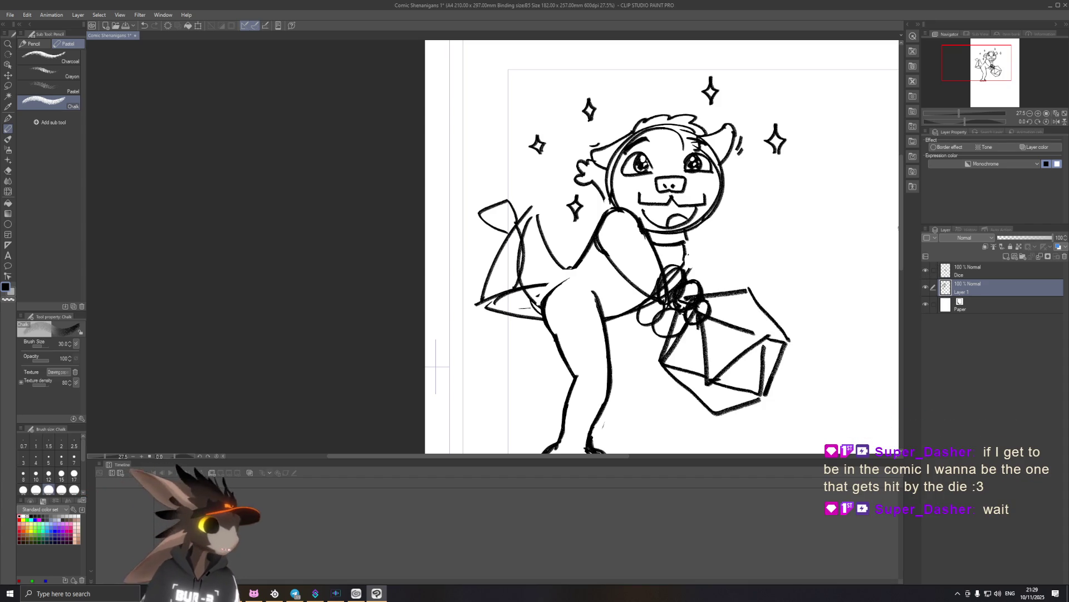
Erase the stray line to the left of the character's body.
drag(598, 279, 595, 291)
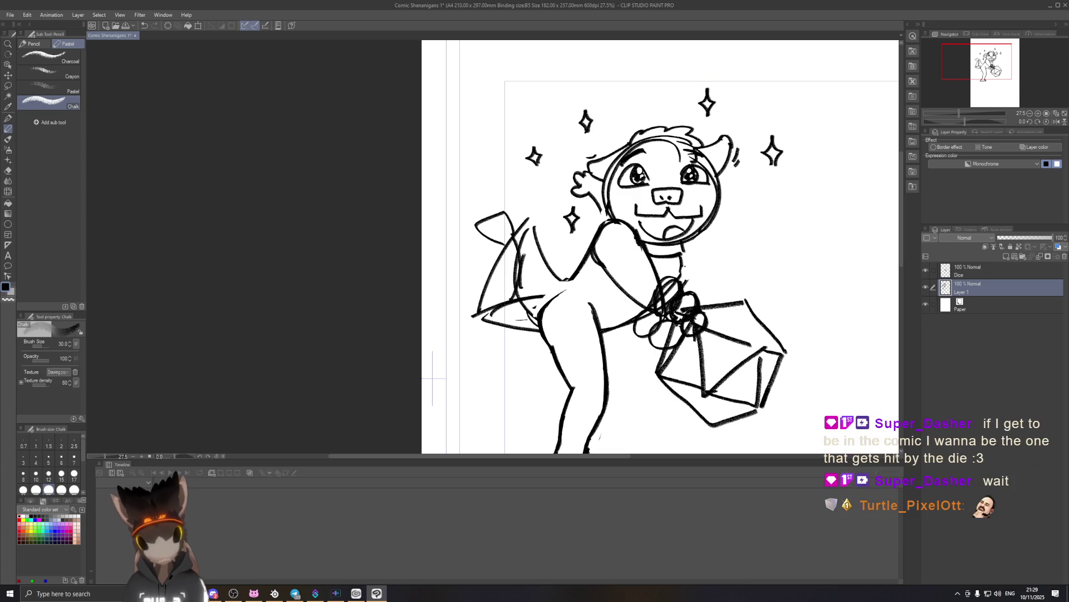
key(e)
drag(522, 287, 528, 246)
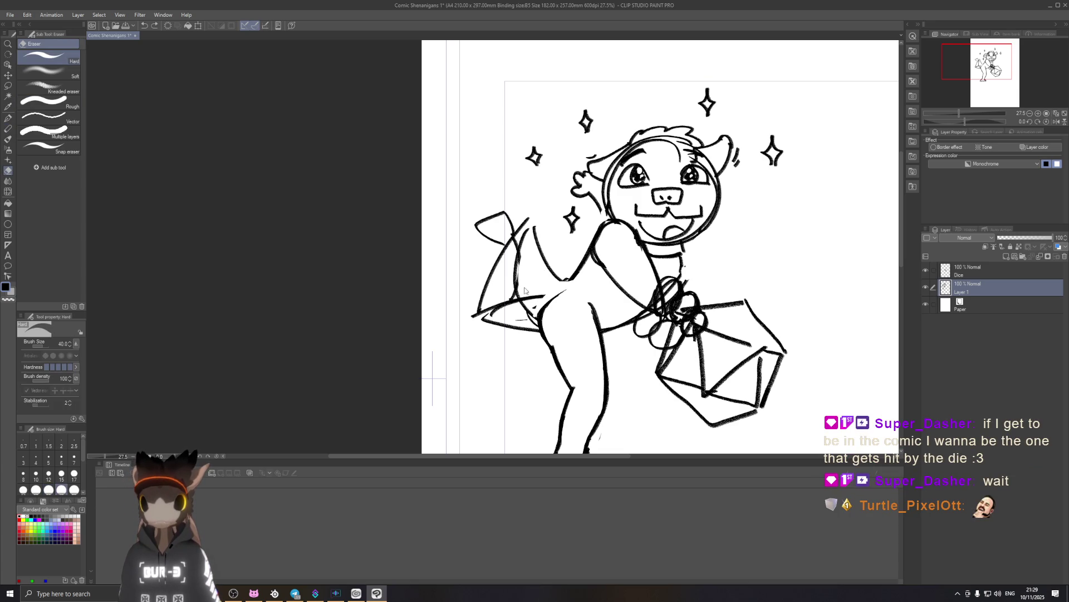
Erase the faint line left of the body, save, and trim the tail's overshooting lower line.
drag(526, 289, 526, 249)
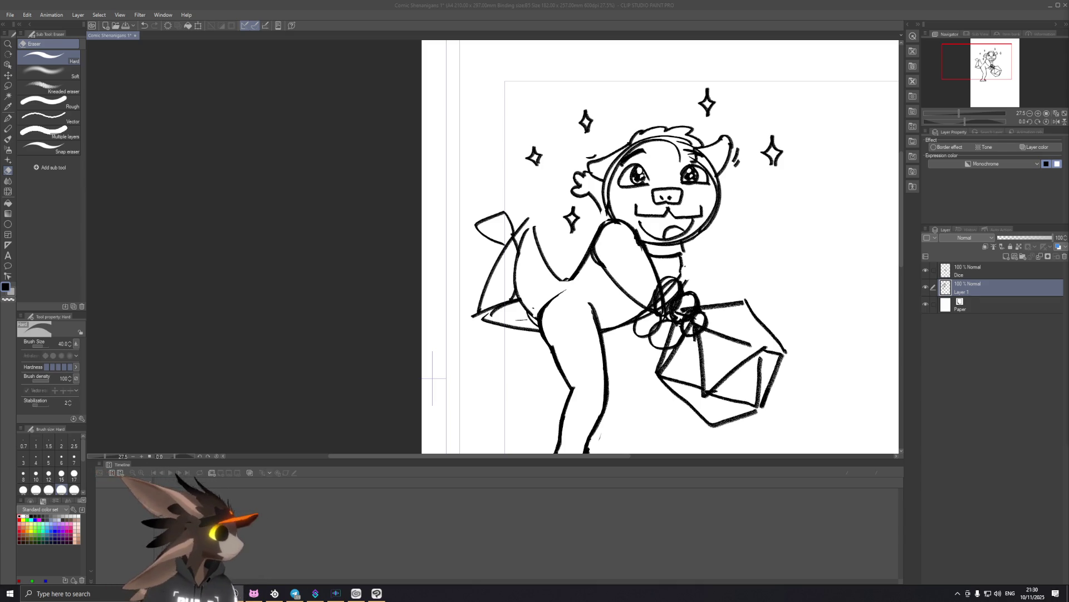
click(604, 14)
key(ctrl+s)
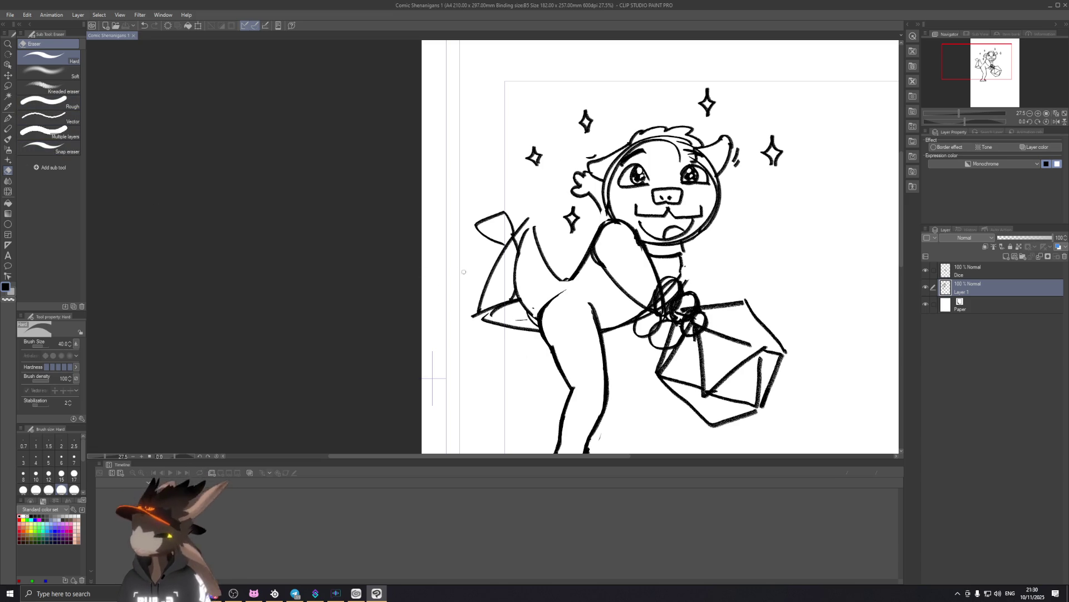
click(486, 310)
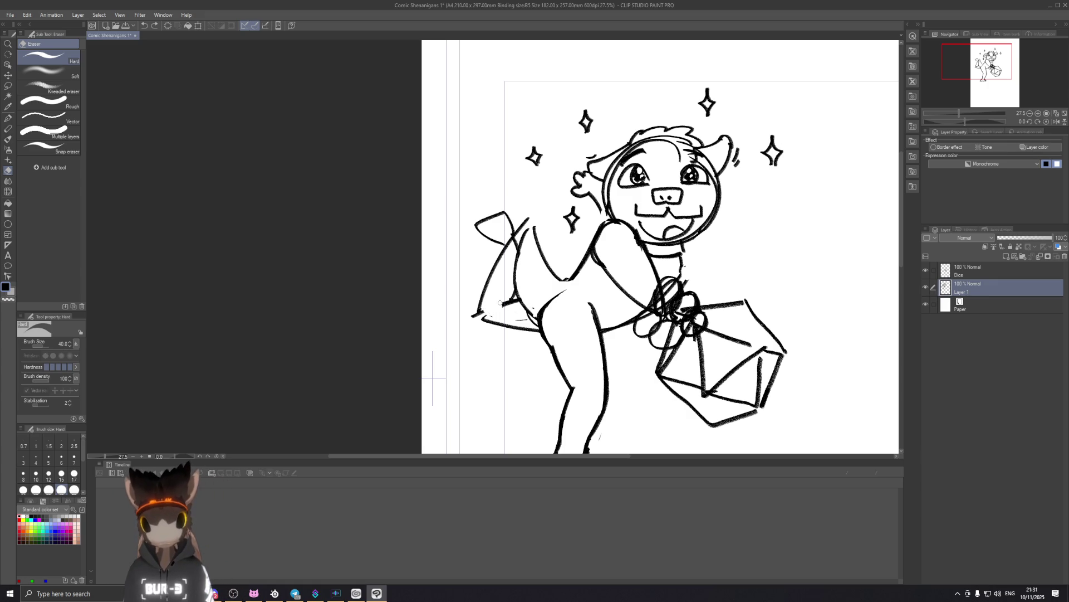
drag(507, 304, 496, 308)
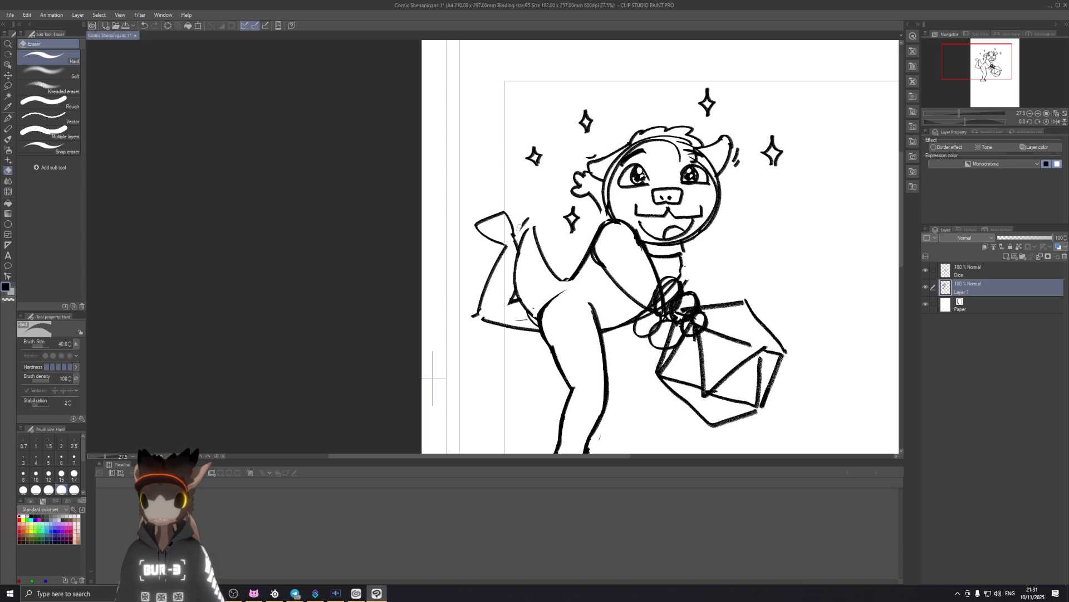
Add a new layer folder in the Layer palette and rename it.
scroll(534, 209, down, 2)
scroll(557, 212, down, 2)
scroll(590, 217, up, 2)
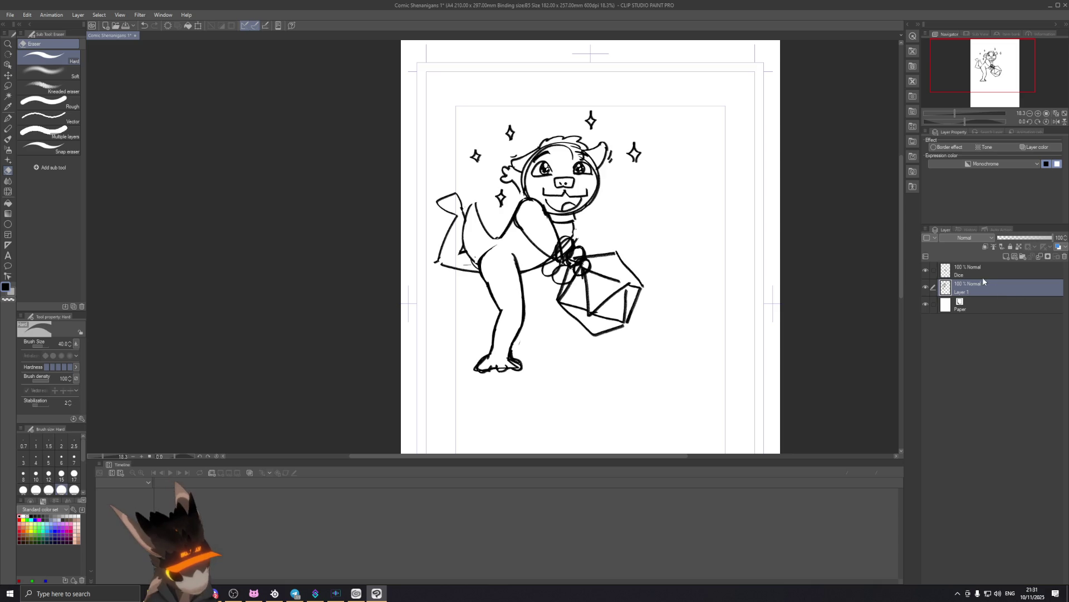
click(1023, 257)
double_click(961, 289)
text(ther)
key(Return)
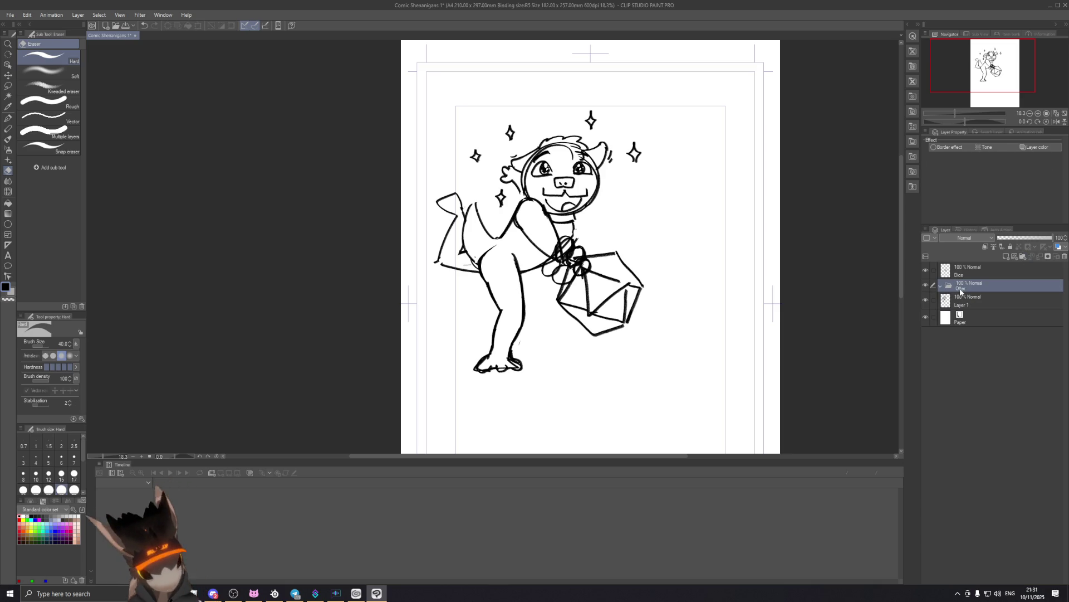
Move the Dice layer and Layer 1 into the new folder and start transforming the group.
click(963, 301)
ctrl+click(968, 274)
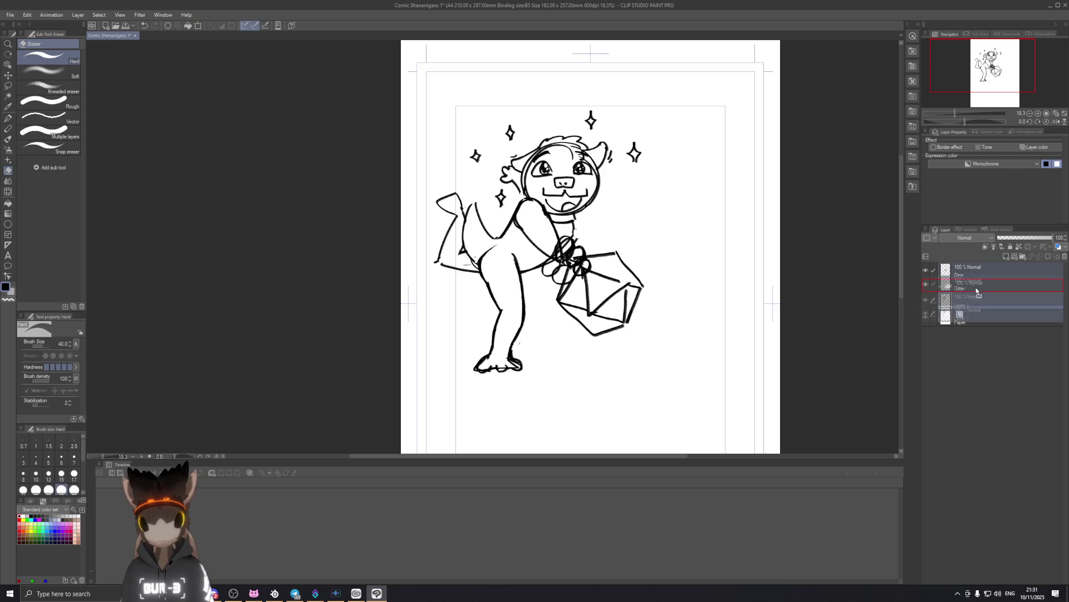
drag(968, 274, 961, 283)
click(969, 269)
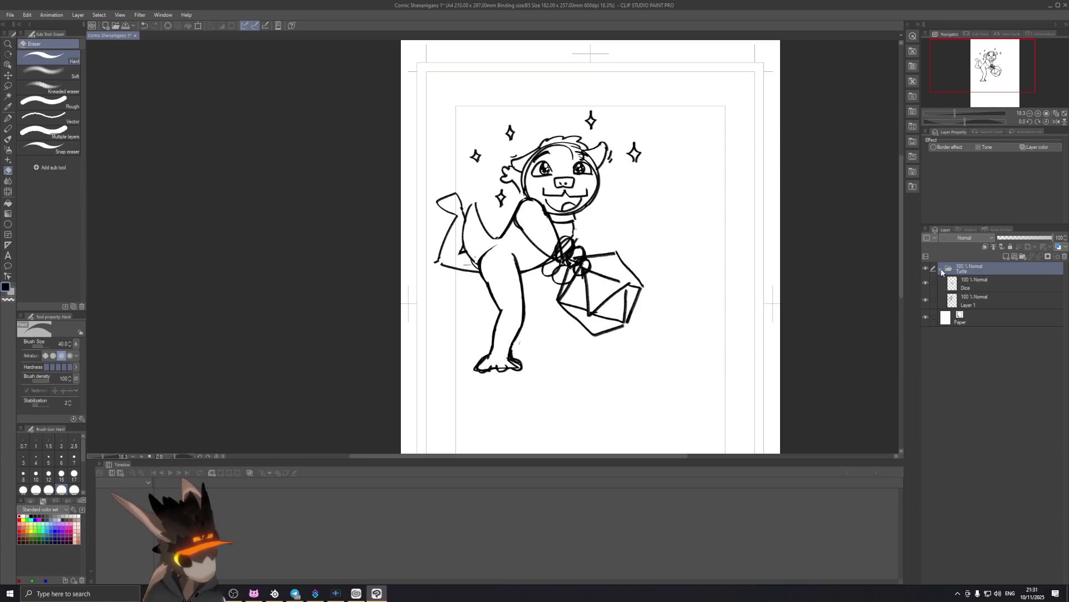
key(ctrl+t)
mouse_move(644, 382)
mouse_down()
mouse_move(627, 329)
mouse_move(570, 258)
mouse_up()
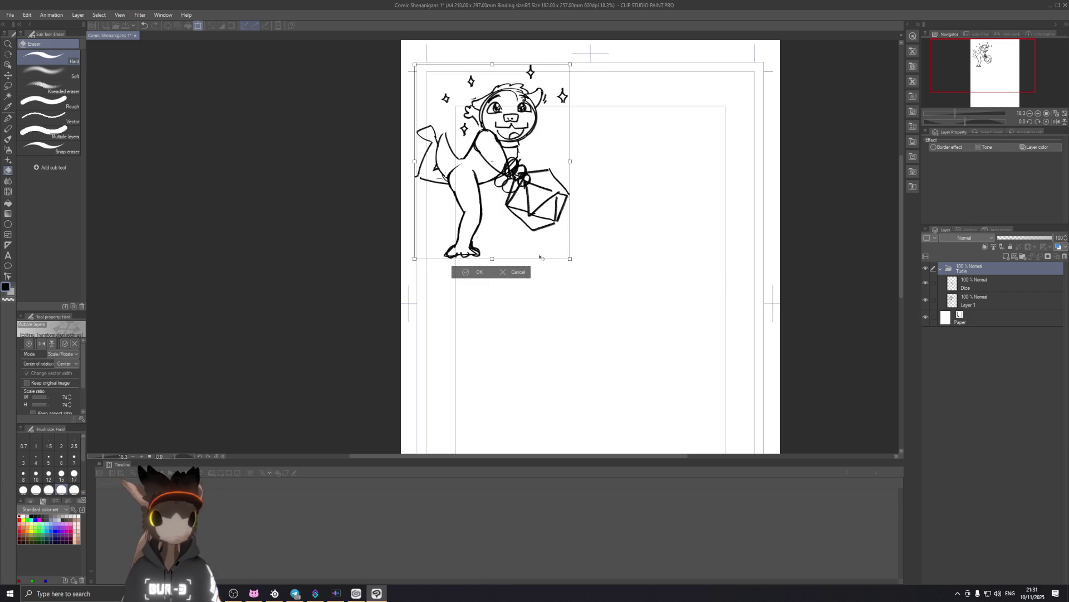
key(ctrl+z)
key(ctrl+z)
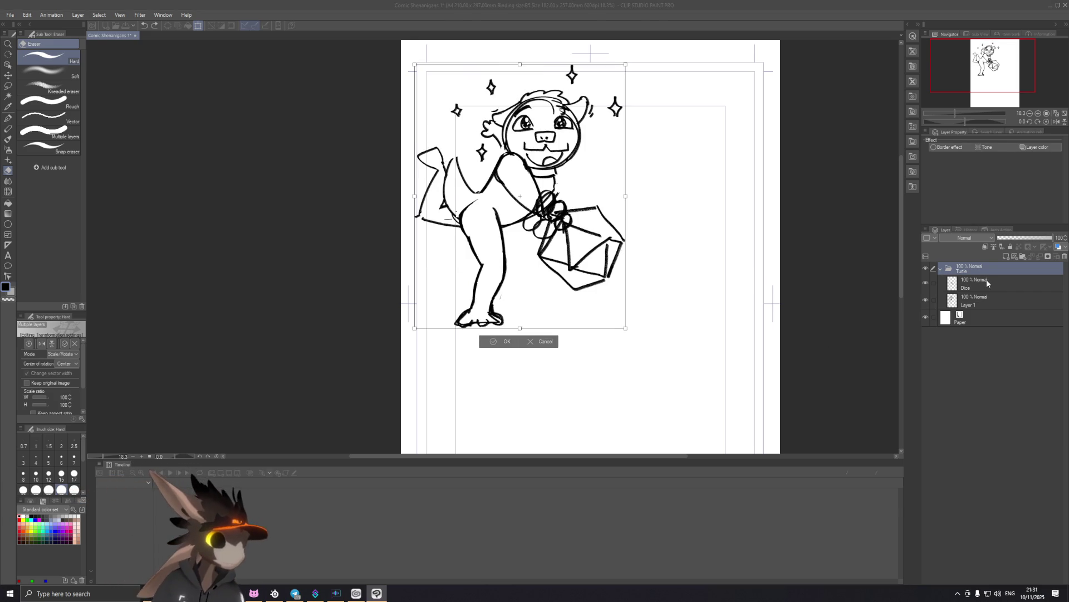
click(534, 215)
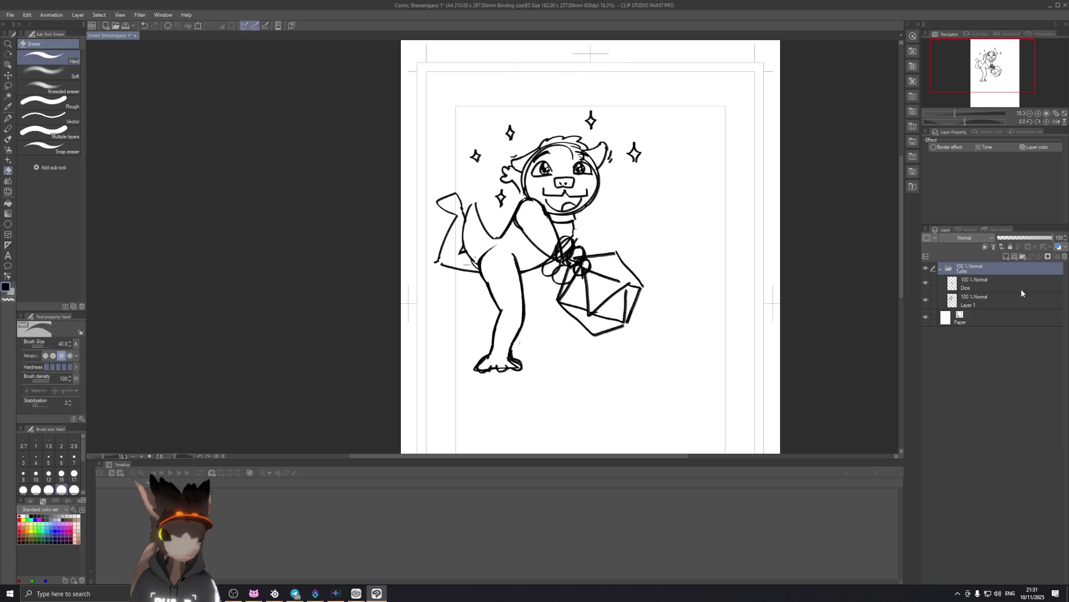
click(977, 285)
Try sketching a number on the d20 face with the chalk pencil, then undo the marks.
scroll(574, 295, up, 3)
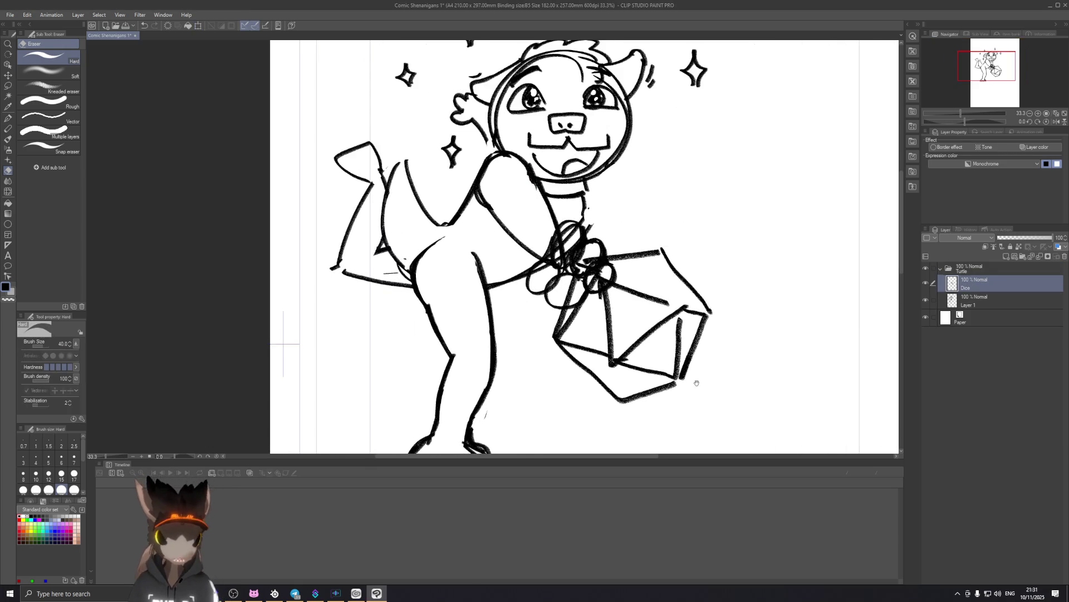
key(p)
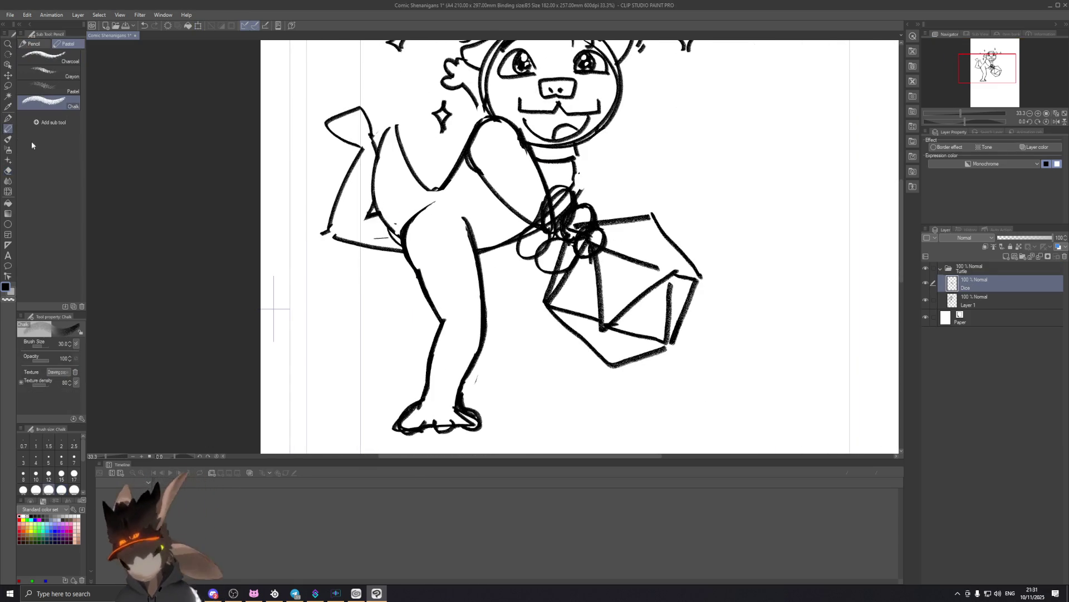
drag(614, 278, 620, 297)
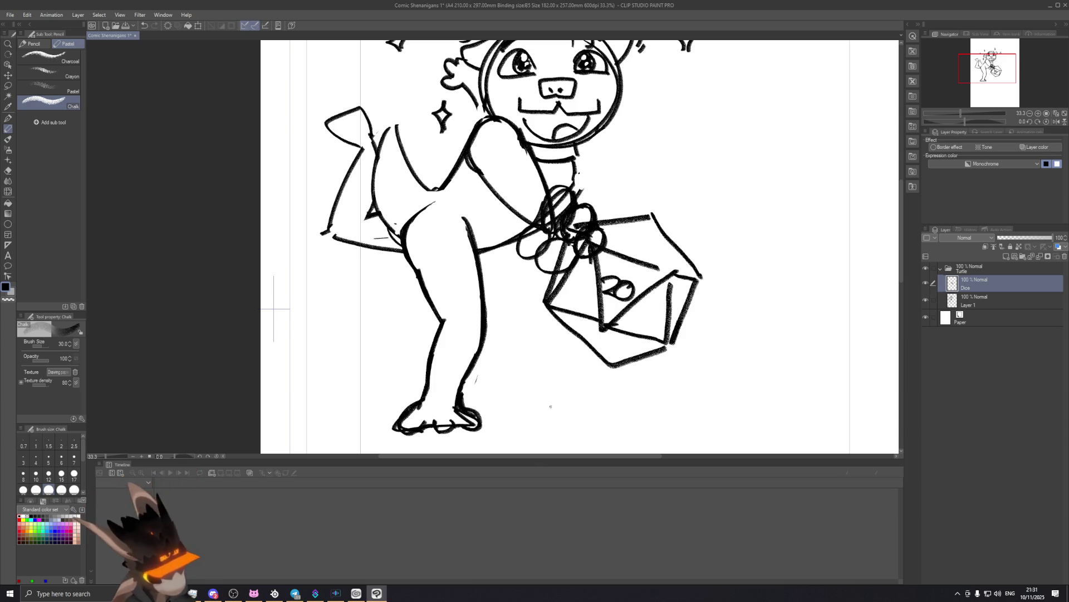
scroll(478, 306, down, 3)
scroll(478, 306, up, 3)
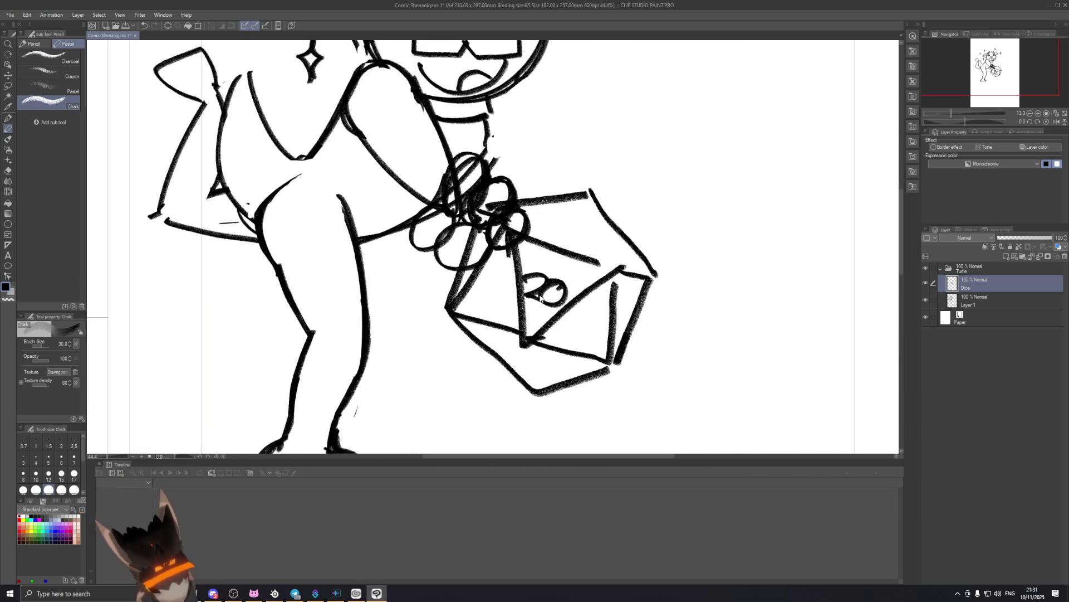
key(ctrl+z)
mouse_move(532, 289)
mouse_down()
mouse_move(540, 296)
mouse_move(555, 278)
mouse_up()
key(ctrl+z)
key(ctrl+z)
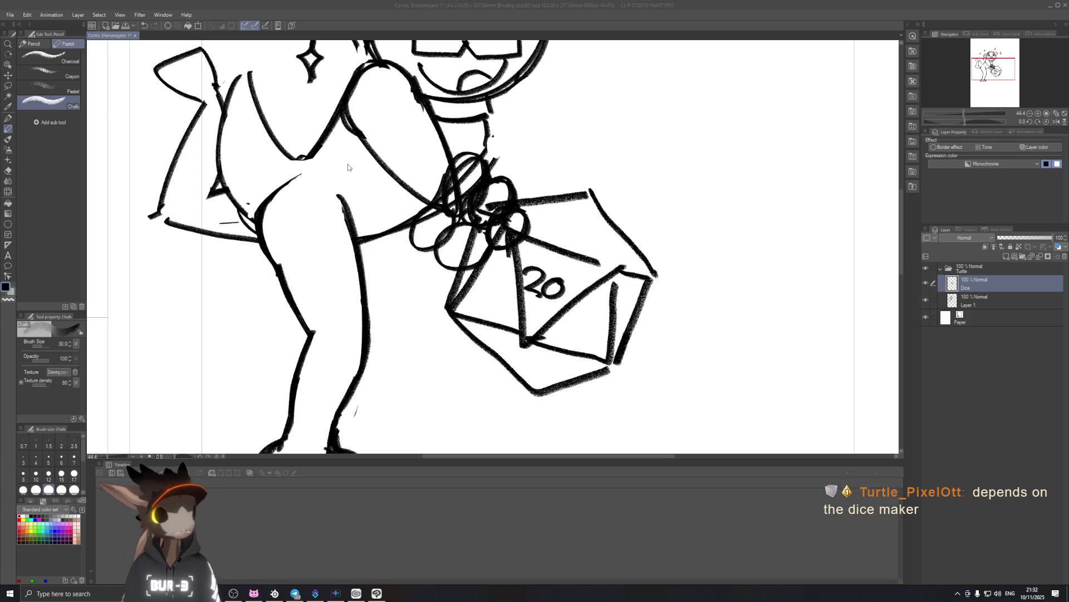
Zoom out so the whole page with the character and dice fits in view.
click(595, 13)
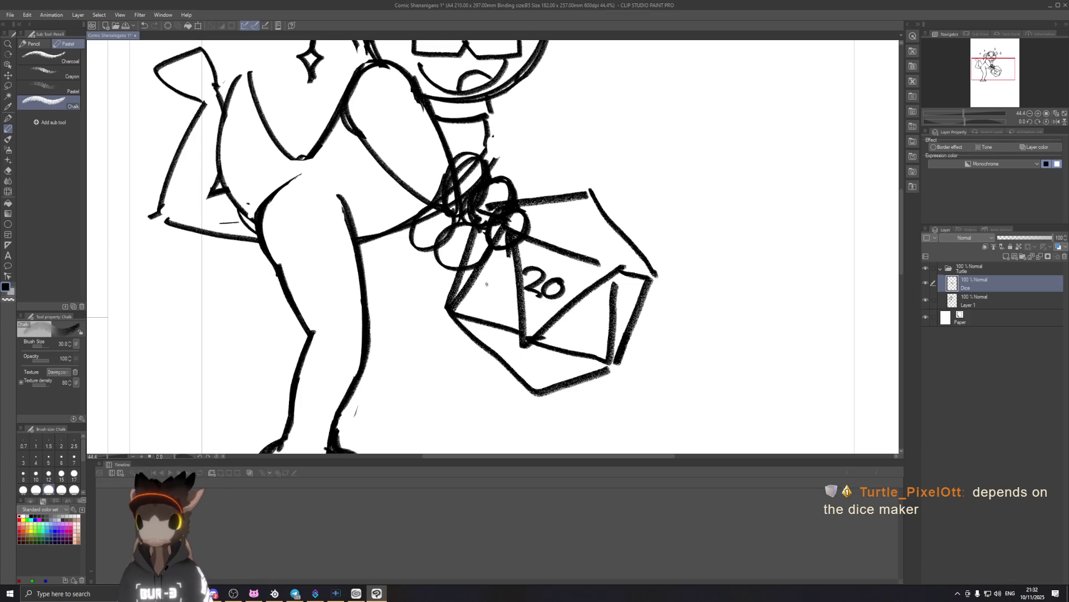
scroll(446, 362, down, 1)
scroll(458, 347, down, 1)
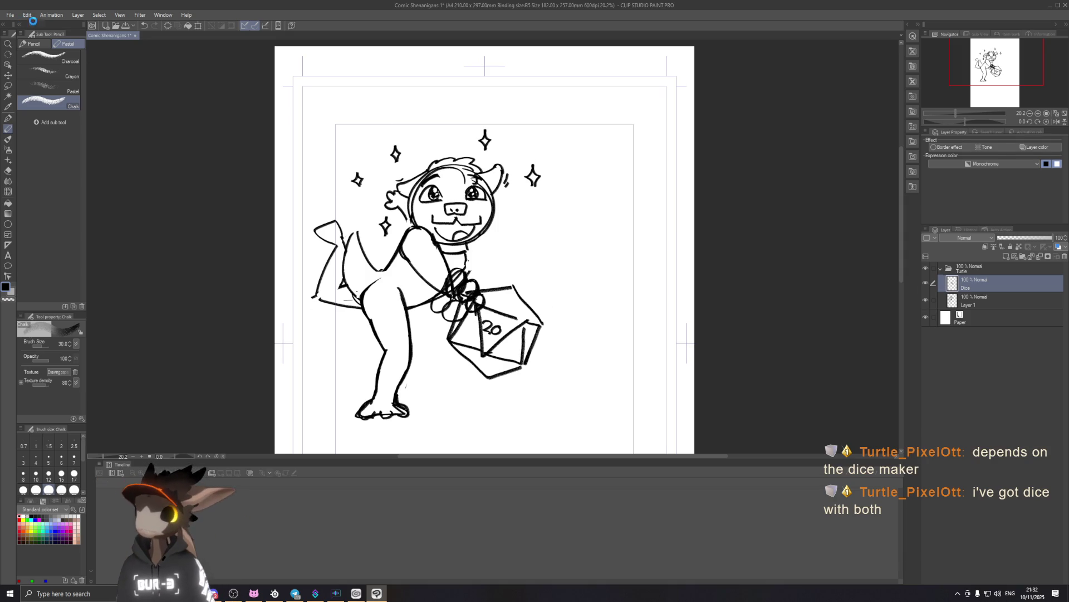
Save the comic sketch and reopen the raptor sticker sheet from the recent files list.
key(ctrl+s)
click(10, 15)
mouse_move(54, 56)
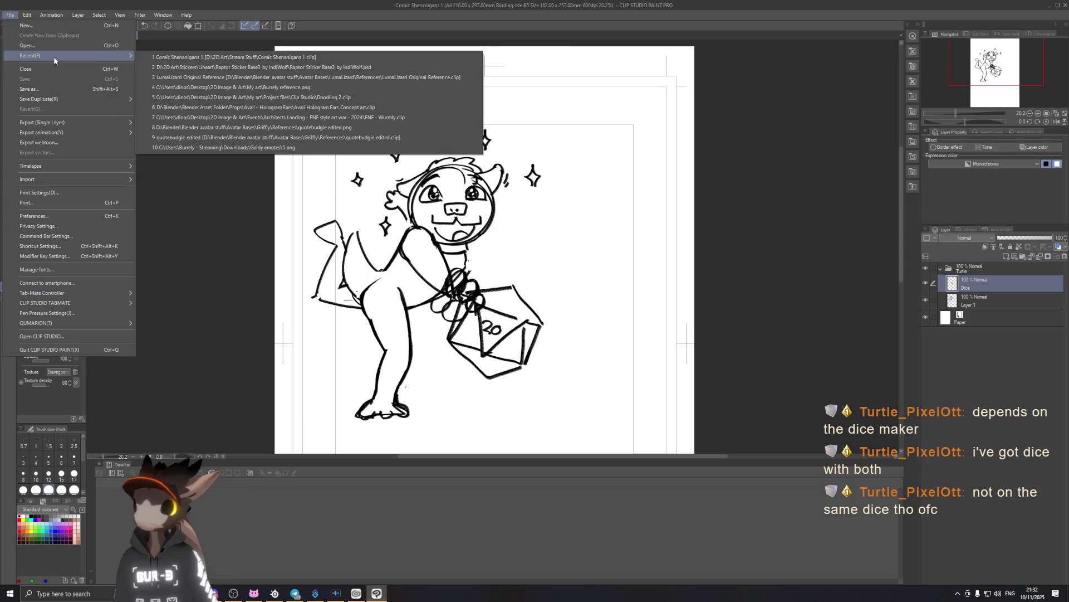
click(228, 71)
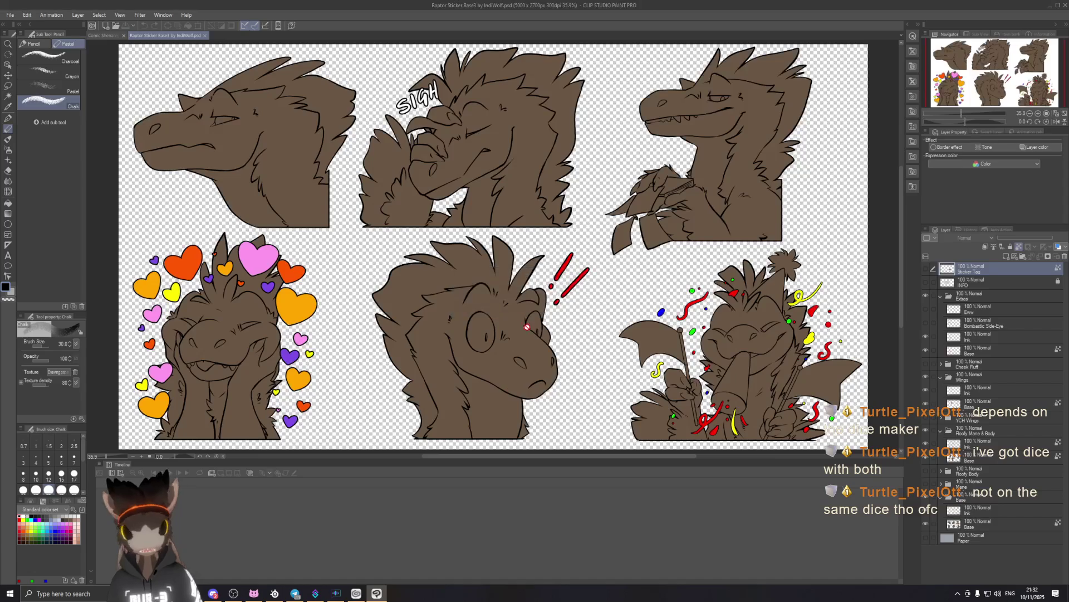
scroll(510, 307, down, 2)
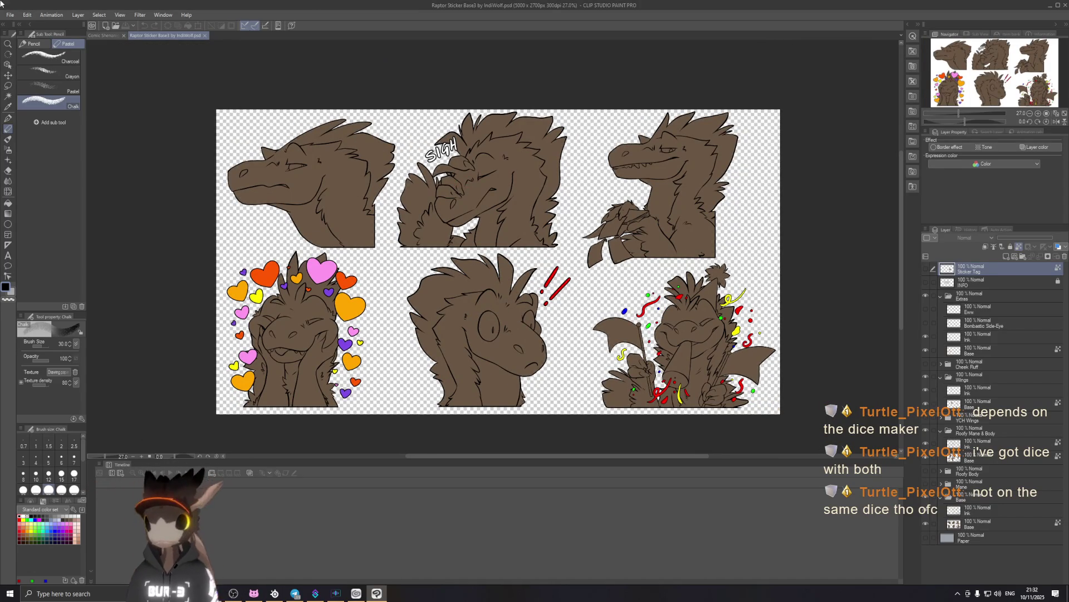
Open Burrely Nerd.clip from the 2D Art > Designs > Emotes folder.
click(10, 15)
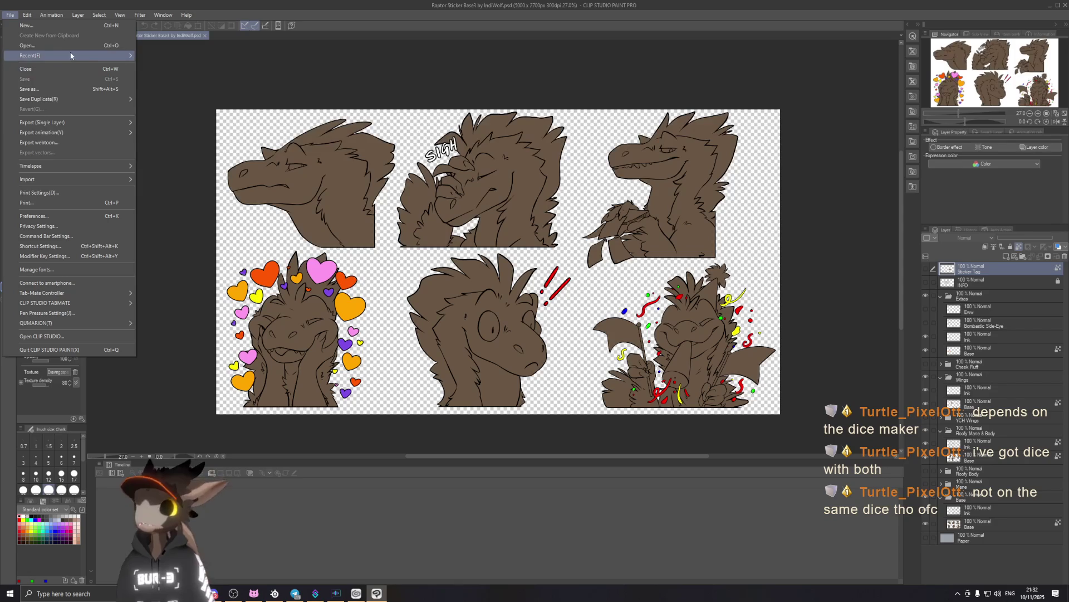
mouse_move(71, 56)
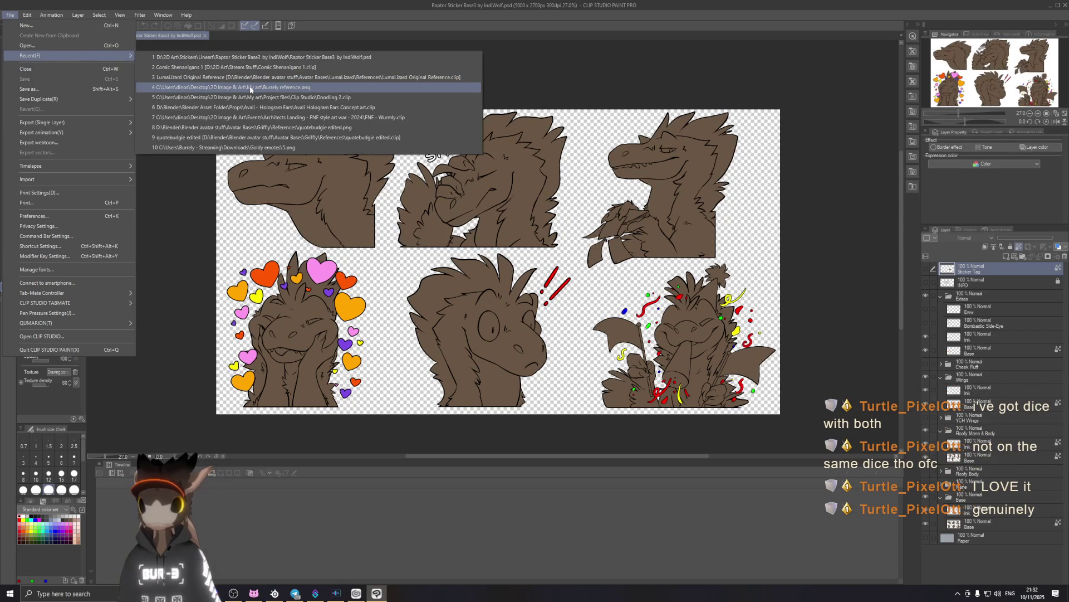
click(88, 48)
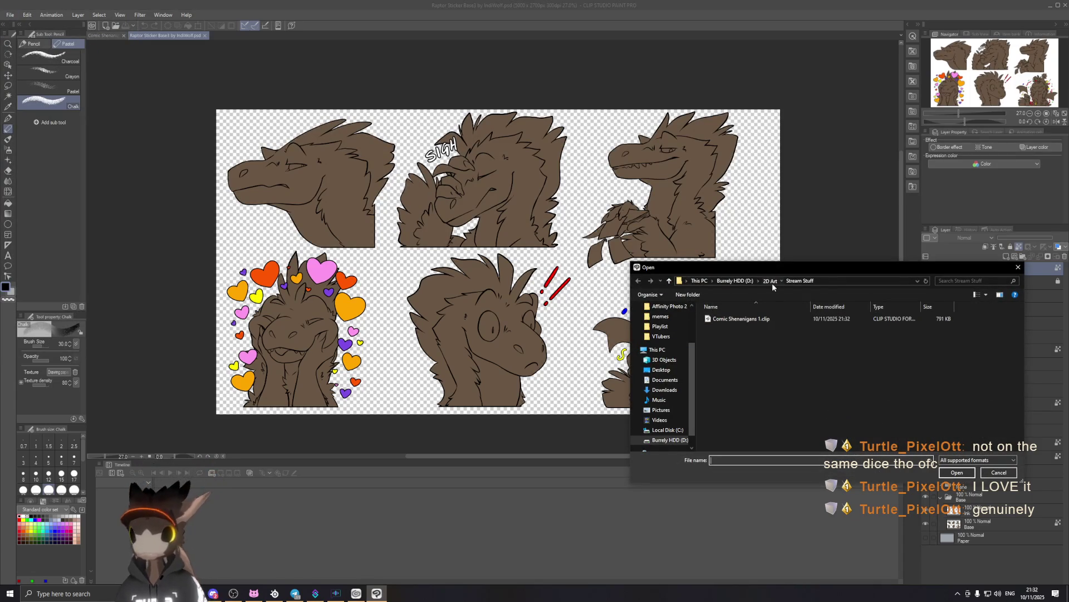
click(772, 282)
click(745, 327)
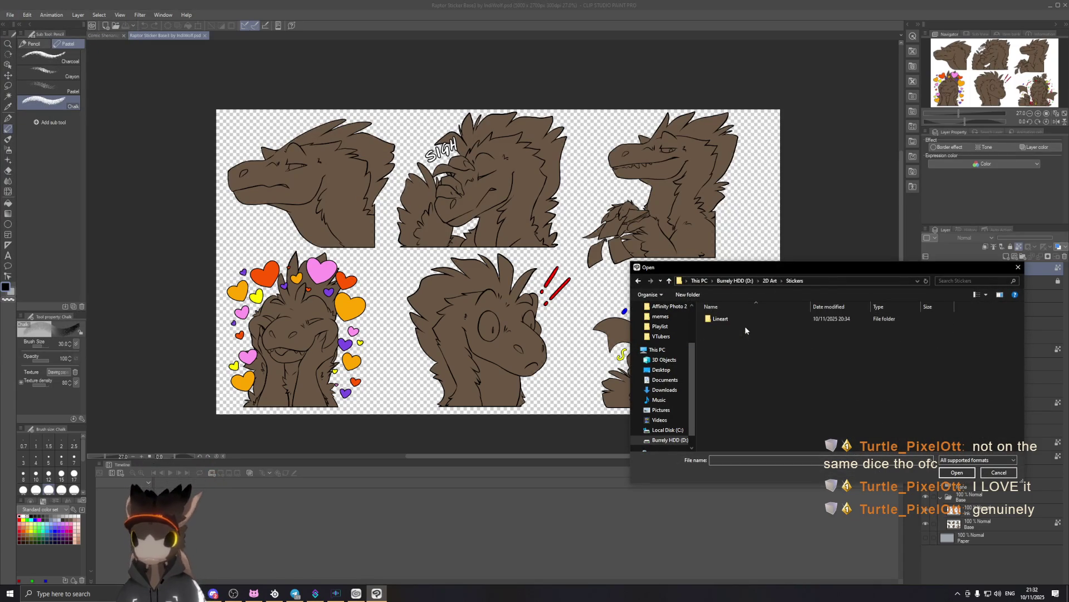
double_click(724, 319)
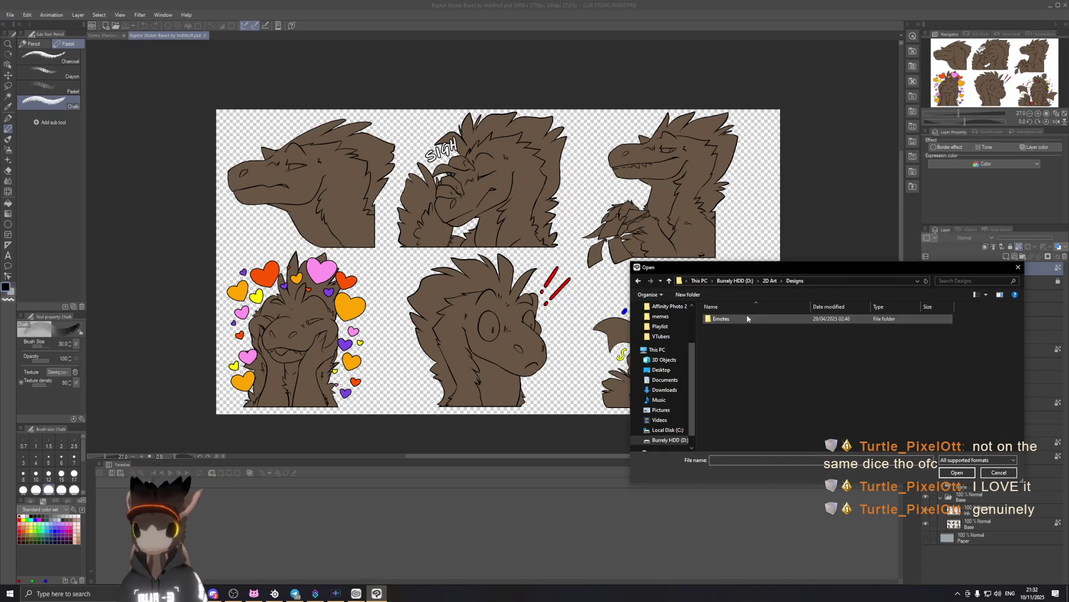
double_click(724, 319)
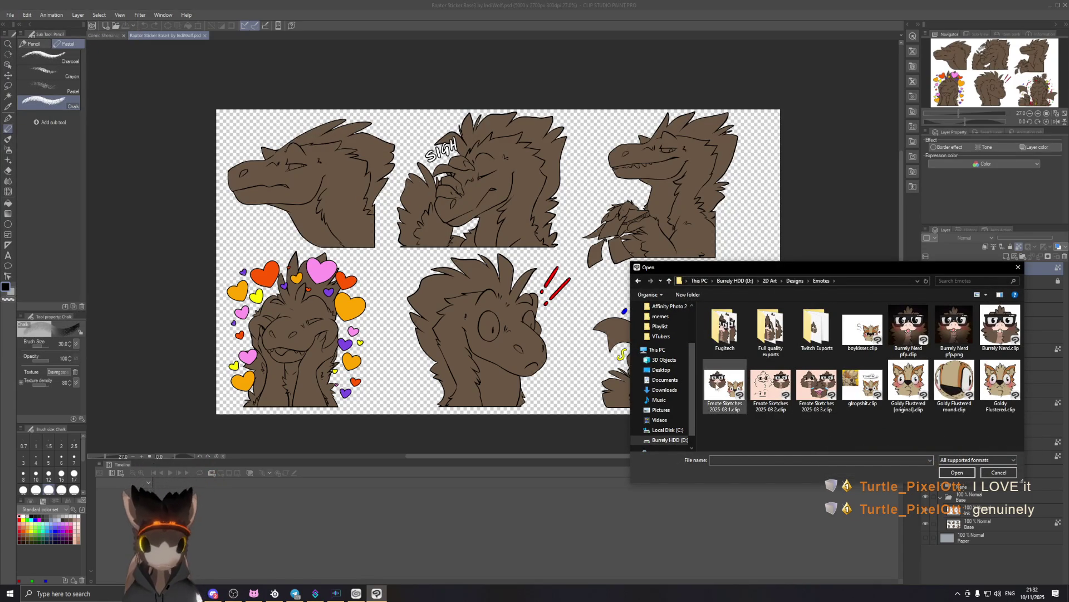
double_click(997, 326)
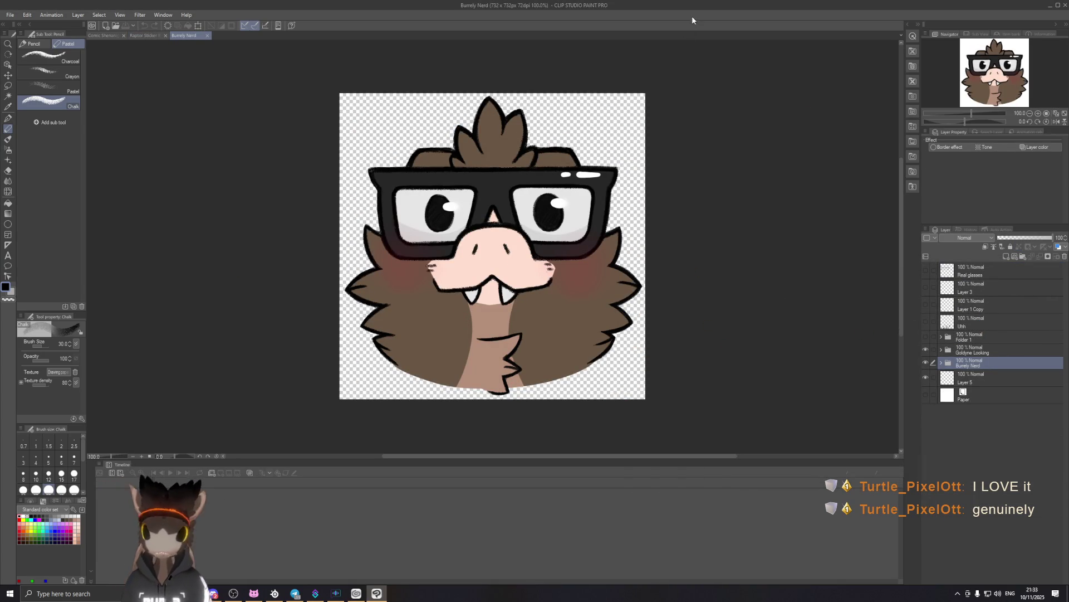
Sample the emote's brown fur with the G-pen, dock the emote tab beside the stickers, and return to them.
click(8, 118)
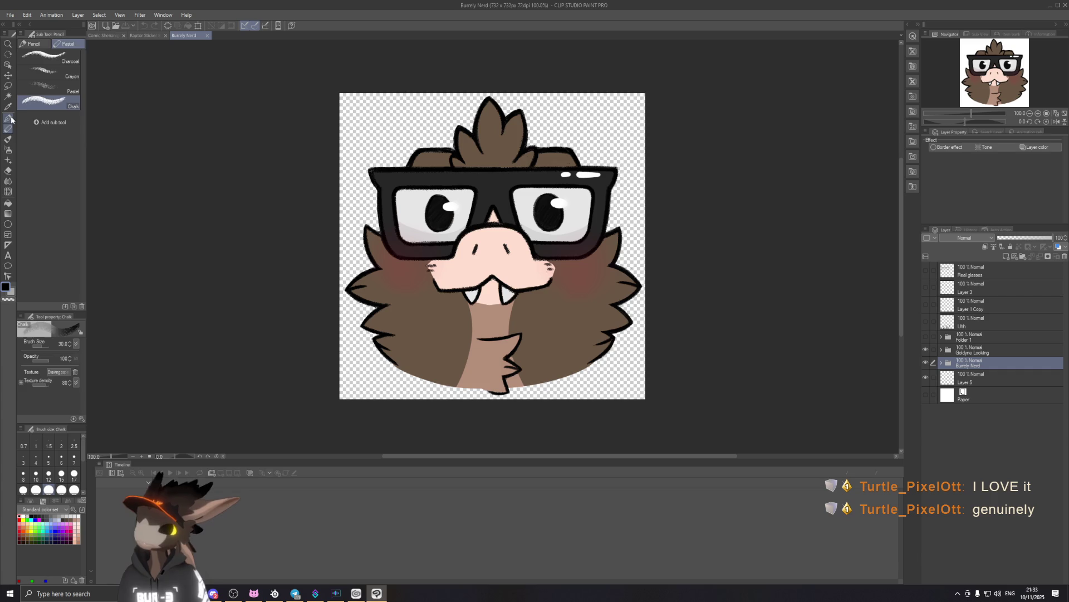
alt+click(558, 345)
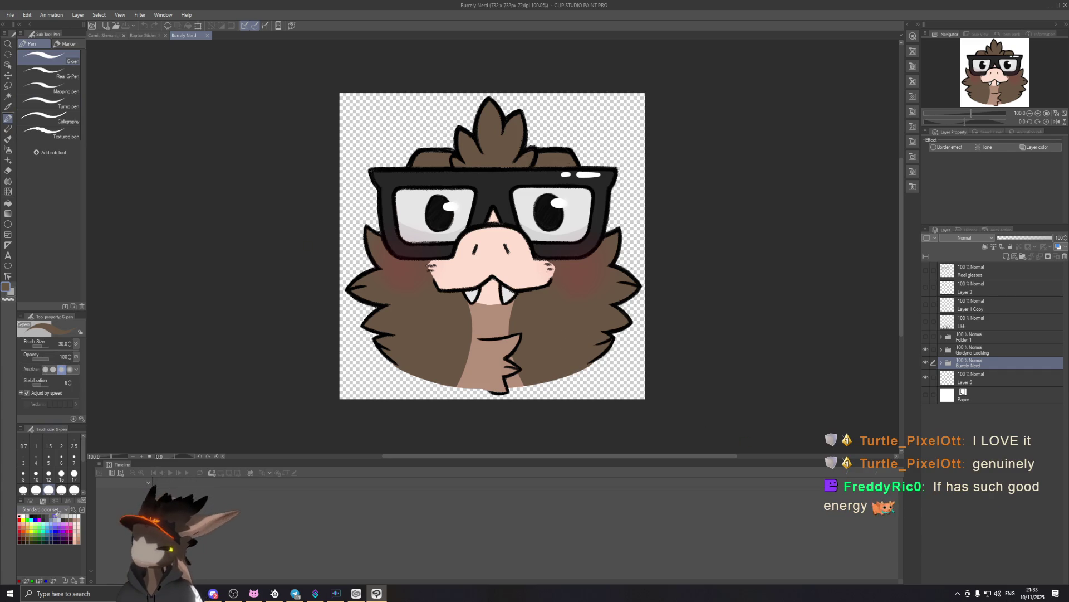
click(99, 35)
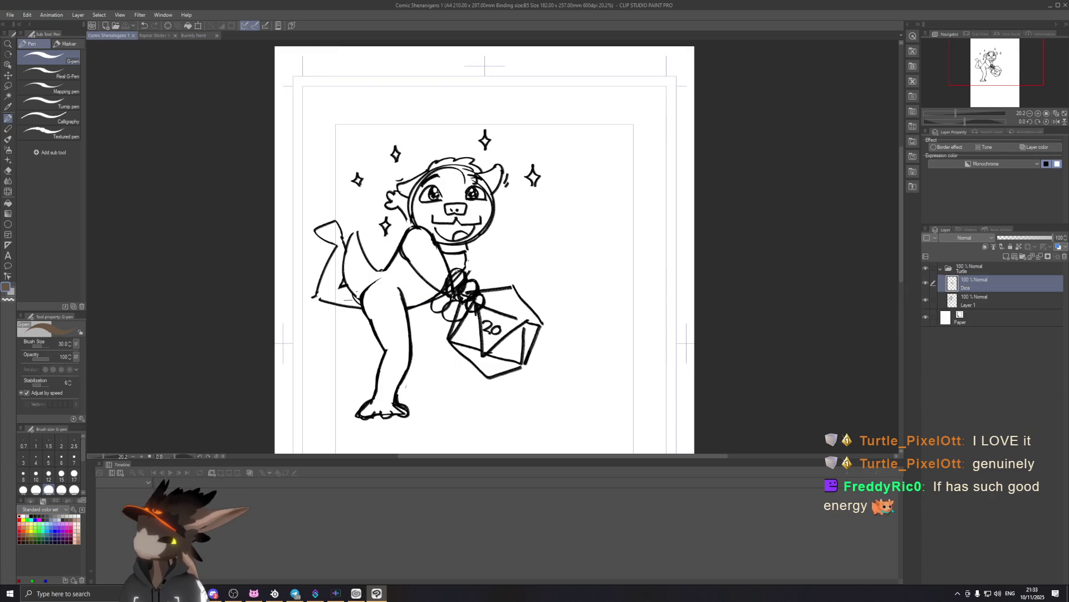
click(157, 34)
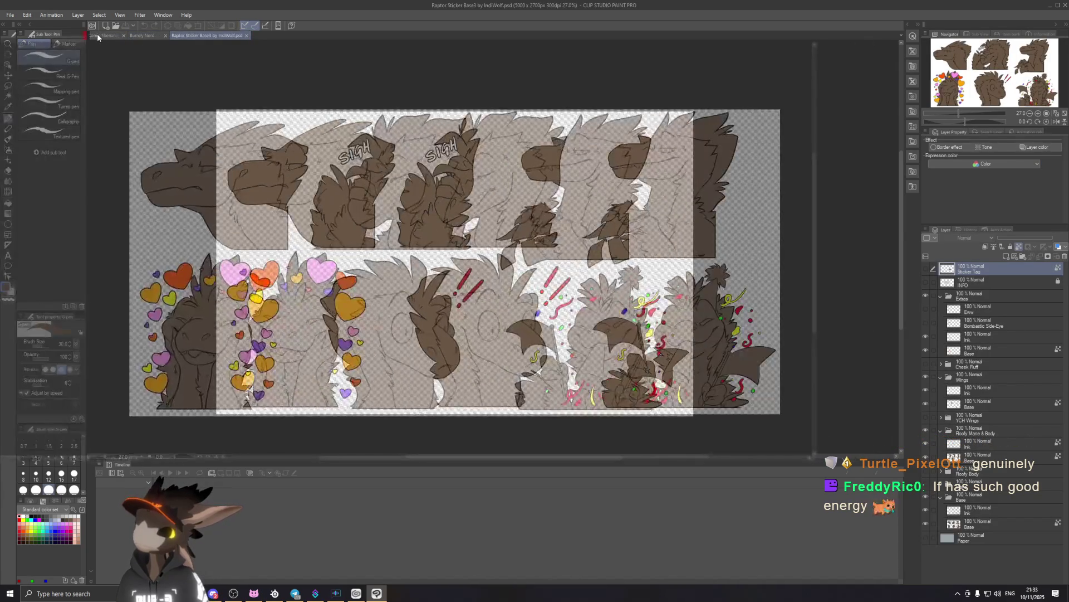
drag(159, 36, 124, 35)
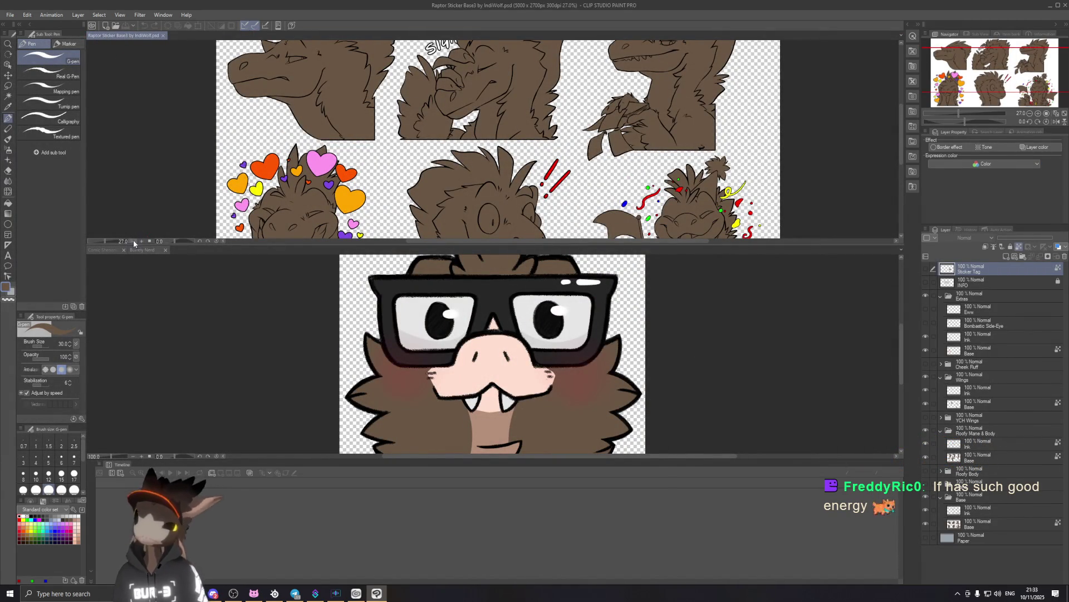
drag(122, 38, 98, 251)
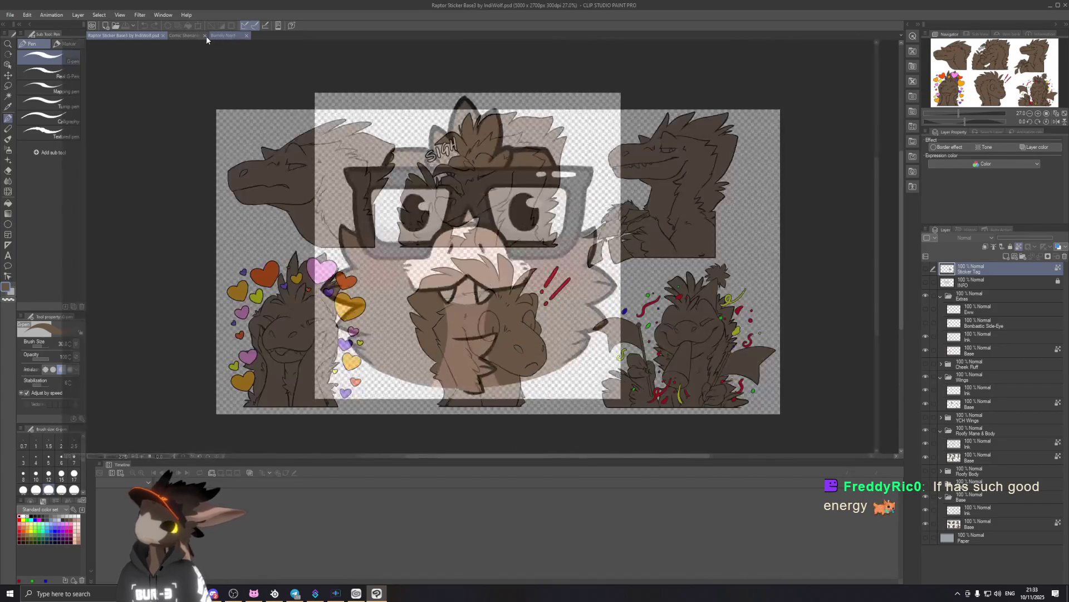
drag(230, 40, 177, 35)
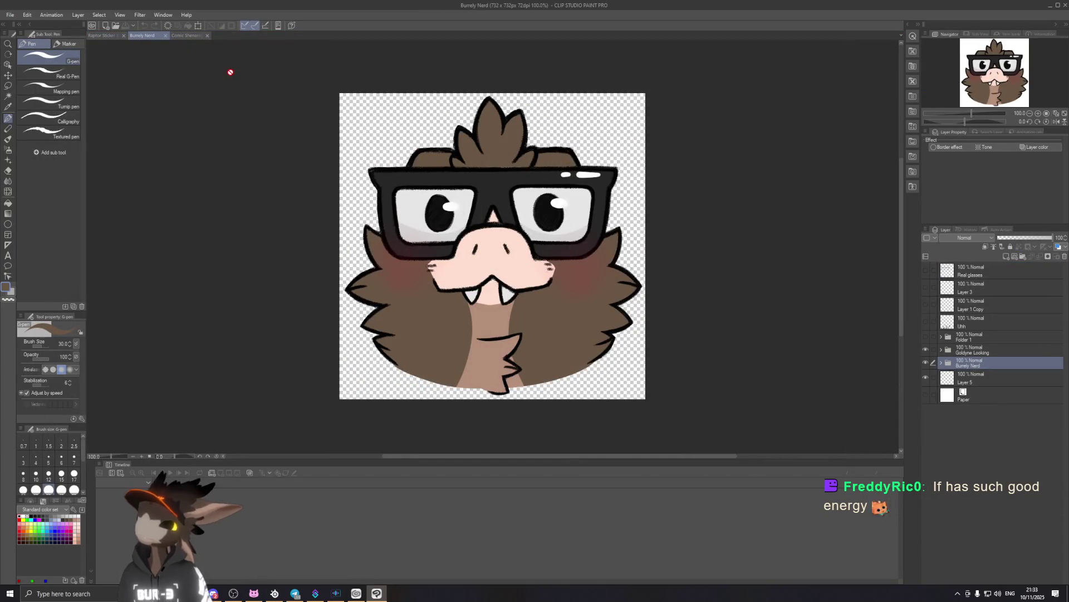
click(99, 35)
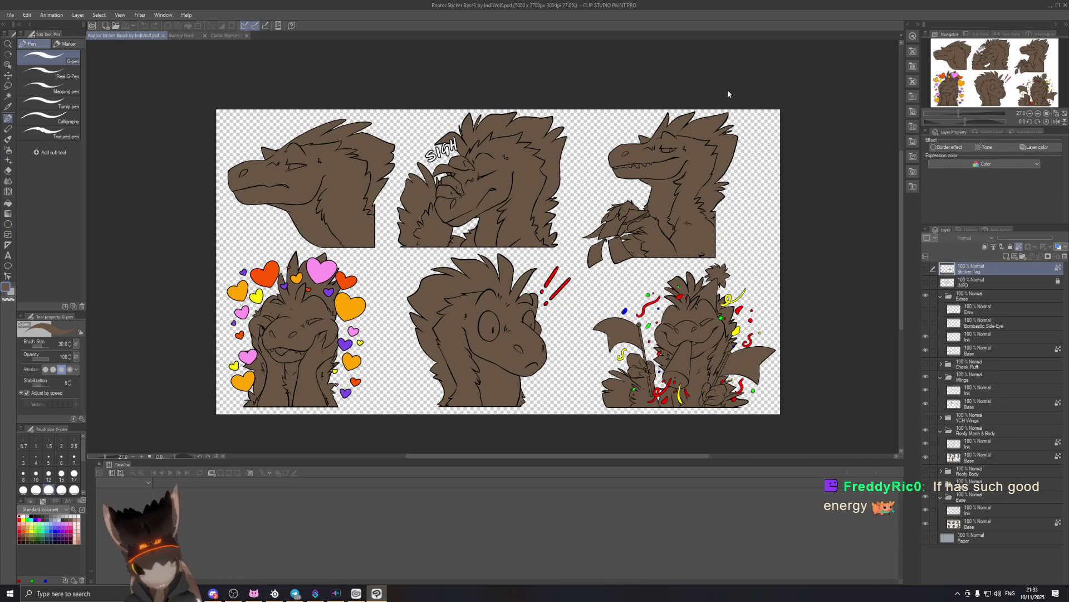
Select the Extras, Wings, mane/body and Base ink layers and drag them above all folders.
scroll(656, 372, up, 2)
scroll(655, 372, up, 1)
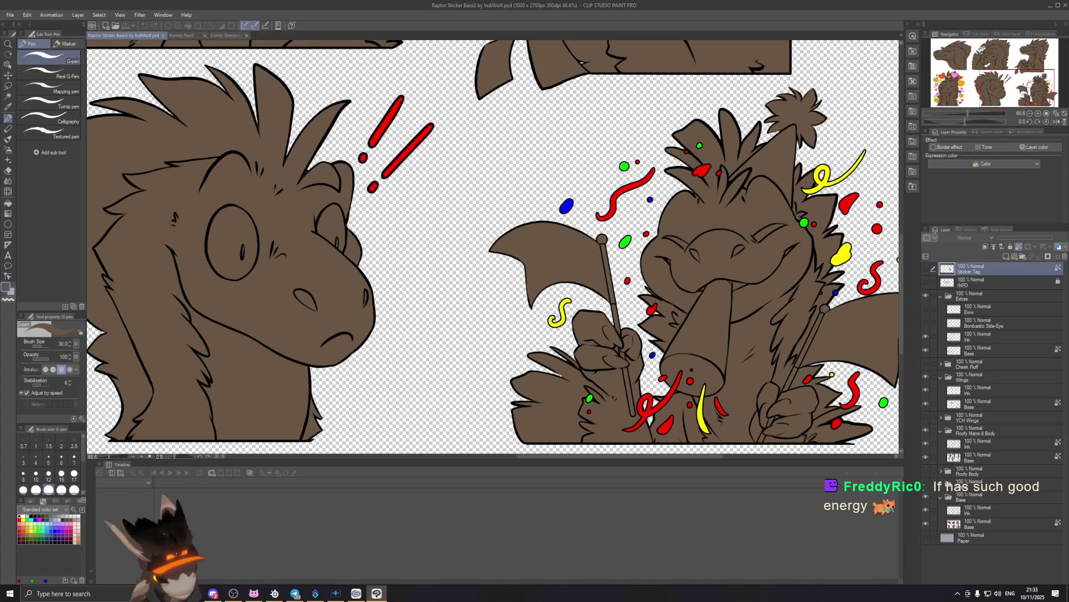
click(975, 296)
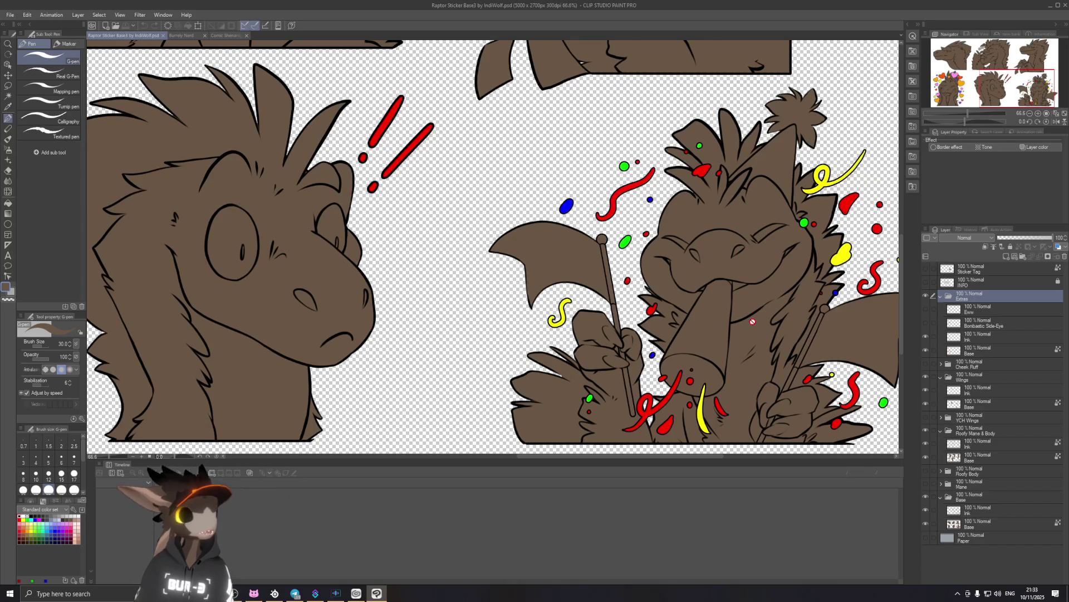
scroll(703, 286, down, 2)
scroll(703, 285, down, 2)
scroll(703, 285, down, 1)
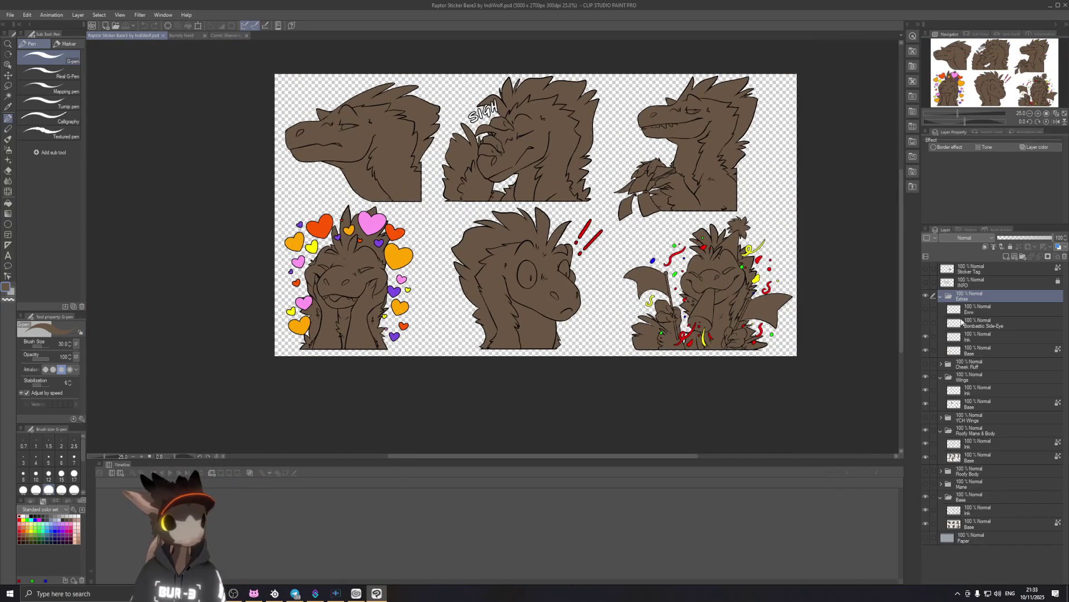
click(973, 337)
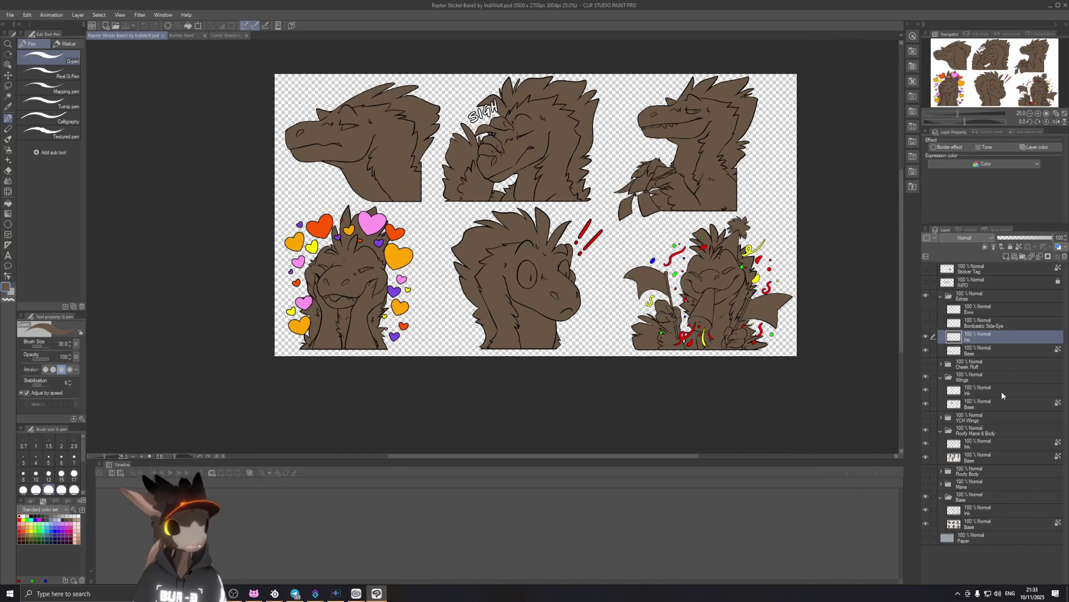
ctrl+click(984, 391)
ctrl+click(984, 445)
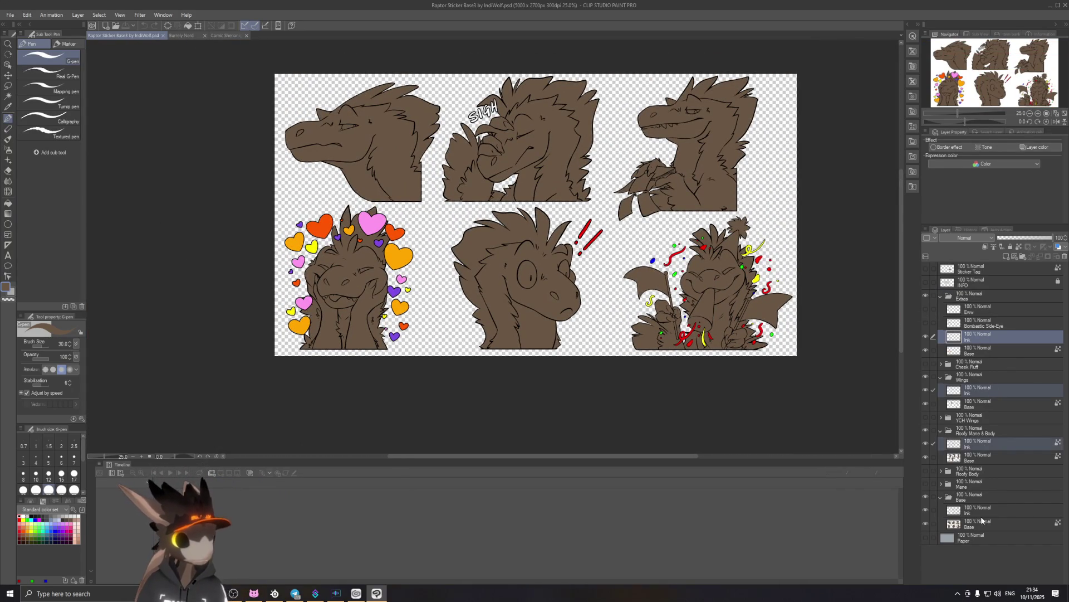
ctrl+click(987, 507)
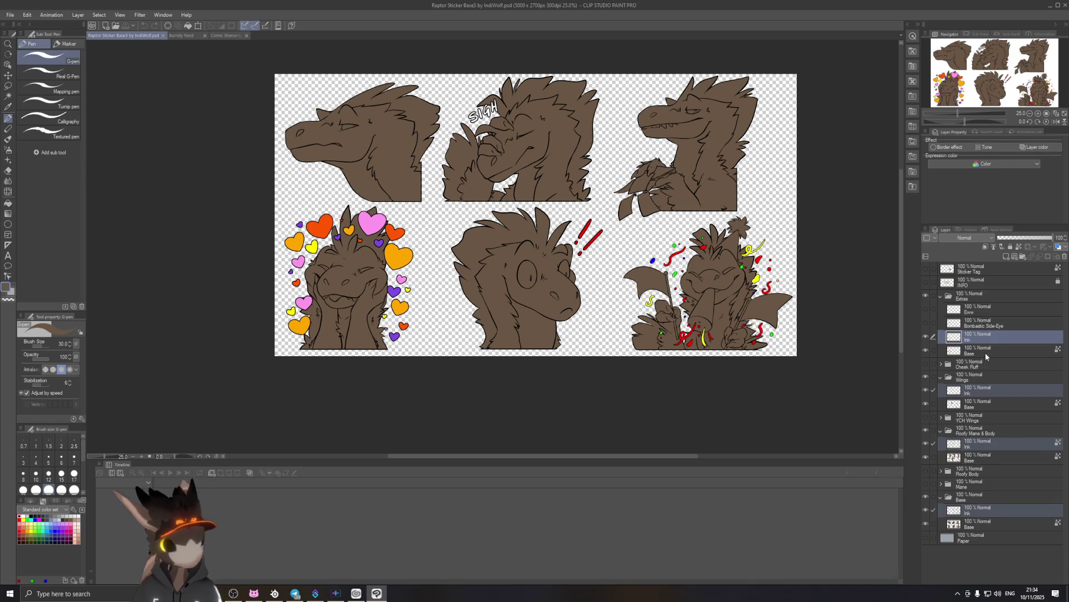
drag(987, 338, 997, 289)
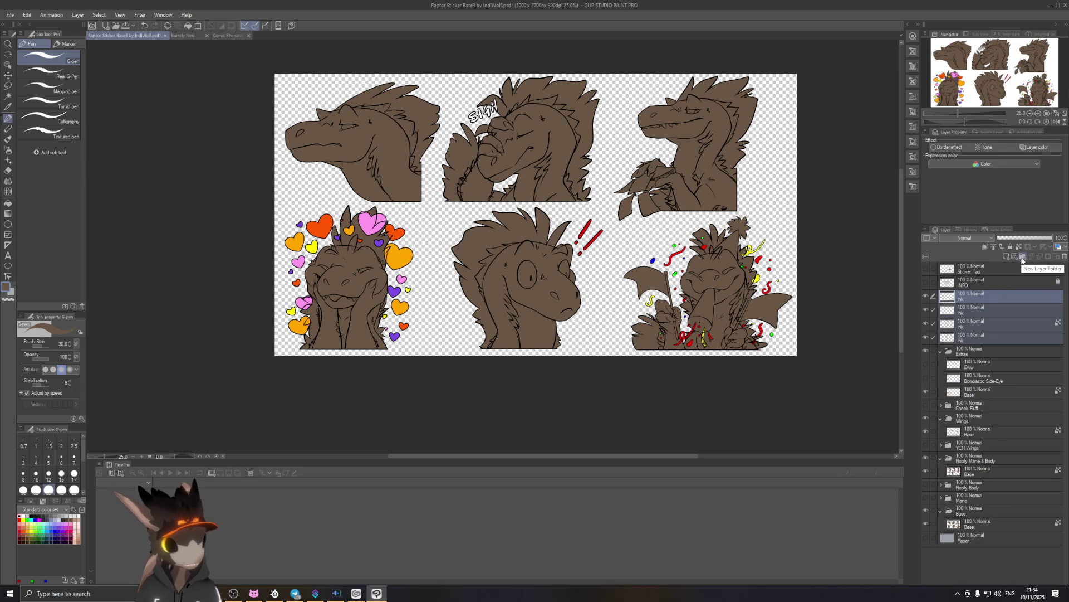
Compare with undo/redo, ending with the four Ink layers back in their folders.
key(ctrl+z)
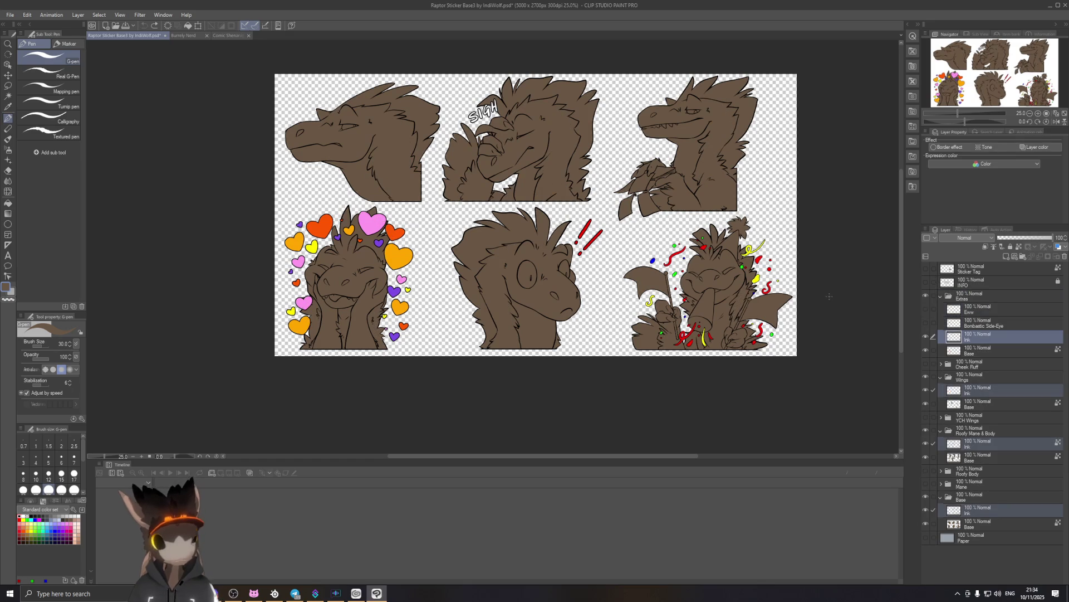
key(ctrl+y)
key(ctrl+z)
key(ctrl+y)
key(ctrl+z)
key(ctrl+y)
key(ctrl+z)
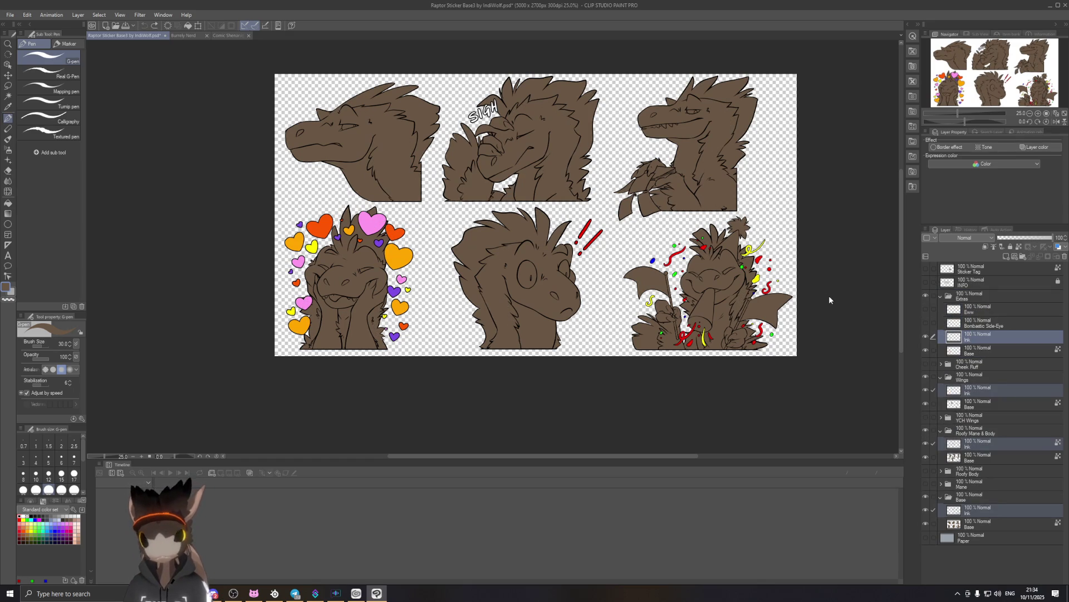
key(ctrl+y)
key(ctrl+z)
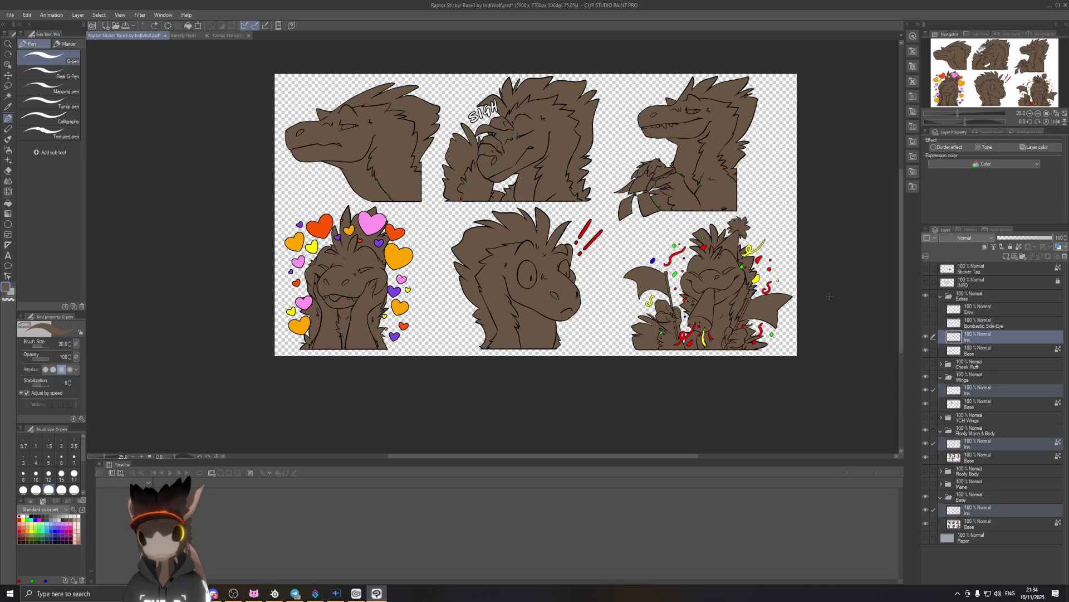
key(ctrl+y)
key(ctrl+z)
key(ctrl+y)
key(ctrl+z)
key(ctrl+y)
key(ctrl+z)
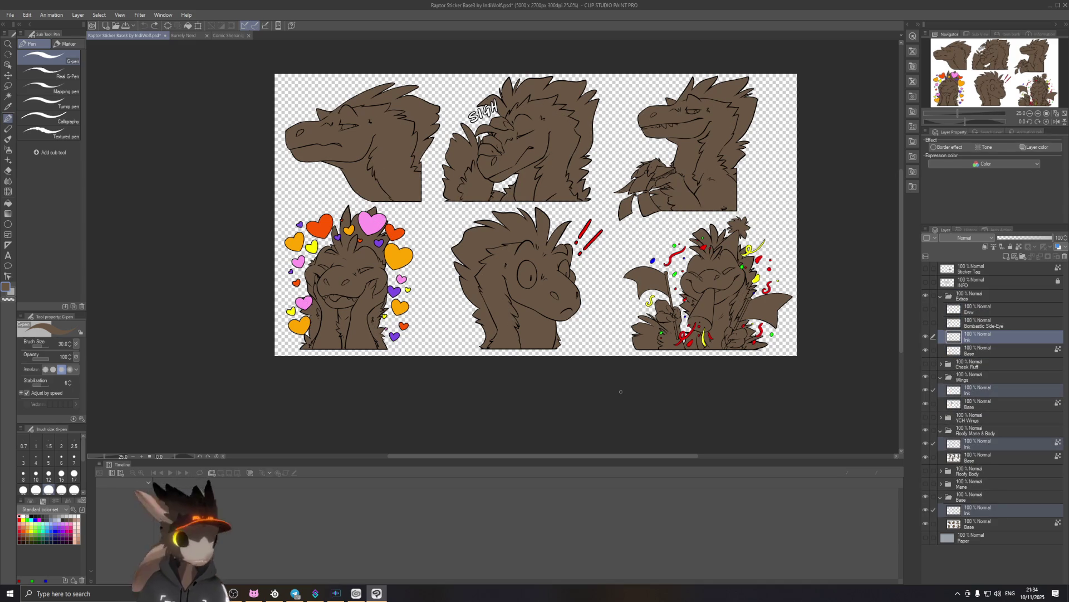
Toggle the bottom Base fill's visibility to compare, then select that Base layer and zoom in.
click(927, 523)
click(926, 523)
click(927, 523)
click(927, 523)
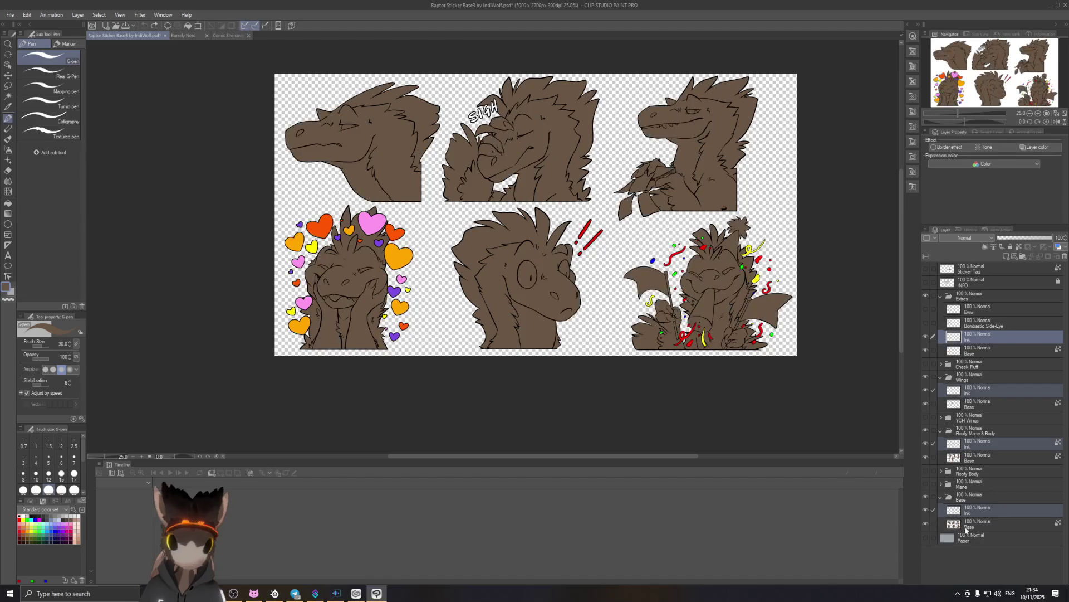
click(959, 526)
scroll(750, 283, up, 2)
scroll(789, 374, up, 1)
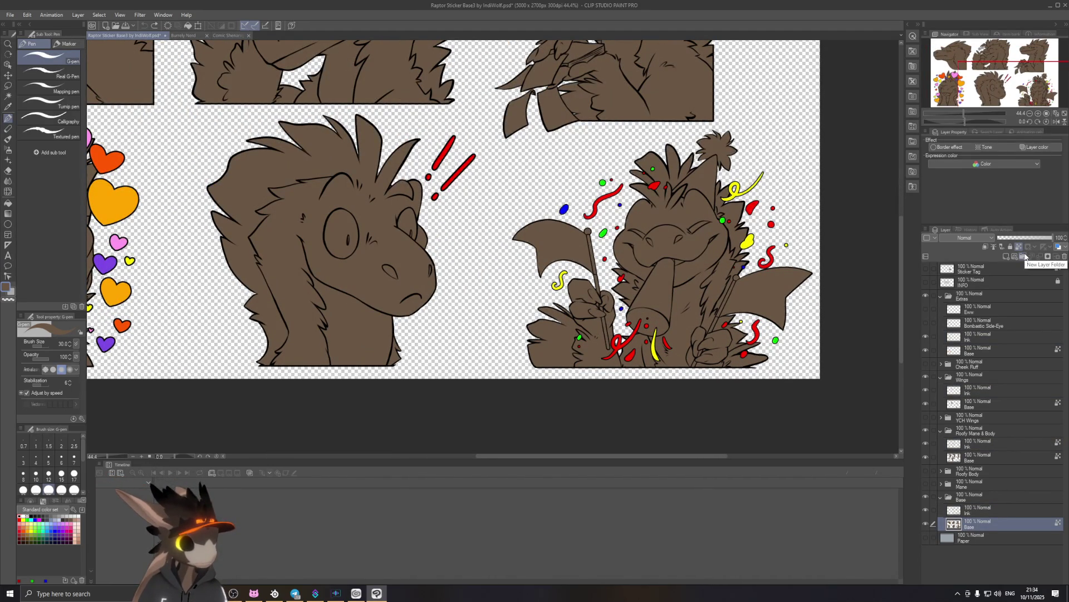
Add Folder 1 above Base with a new blank raster layer inside, and enlarge the brush to 200.
click(1027, 257)
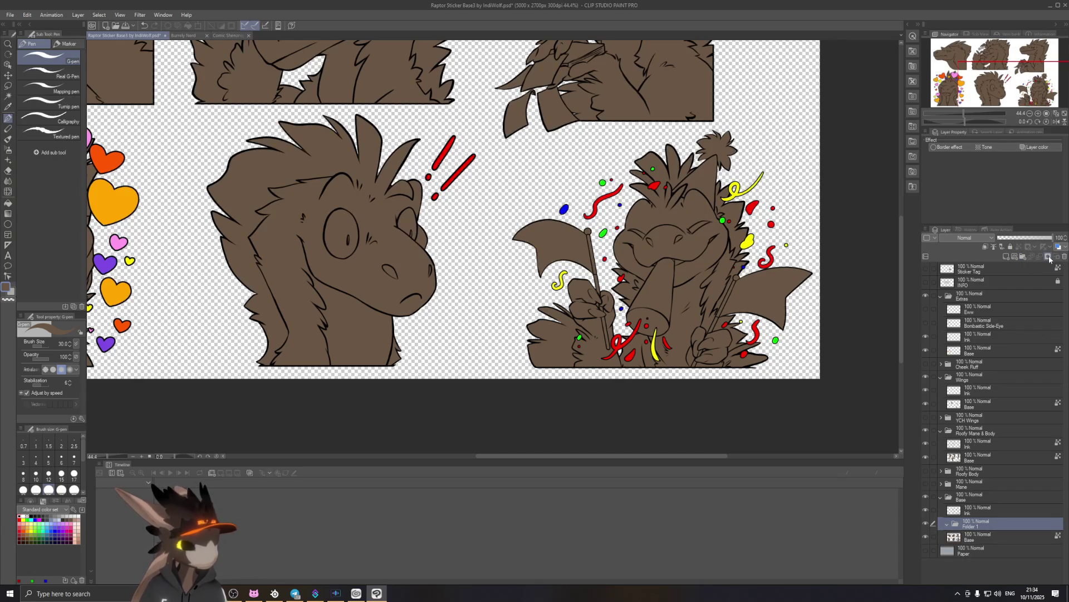
drag(970, 538, 968, 528)
click(968, 528)
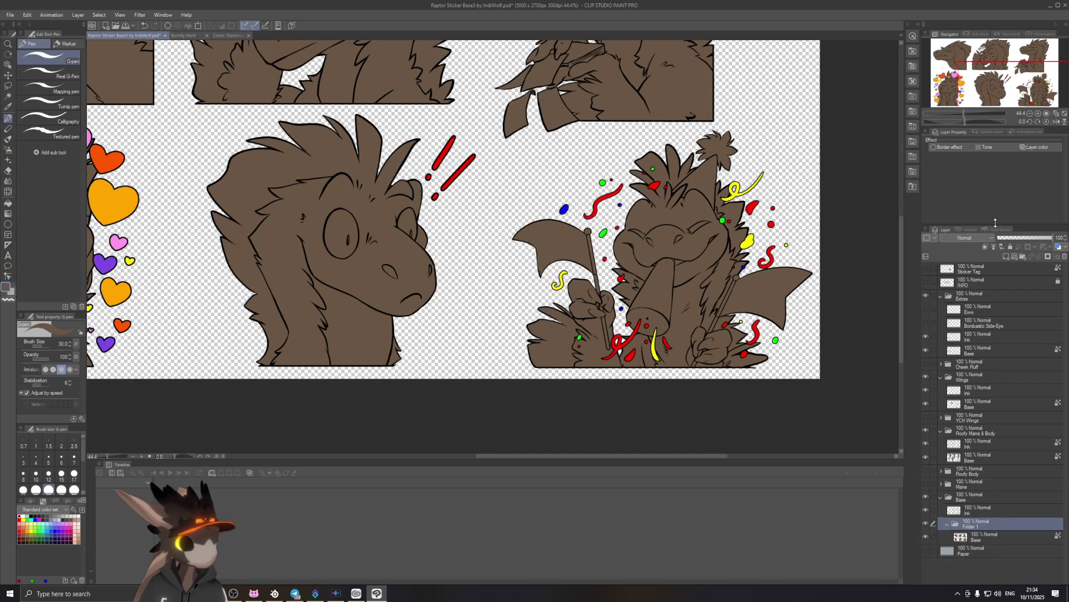
click(1007, 257)
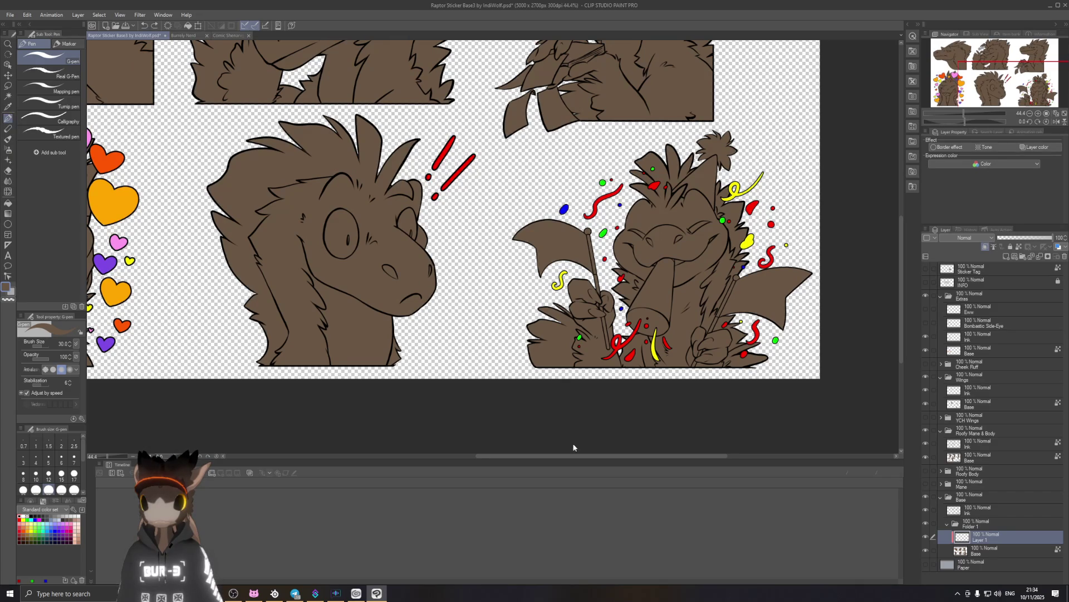
scroll(574, 446, down, 5)
key(bracketright)
key(bracketright)
key(bracketright)
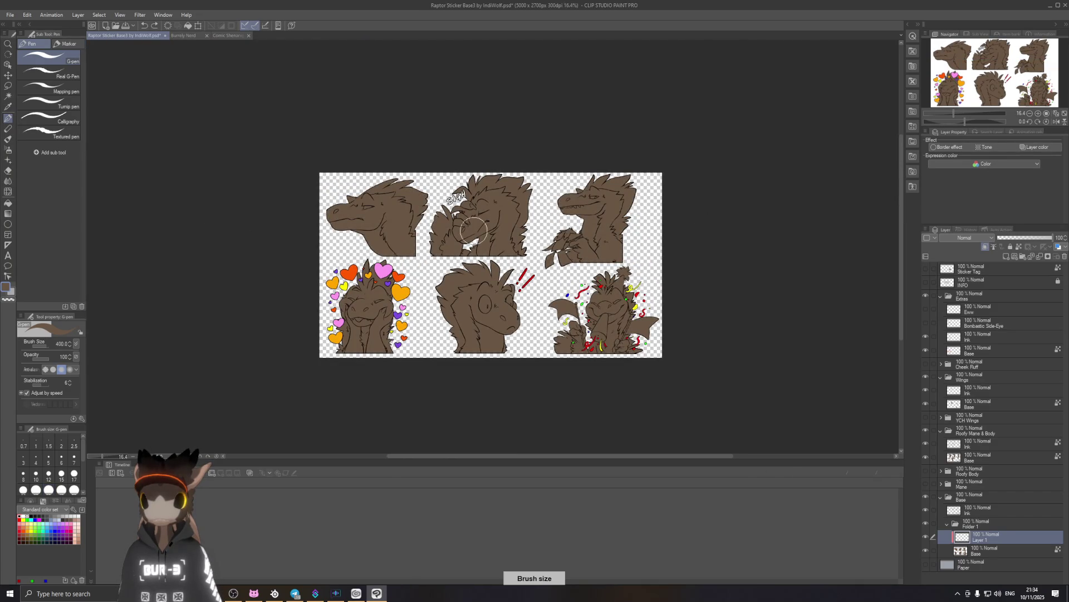
Sample Burrely Nerd's light neck tone and dab it onto the bottom-right raptor.
click(999, 551)
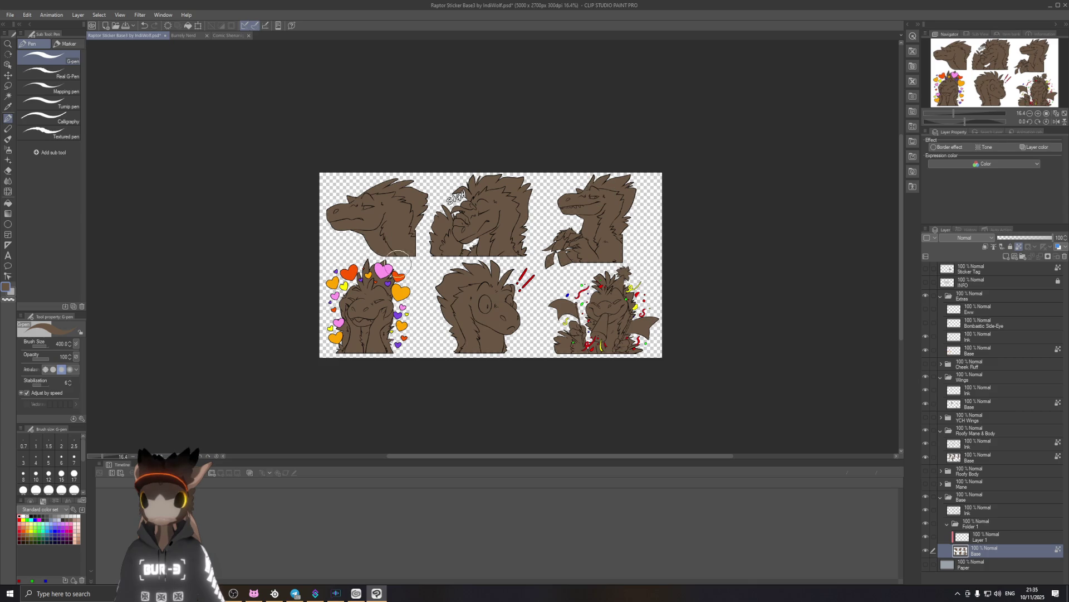
click(190, 37)
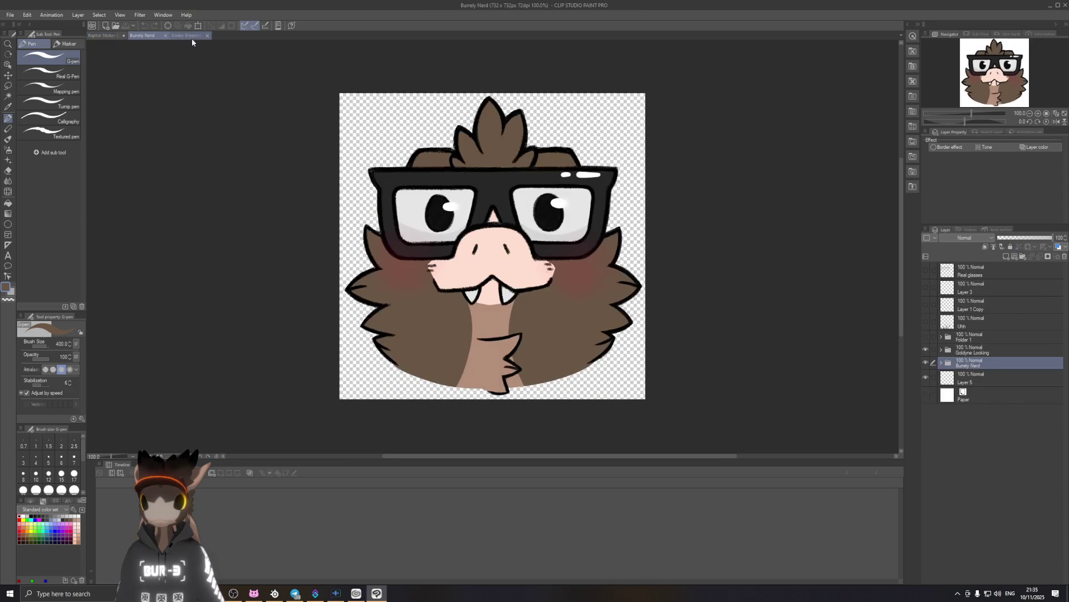
alt+click(493, 322)
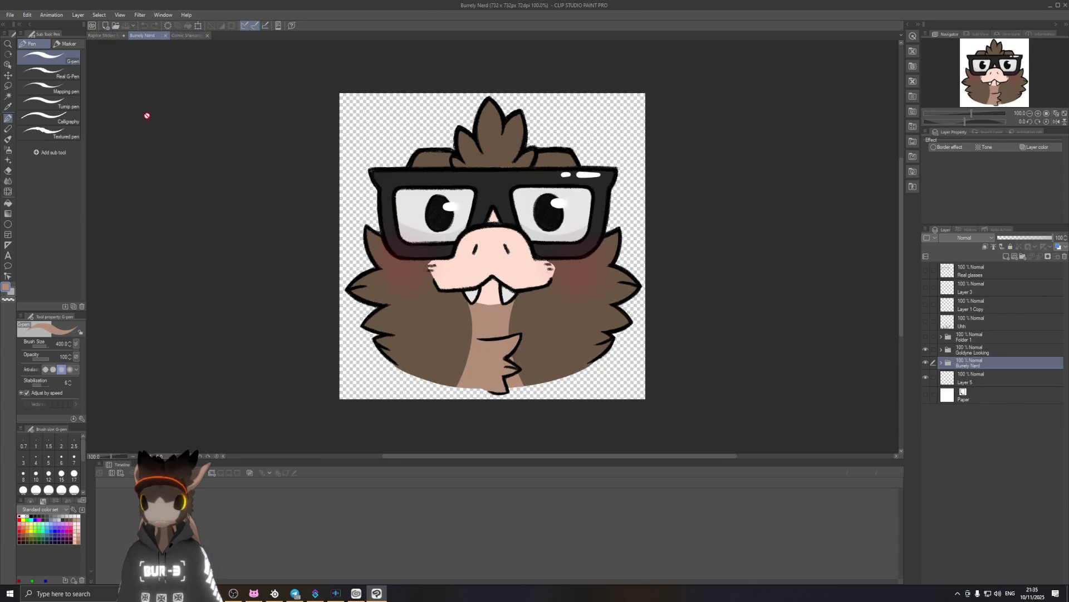
click(90, 36)
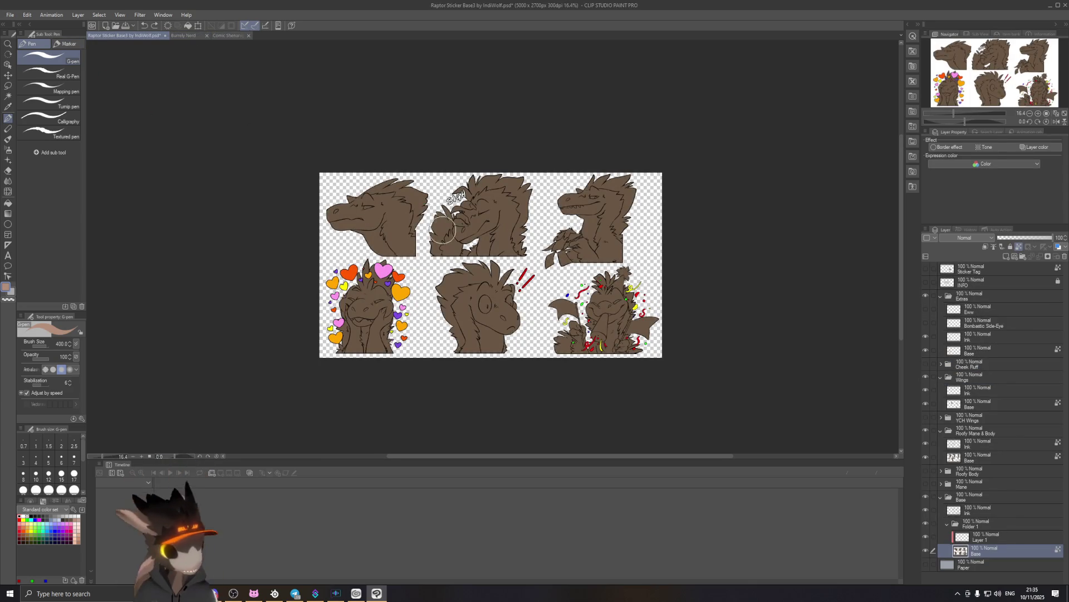
scroll(475, 255, up, 1)
click(981, 536)
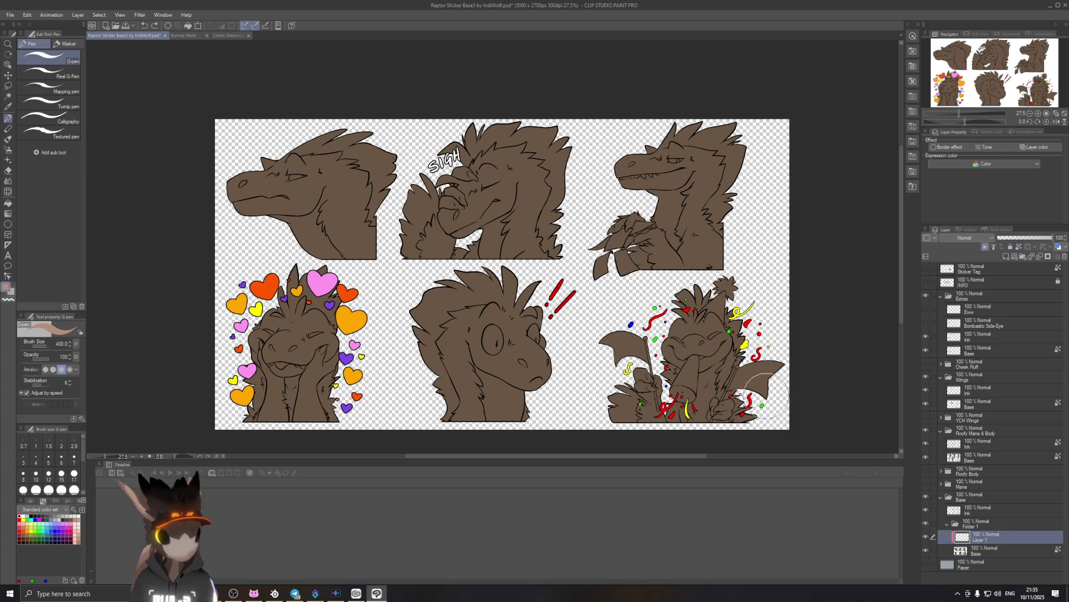
Paint broad light tan strokes across each of the six raptors with the large G-pen.
drag(735, 334, 655, 384)
drag(724, 312, 612, 357)
drag(546, 334, 468, 356)
drag(518, 200, 446, 178)
drag(356, 223, 239, 184)
drag(334, 329, 262, 412)
drag(679, 217, 596, 273)
drag(548, 374, 479, 415)
drag(779, 362, 674, 410)
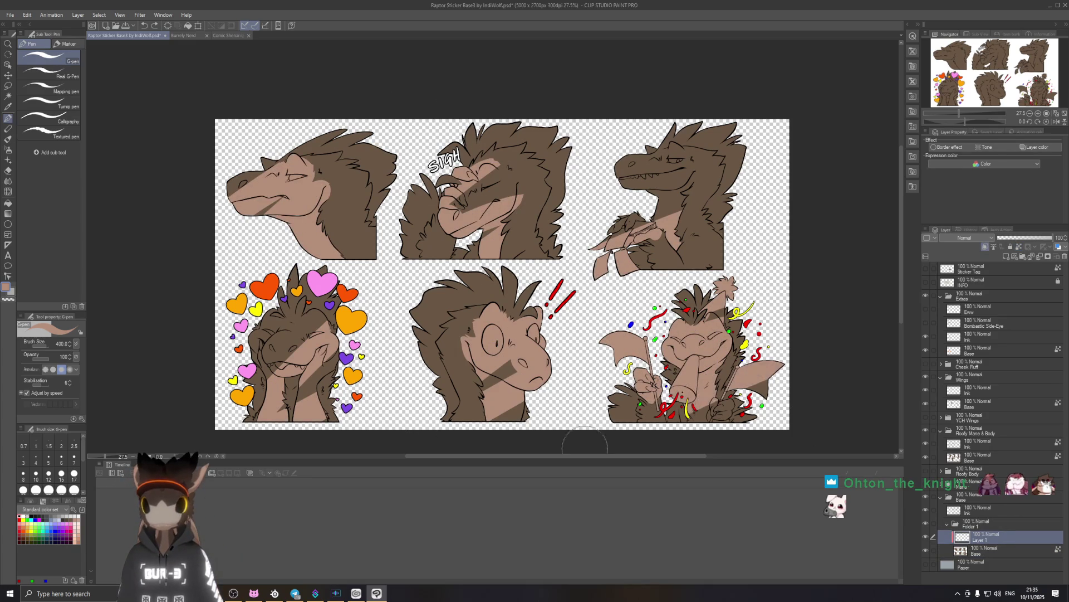
drag(766, 384, 691, 418)
Undo the last two stray diagonal tan strokes.
key(ctrl+z)
key(ctrl+z)
key(ctrl+z)
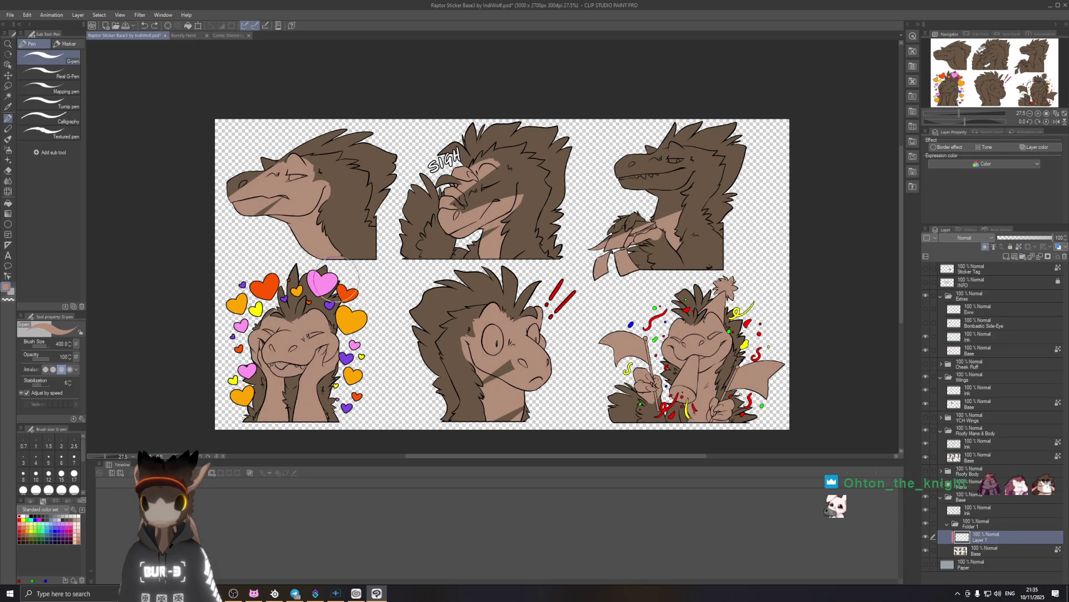
key(ctrl+z)
key(ctrl+z)
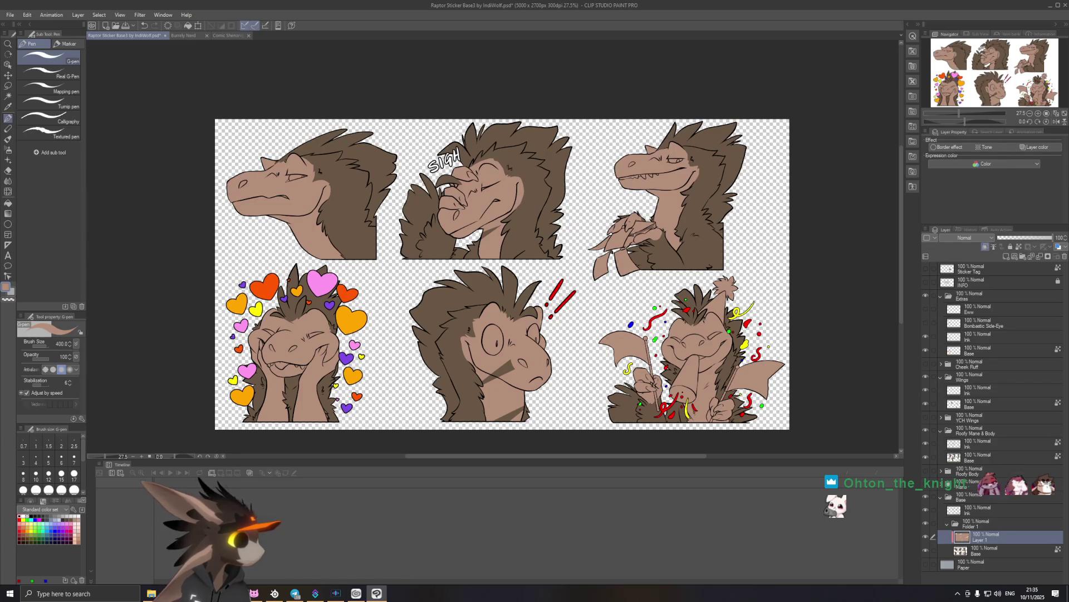
click(193, 596)
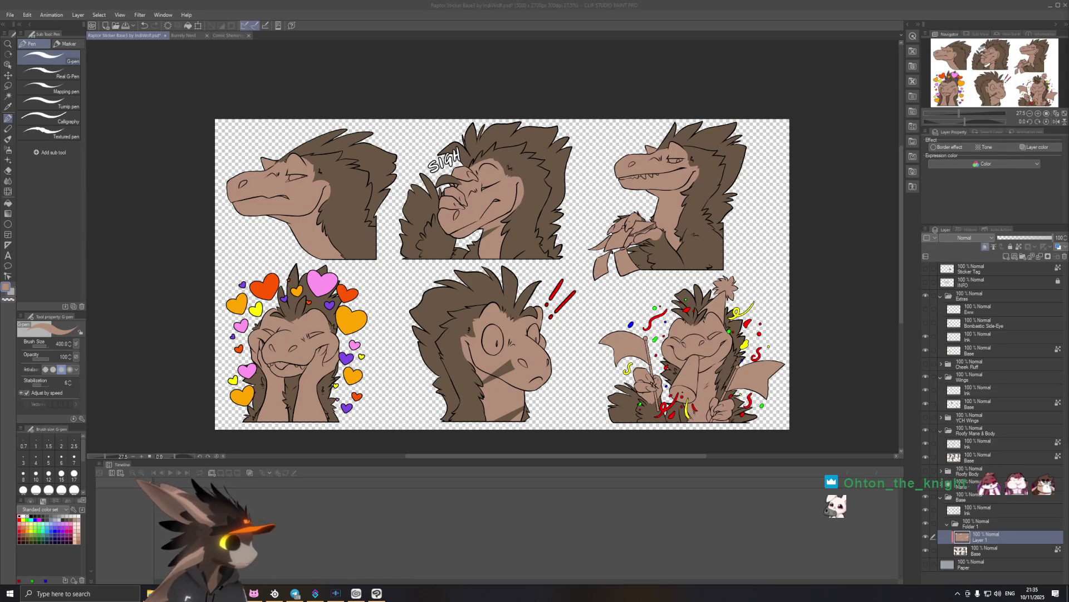
scroll(615, 383, up, 2)
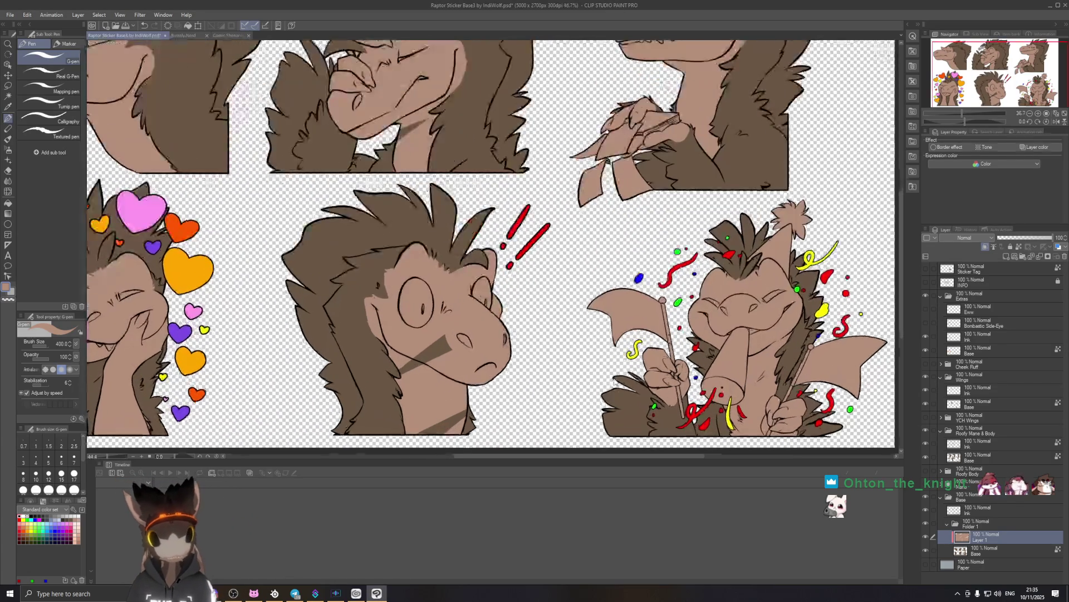
key(ctrl+z)
scroll(518, 334, up, 1)
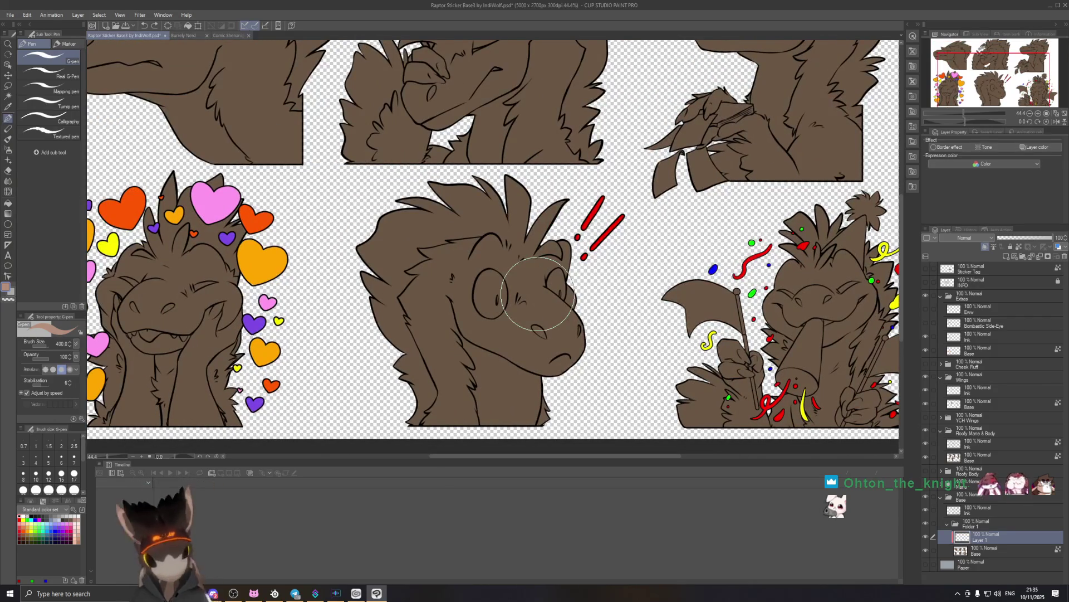
key(bracketleft)
key(bracketleft)
key(bracketleft)
mouse_move(467, 334)
mouse_down()
mouse_move(478, 366)
mouse_move(514, 394)
mouse_move(535, 383)
mouse_up()
drag(468, 338, 464, 331)
drag(329, 241, 612, 233)
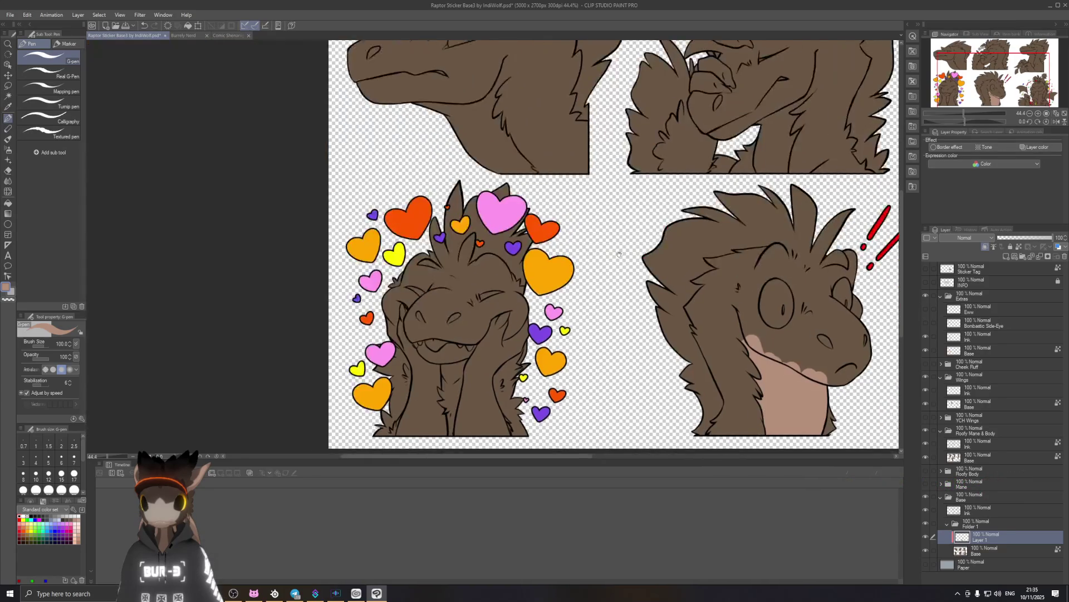
key(bracketleft)
key(bracketleft)
key(bracketleft)
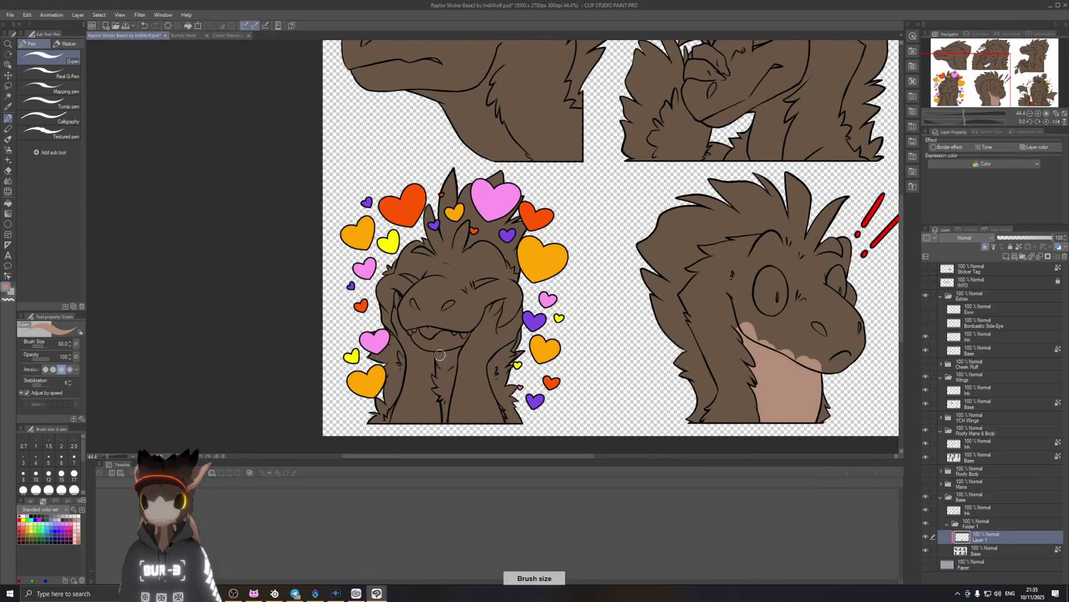
drag(438, 409, 445, 354)
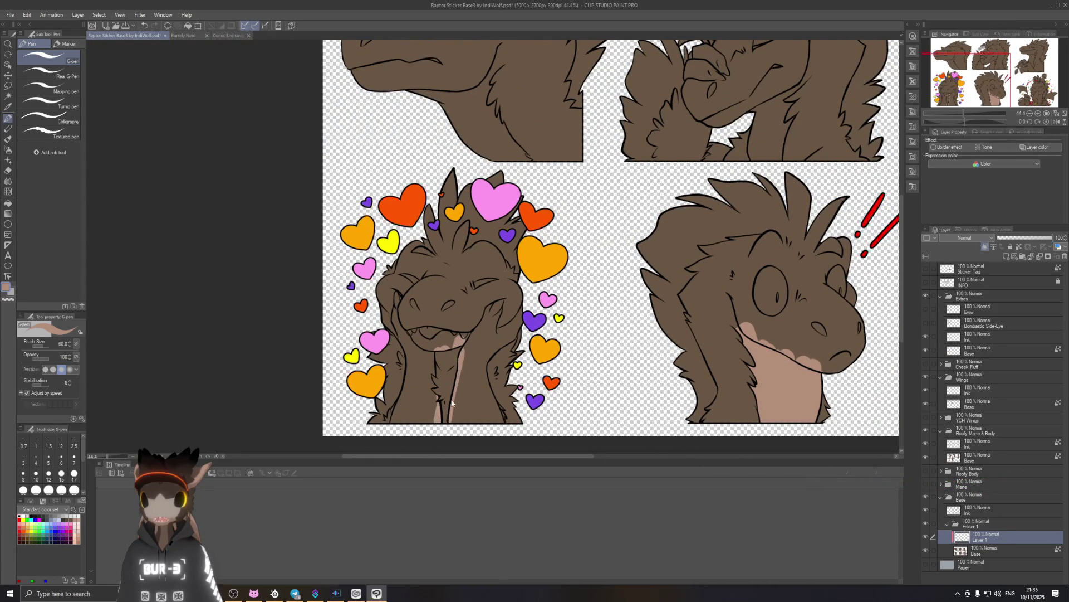
key(ctrl+z)
scroll(451, 402, up, 1)
drag(510, 218, 529, 334)
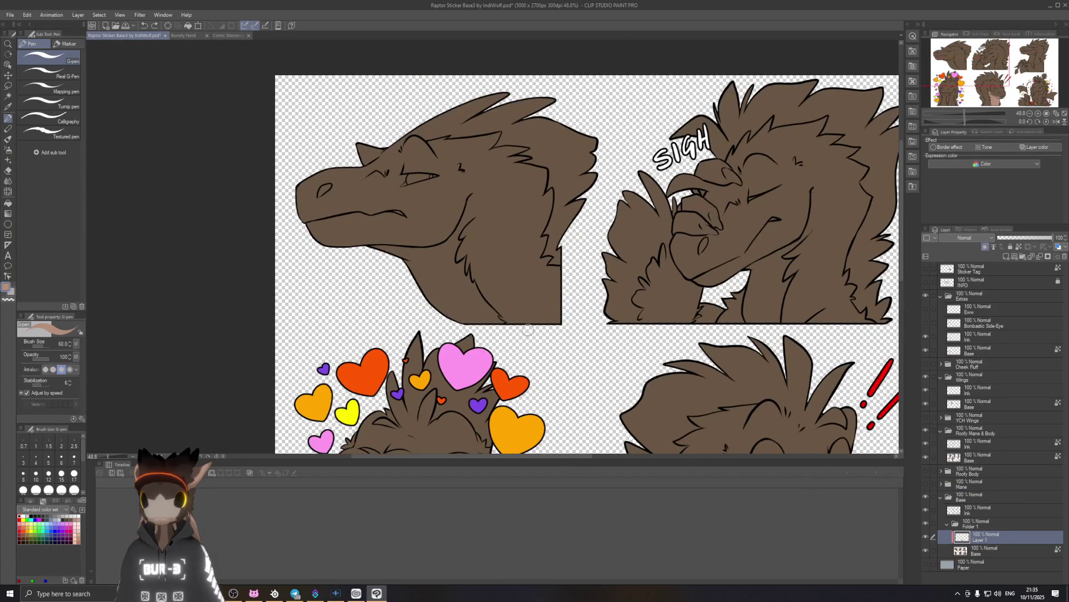
drag(377, 247, 417, 252)
mouse_move(422, 296)
mouse_down()
mouse_move(484, 337)
mouse_move(498, 319)
mouse_move(451, 243)
mouse_up()
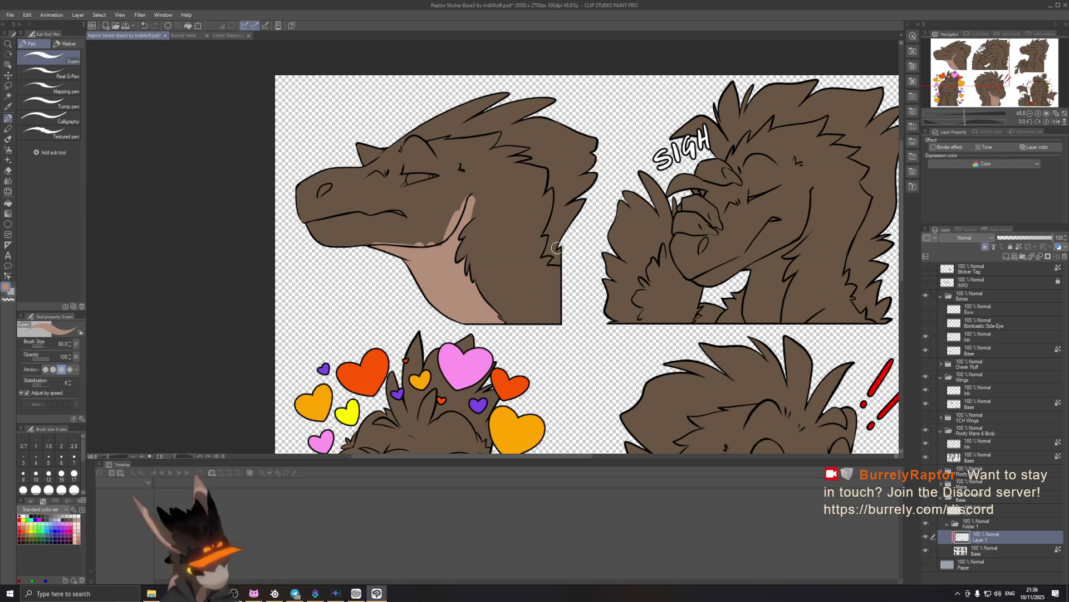
scroll(503, 198, right, 3)
drag(526, 253, 528, 306)
drag(527, 253, 540, 306)
drag(543, 237, 565, 312)
drag(582, 220, 566, 252)
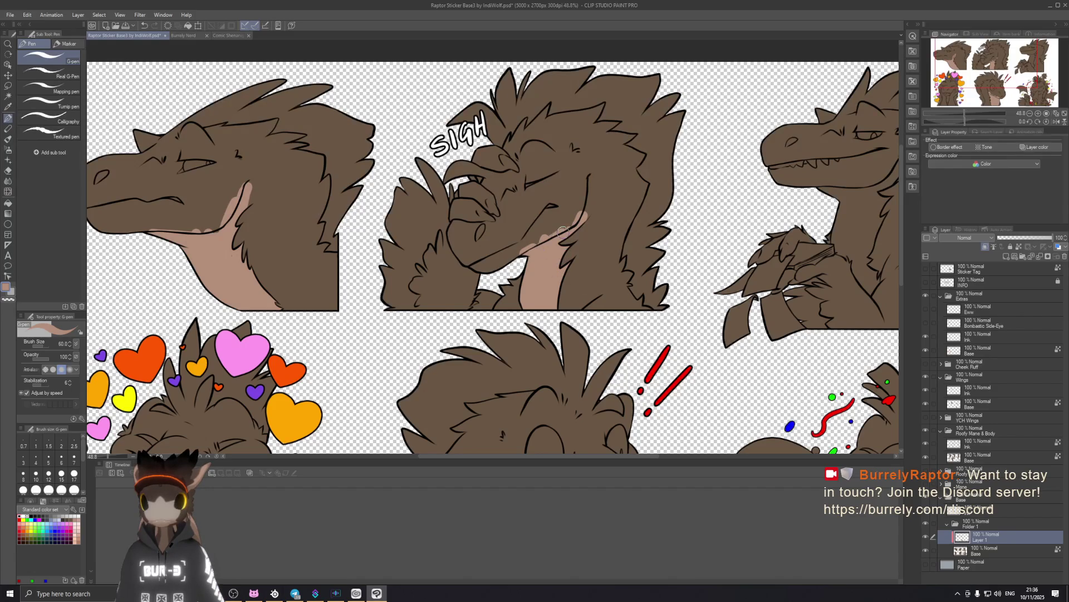
drag(652, 258, 390, 253)
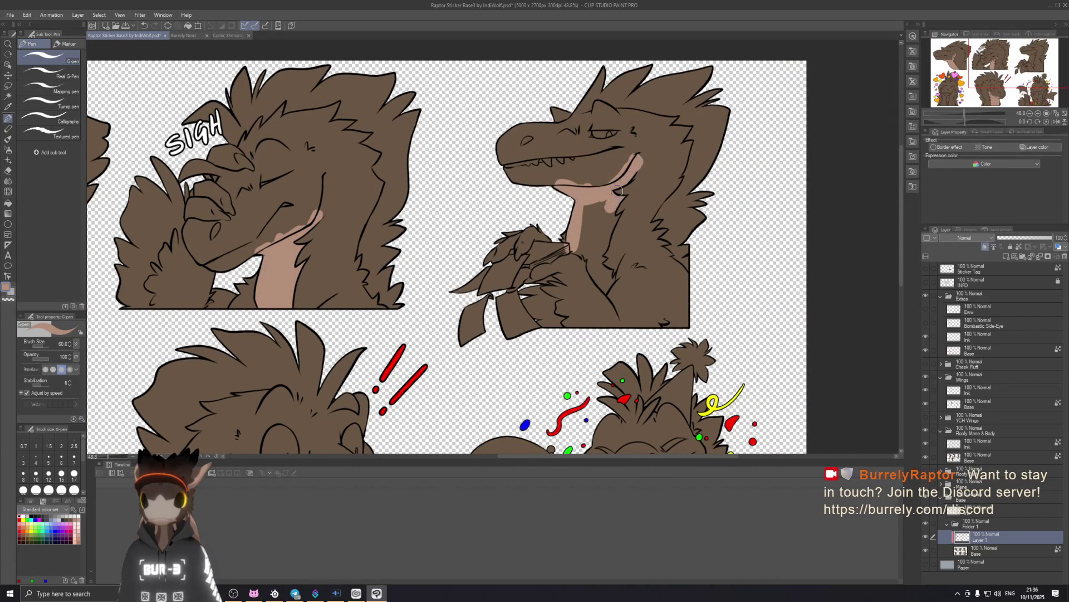
drag(610, 254, 578, 269)
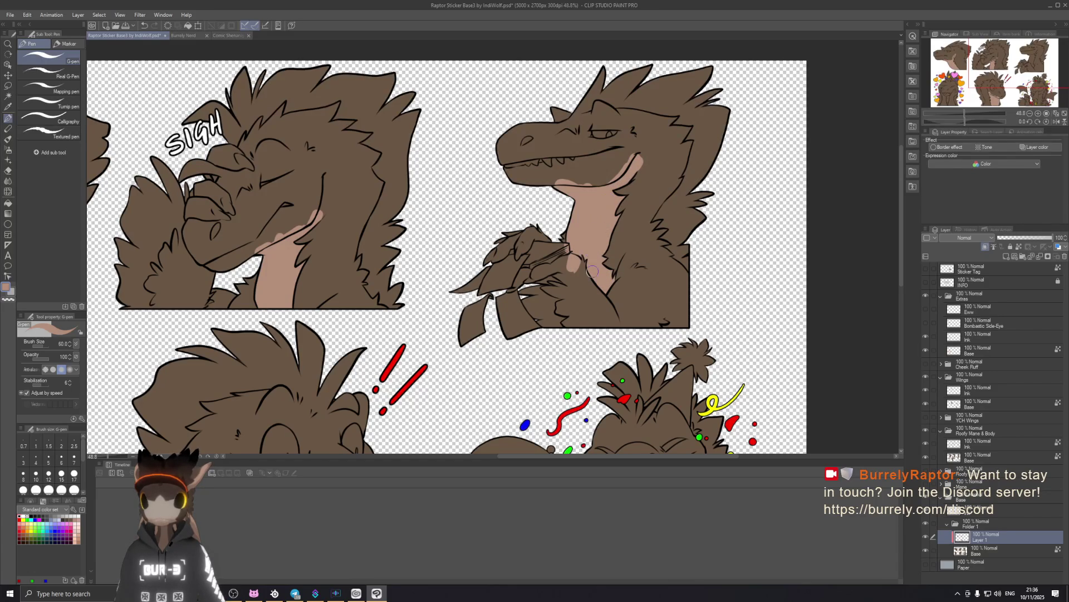
drag(602, 285, 614, 273)
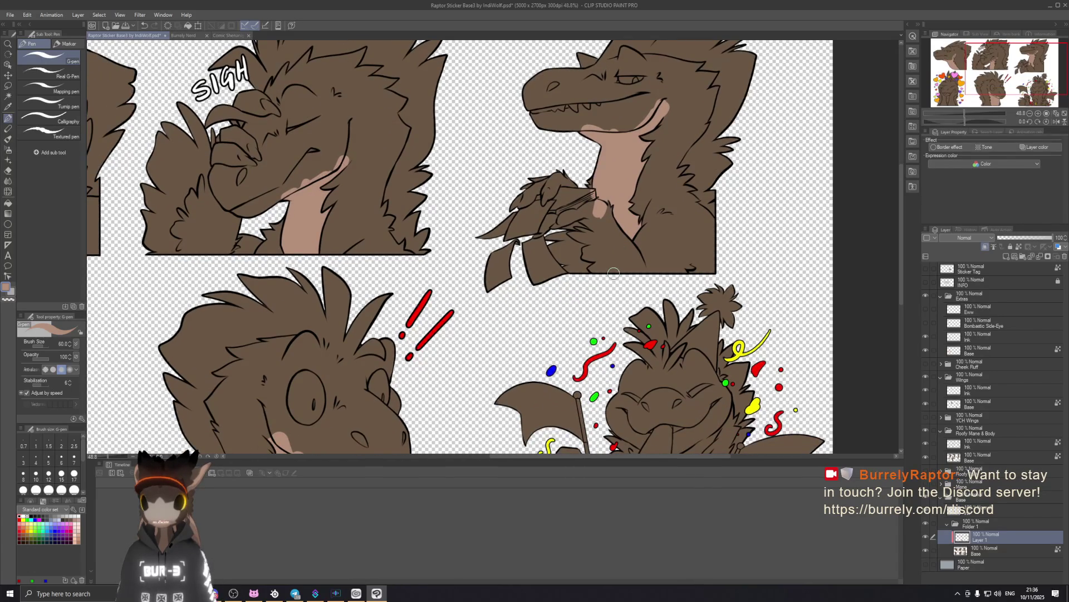
mouse_move(703, 497)
mouse_down()
mouse_move(713, 276)
mouse_move(705, 257)
mouse_move(684, 261)
mouse_up()
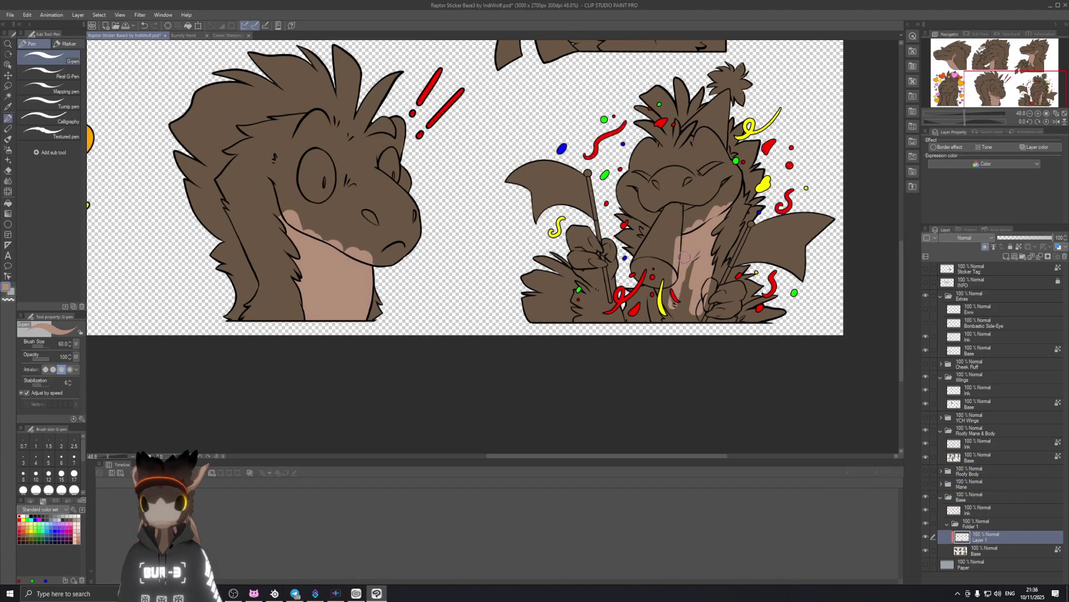
drag(667, 326, 686, 272)
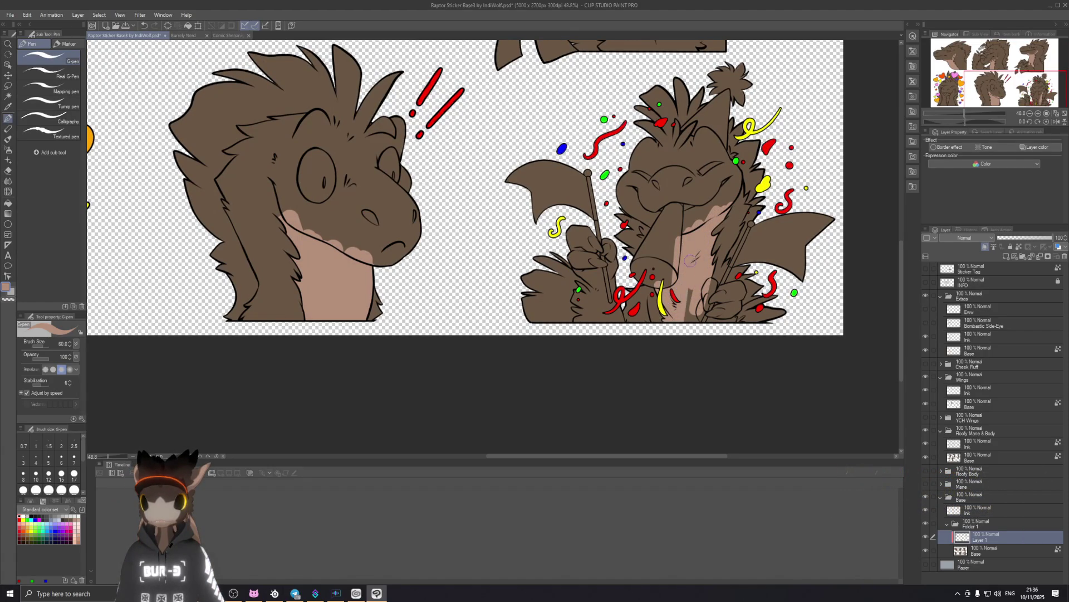
drag(722, 330, 761, 382)
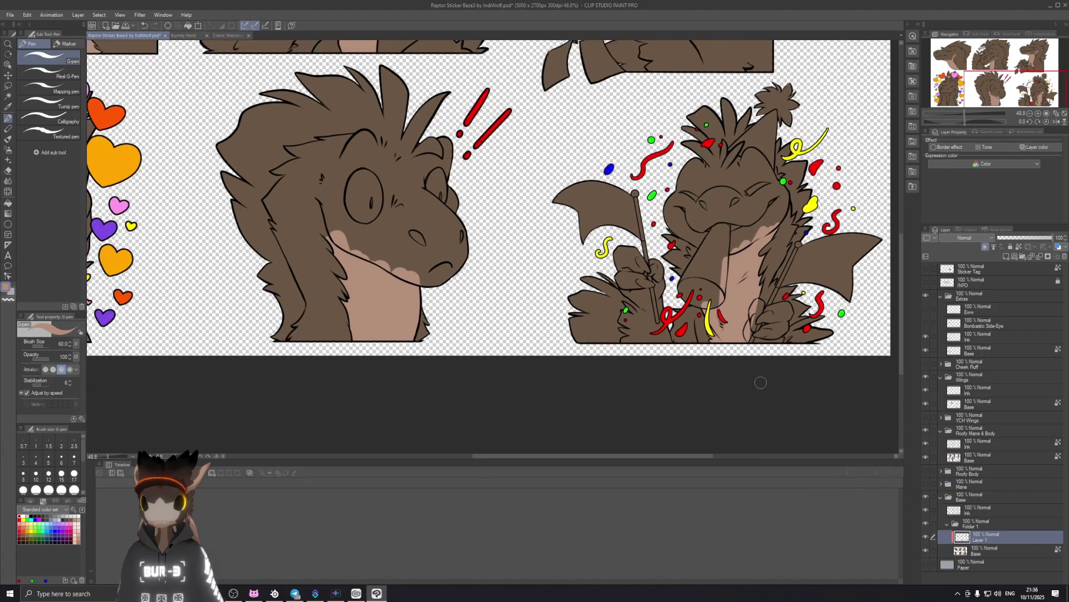
scroll(720, 223, down, 2)
scroll(720, 222, down, 3)
drag(657, 204, 725, 247)
scroll(701, 236, up, 2)
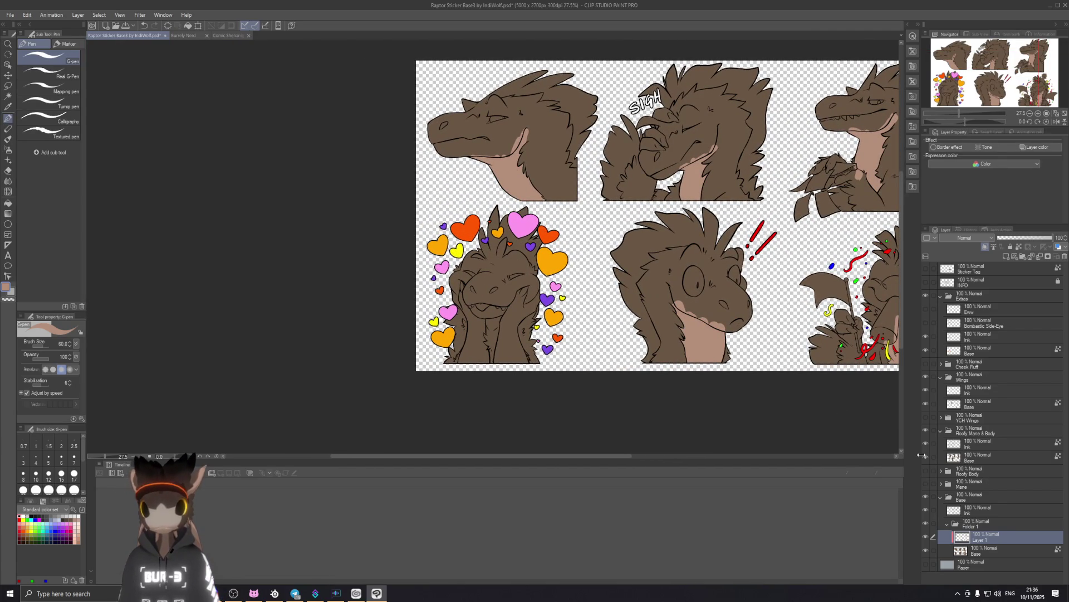
Briefly hide and re-show the mane-and-body and wing fill layers to check them.
click(925, 457)
click(926, 458)
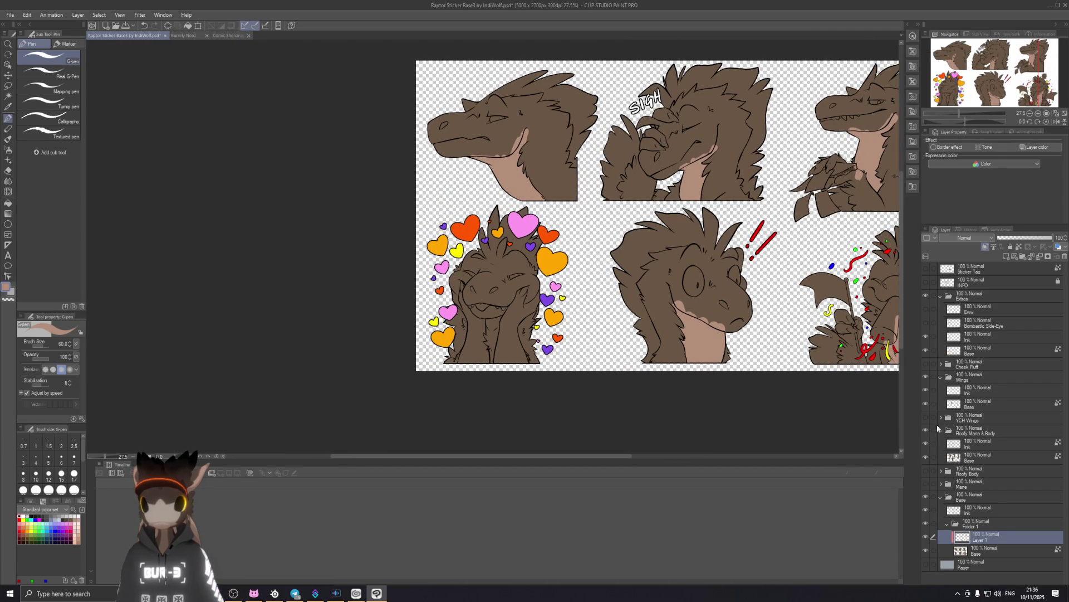
click(927, 404)
click(927, 403)
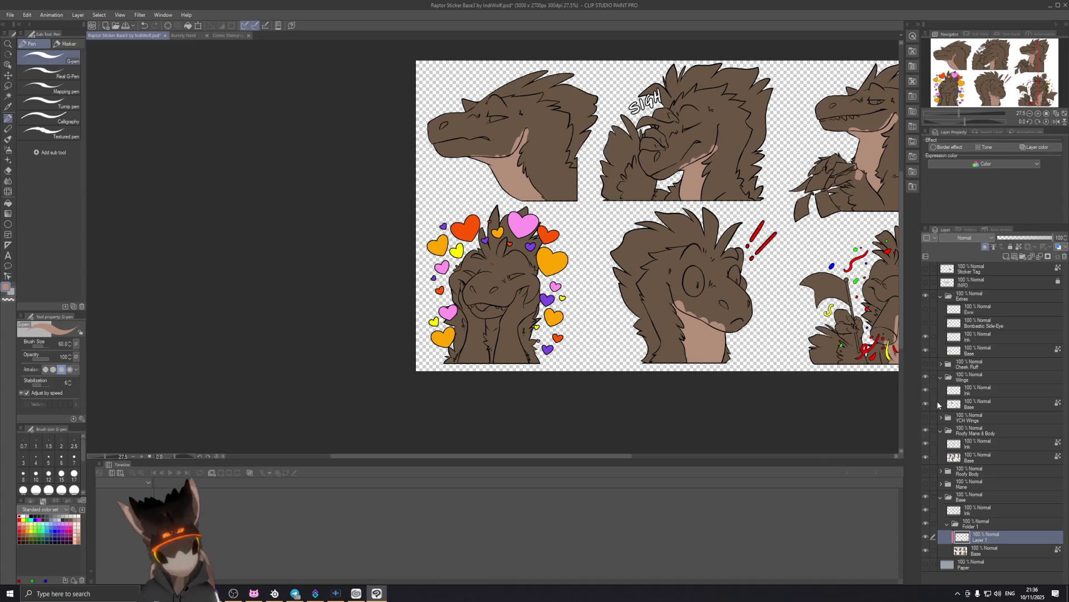
Check the wing and Extras layers, then paint a short tan stroke on the raptor's chest on the Roofy Mane & Body Base layer.
click(975, 403)
click(975, 390)
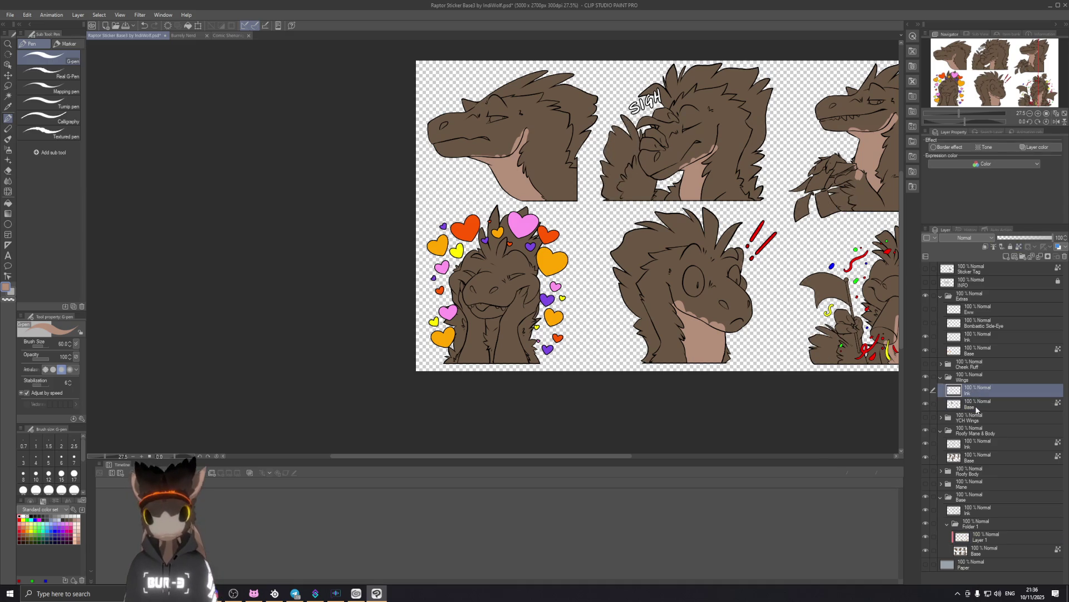
click(976, 407)
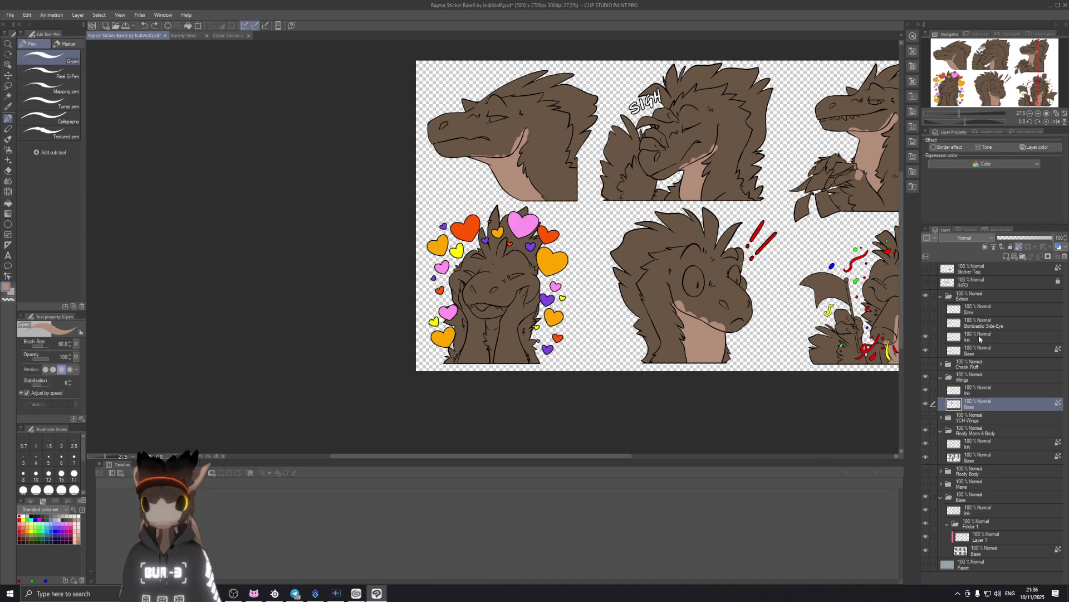
click(1006, 351)
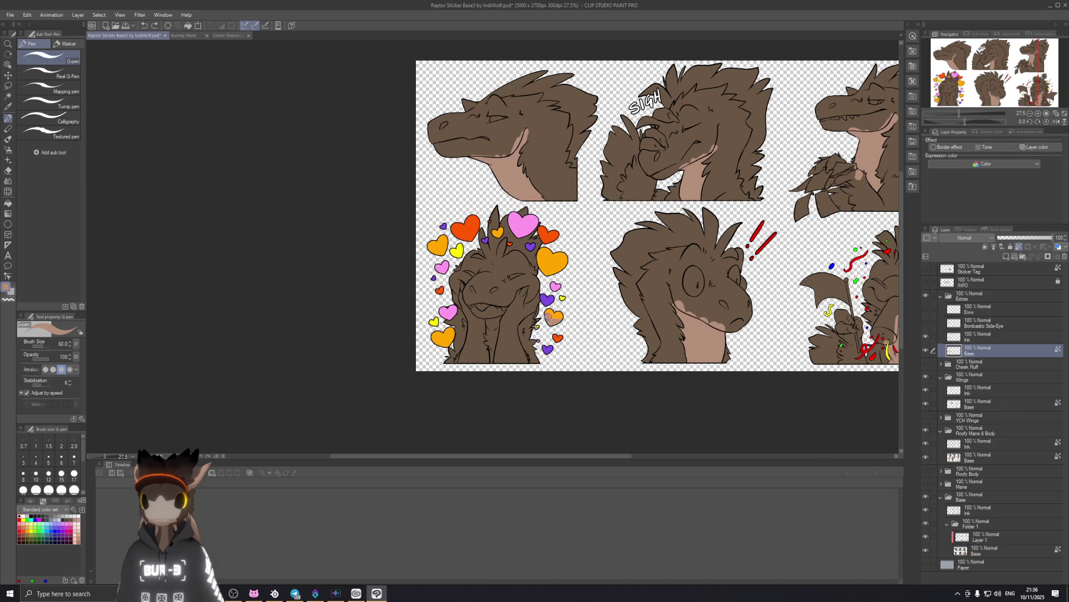
click(975, 456)
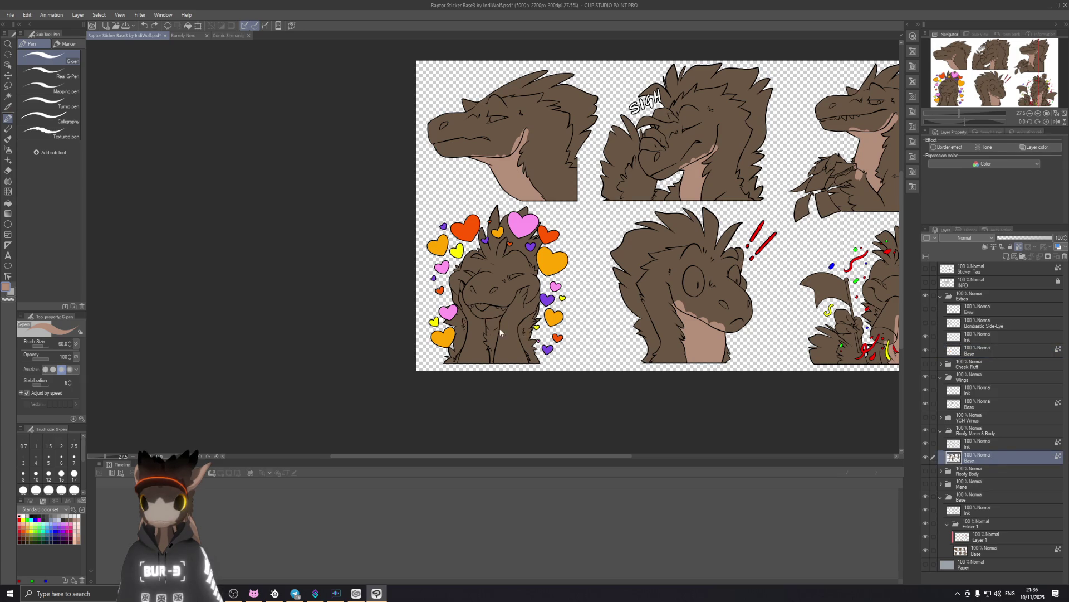
scroll(503, 326, up, 2)
drag(489, 337, 486, 354)
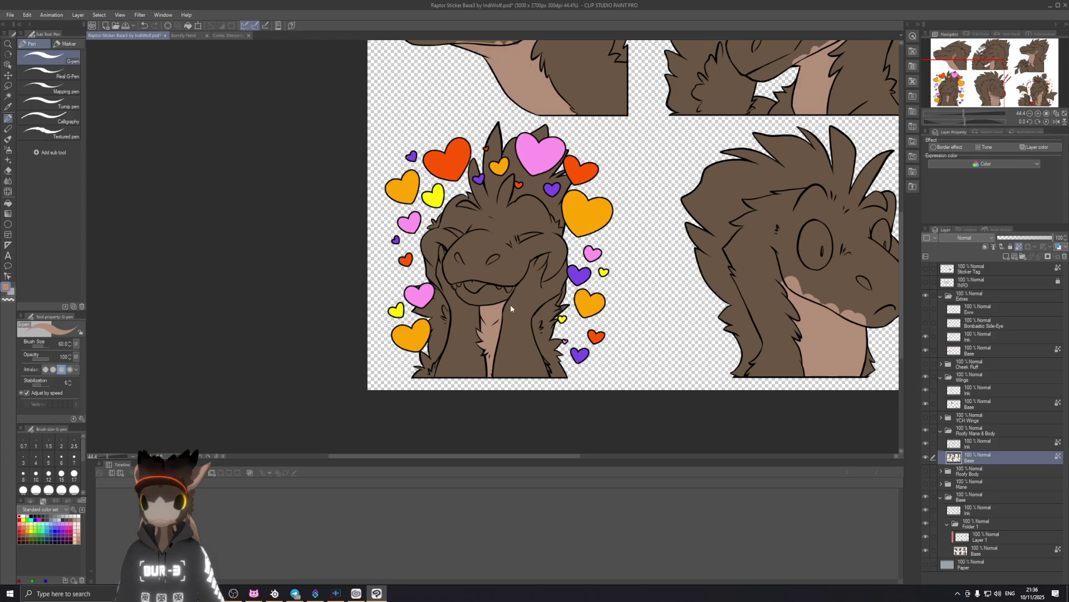
Re-centre the sticker sheet and switch to the glasses-wearing Burrely Nerd drawing.
scroll(507, 326, down, 2)
scroll(534, 229, down, 1)
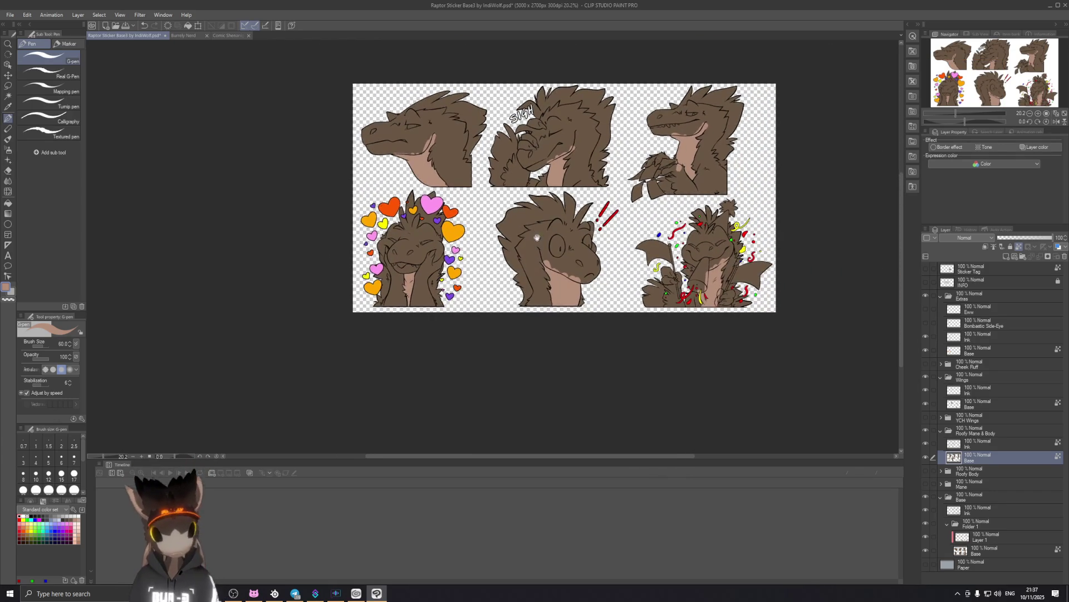
drag(533, 242, 520, 268)
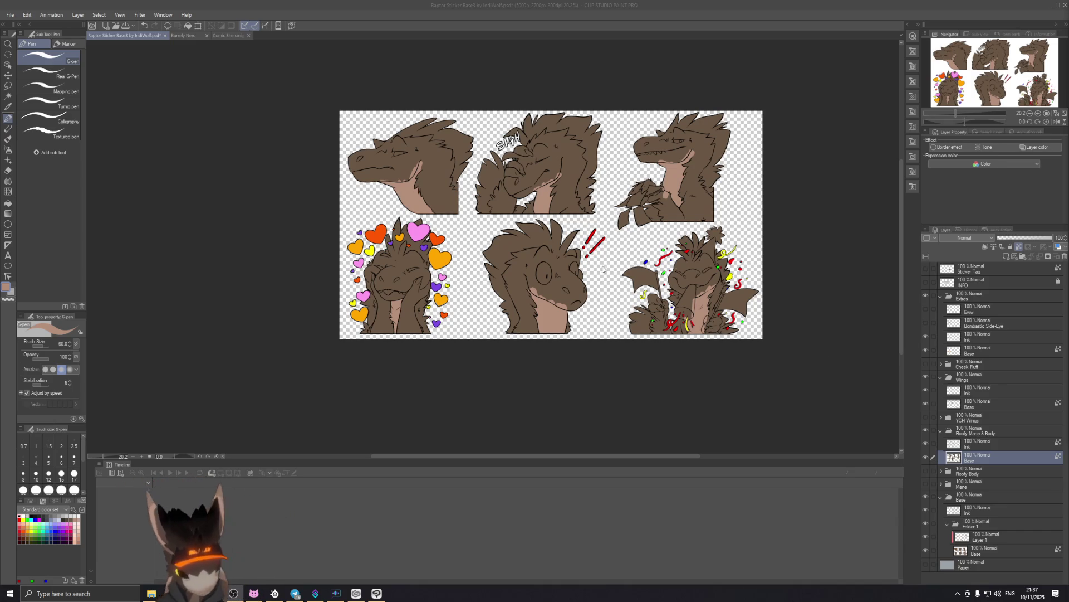
scroll(571, 285, up, 4)
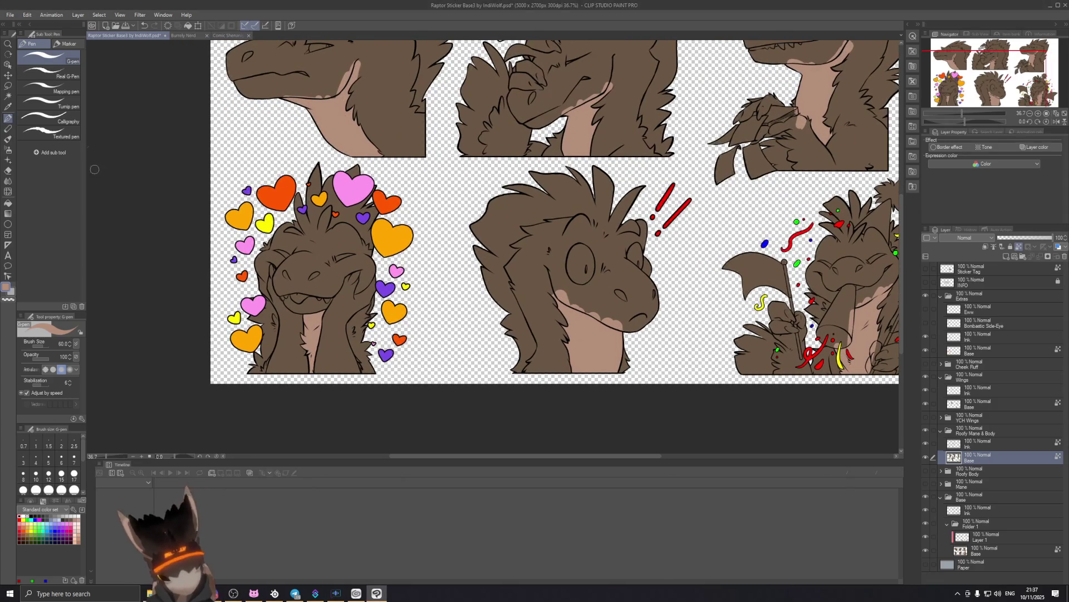
click(184, 35)
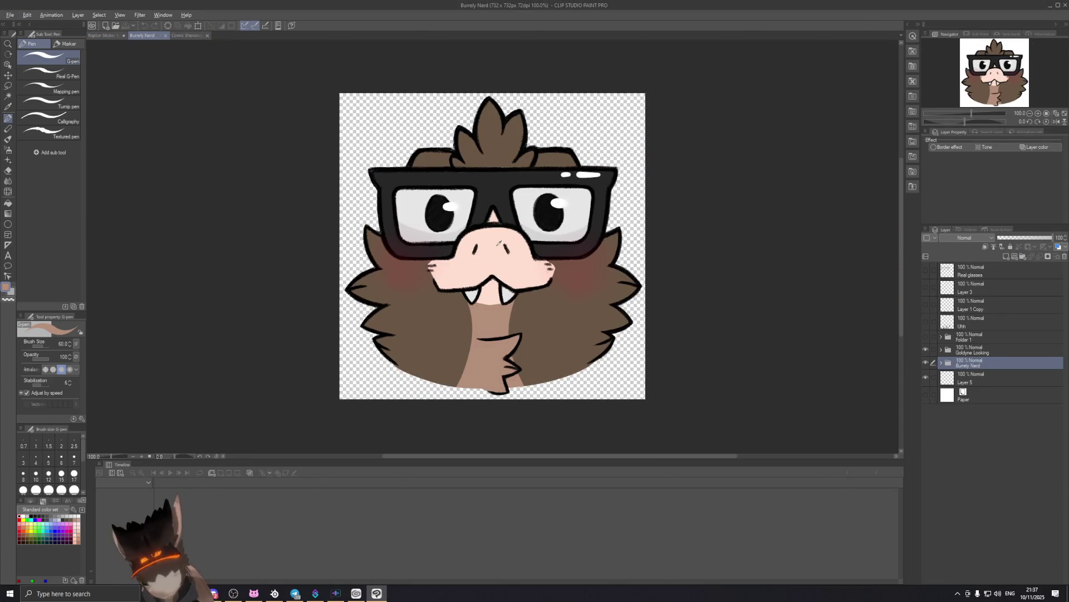
Sample the Burrely Nerd's pale pink nose colour and select Folder 1's Base layer on the raptor sheet.
alt+click(500, 254)
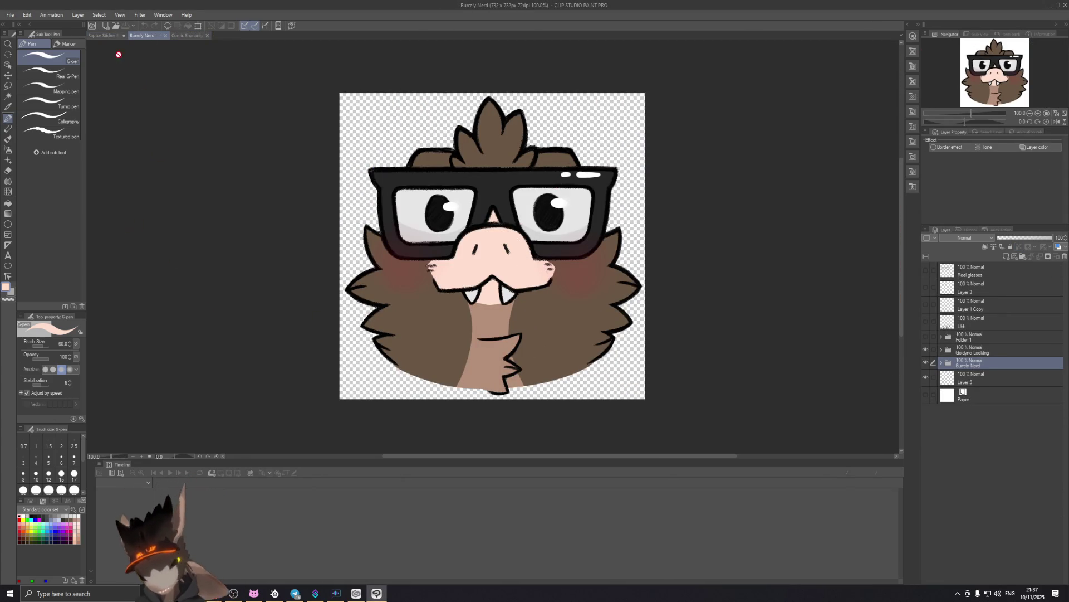
click(108, 36)
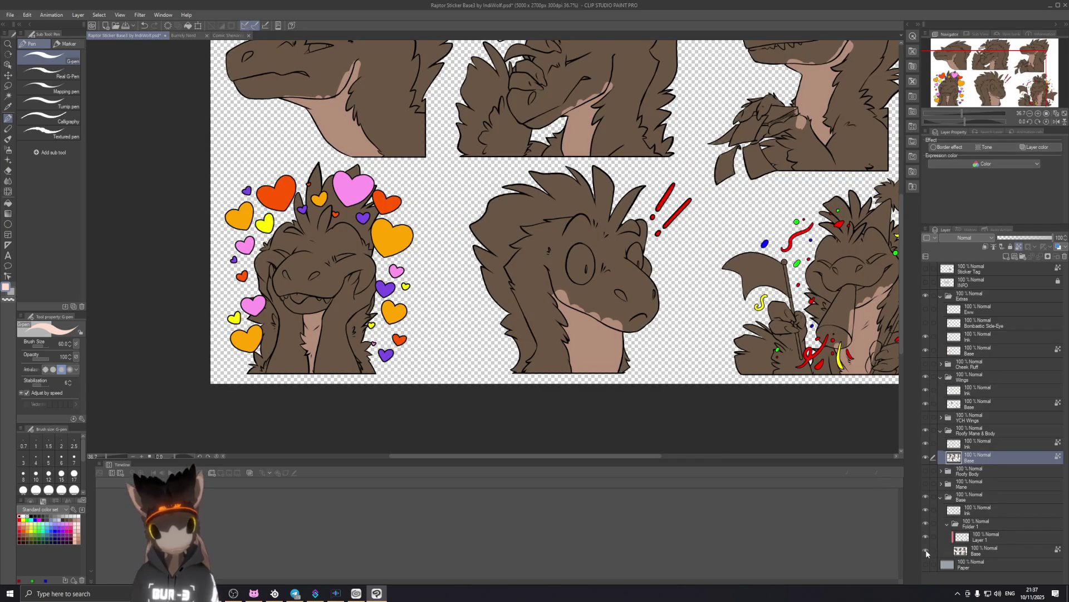
click(947, 550)
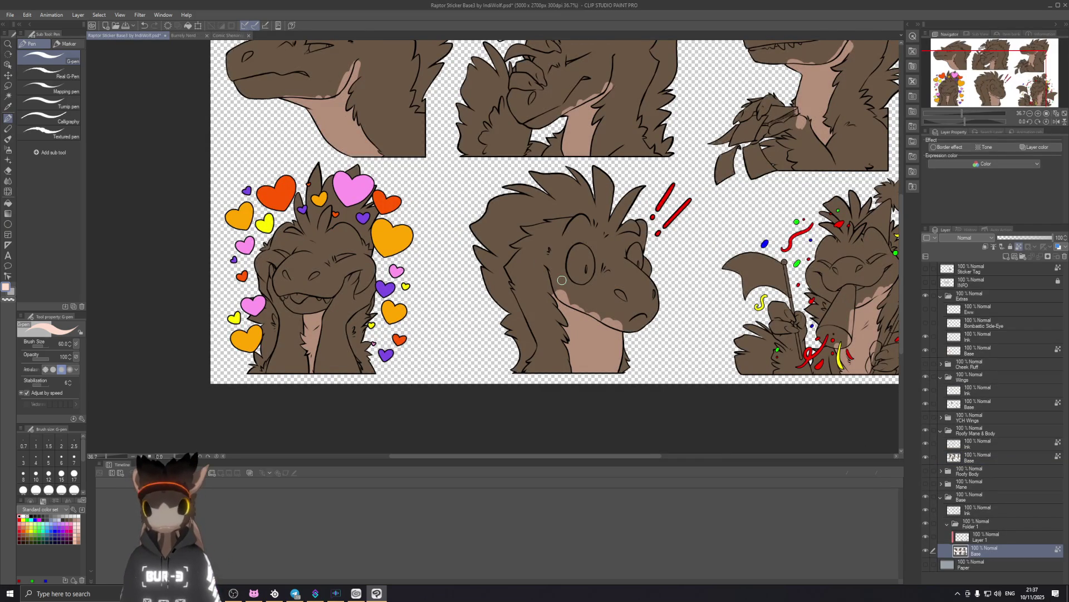
Paint pale pink over the surprised raptor's cheek, jaws and snout around the nostril.
scroll(562, 281, up, 1)
scroll(604, 257, up, 1)
drag(526, 242, 539, 293)
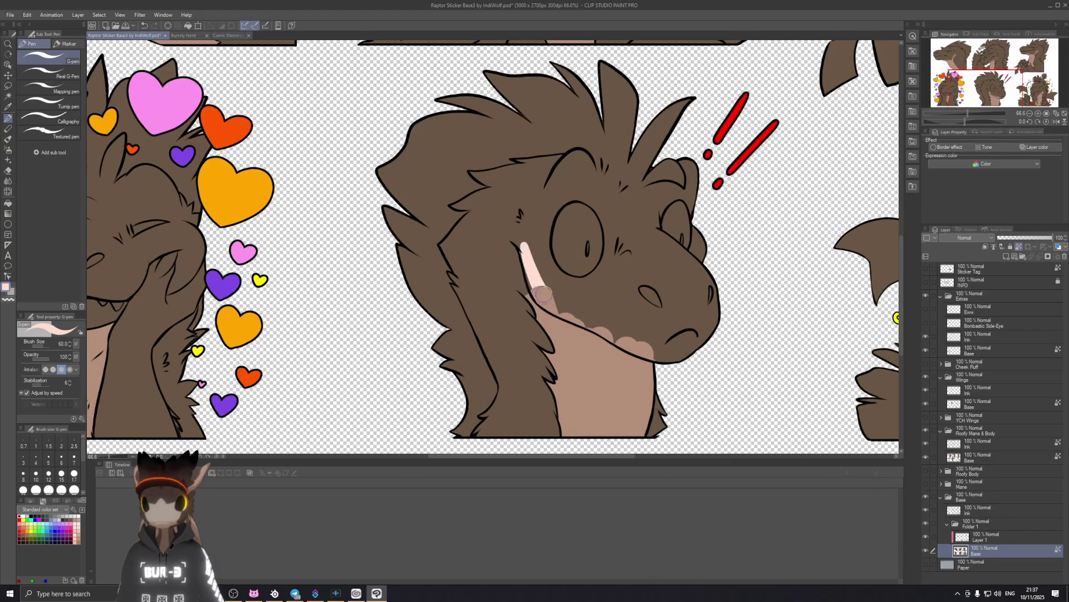
drag(528, 250, 601, 309)
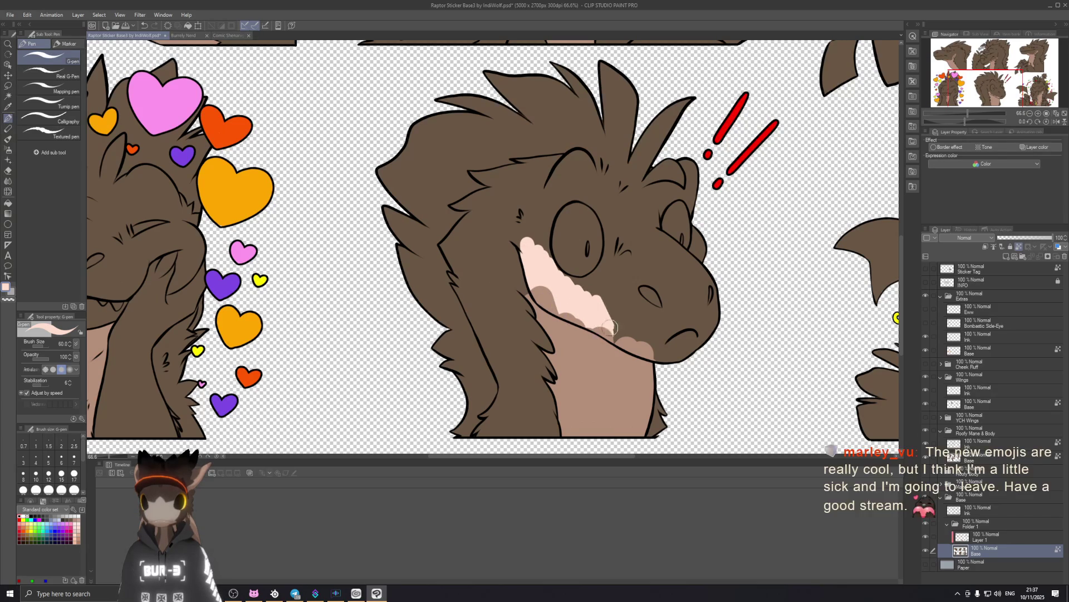
mouse_move(641, 357)
mouse_down()
mouse_move(706, 333)
mouse_move(717, 303)
mouse_up()
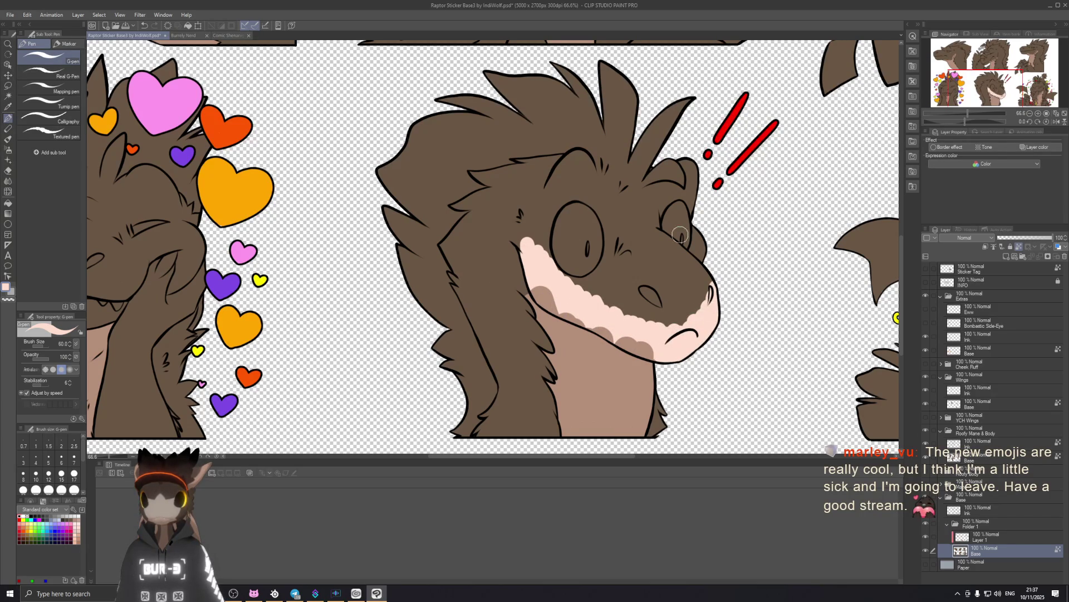
mouse_move(542, 247)
mouse_down()
mouse_move(606, 293)
mouse_move(554, 280)
mouse_up()
key(ctrl+z)
key(ctrl+z)
drag(571, 284, 610, 283)
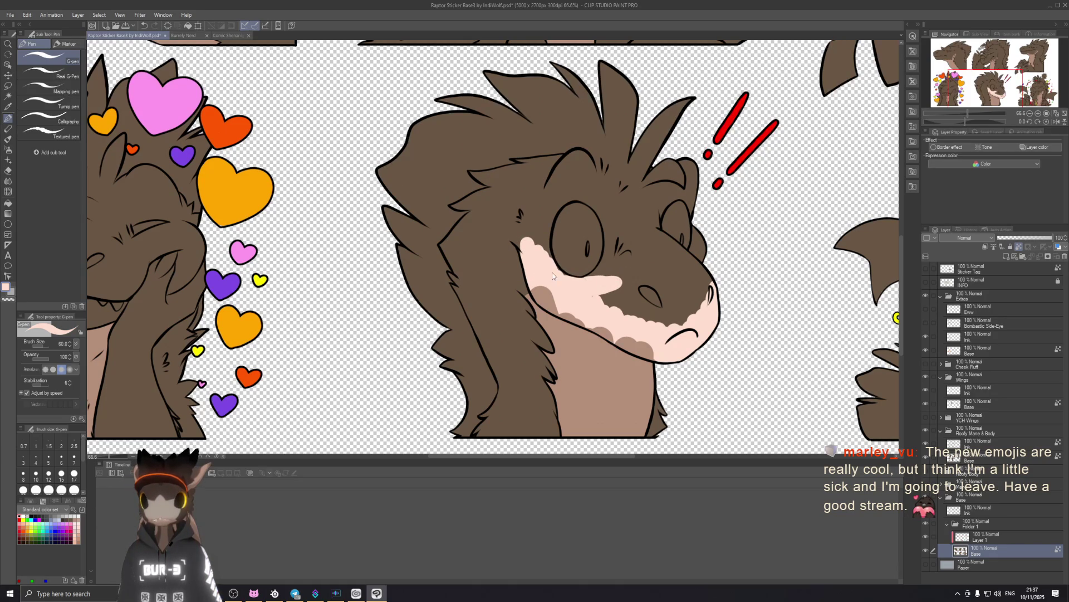
mouse_move(571, 284)
mouse_down()
mouse_move(644, 321)
mouse_move(696, 306)
mouse_up()
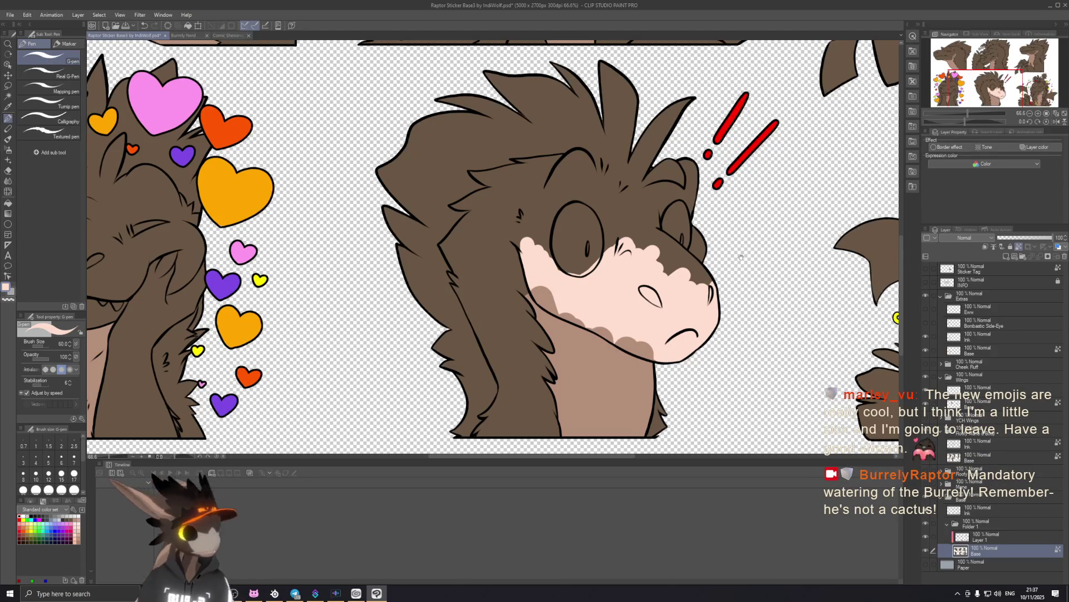
Cover the brown marks on the flag-waving confetti raptor's snout with pale pink.
drag(761, 261, 600, 257)
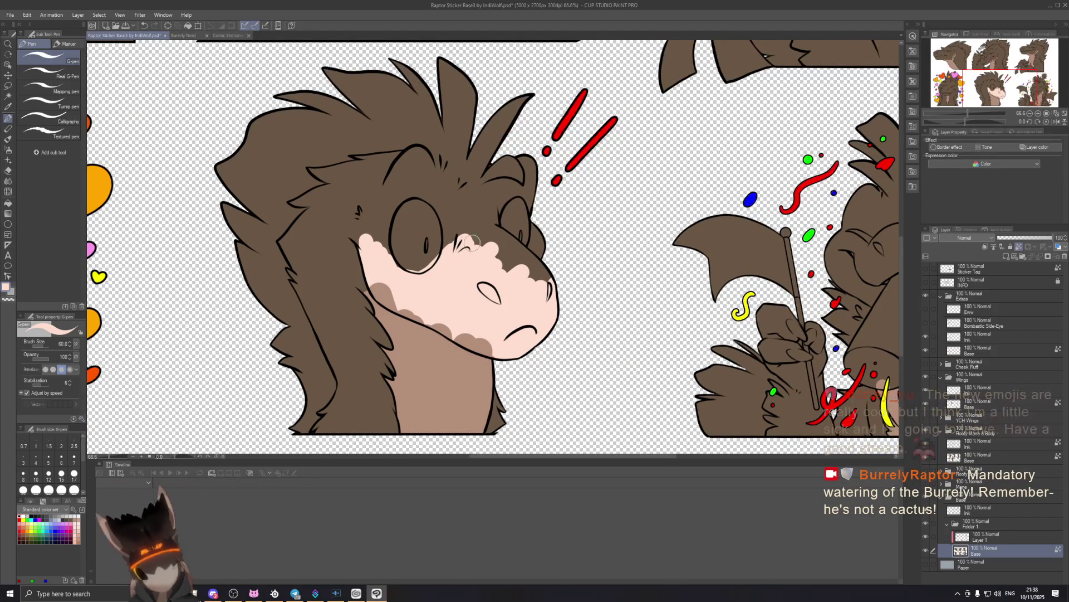
mouse_move(471, 236)
mouse_down()
mouse_move(535, 267)
mouse_move(538, 281)
mouse_up()
mouse_move(504, 237)
mouse_down()
mouse_move(535, 273)
mouse_move(463, 223)
mouse_up()
key(ctrl+z)
drag(523, 262, 489, 232)
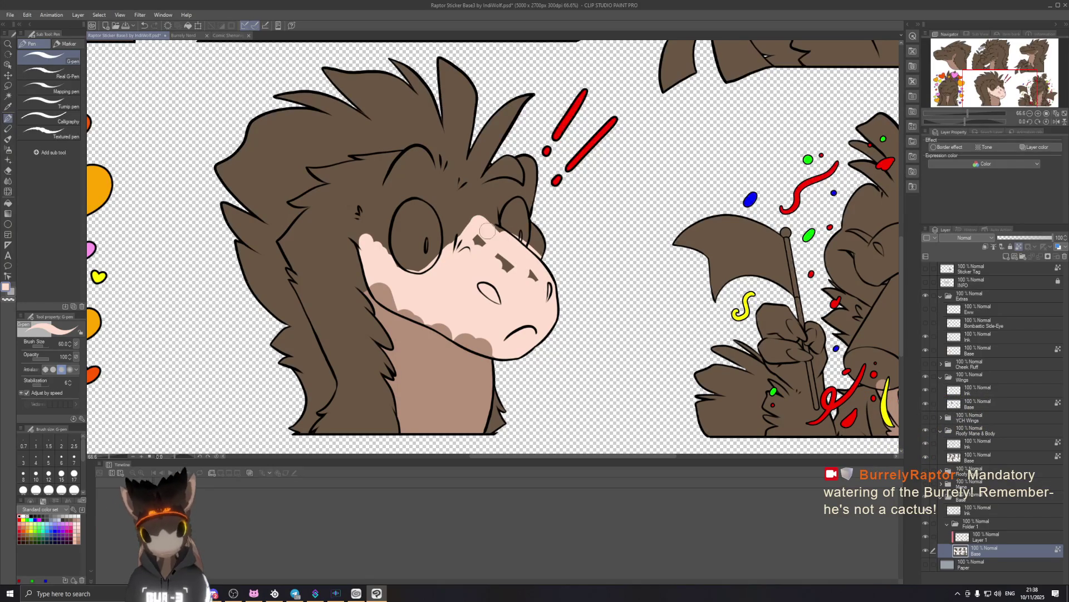
drag(529, 276, 485, 230)
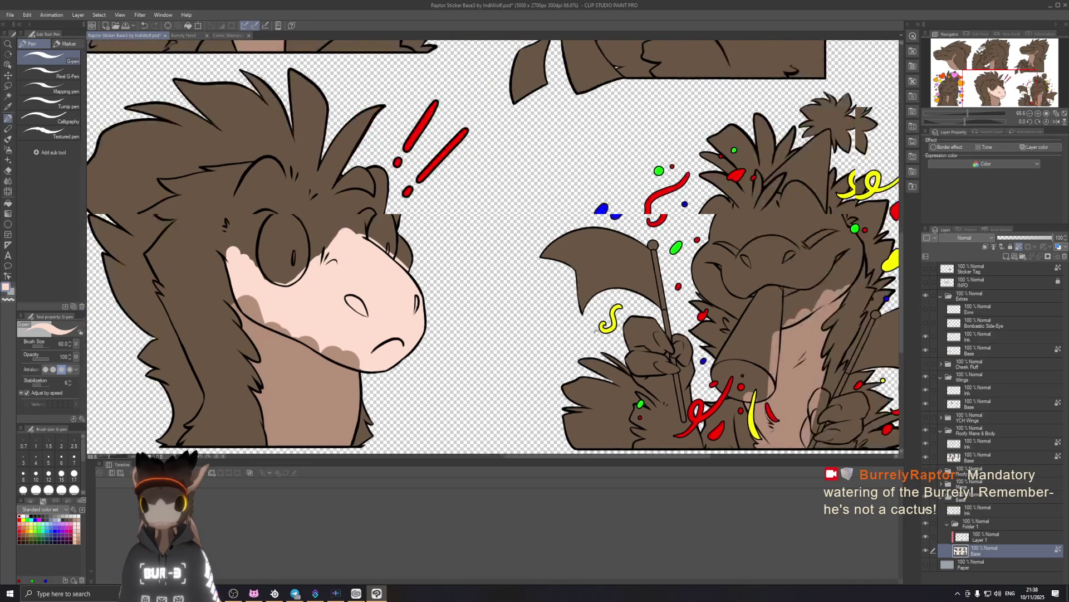
scroll(511, 284, right, 8)
mouse_move(509, 281)
mouse_down()
mouse_move(536, 255)
mouse_move(560, 263)
mouse_up()
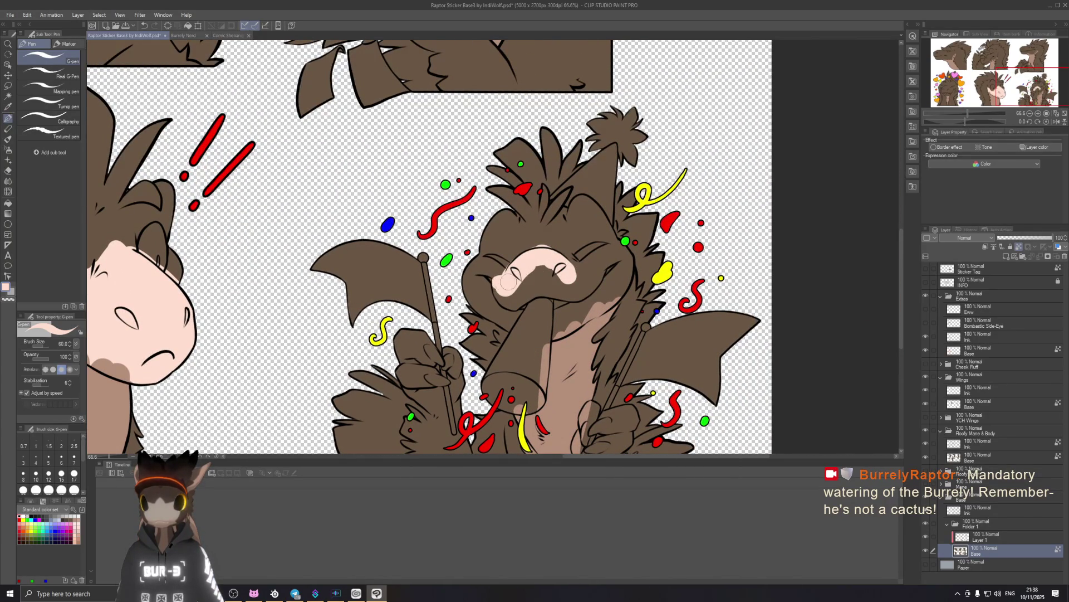
Cover the last brown patch on the confetti raptor's snout and zoom out to the whole sheet.
mouse_move(521, 299)
mouse_down()
mouse_move(537, 285)
mouse_move(564, 288)
mouse_up()
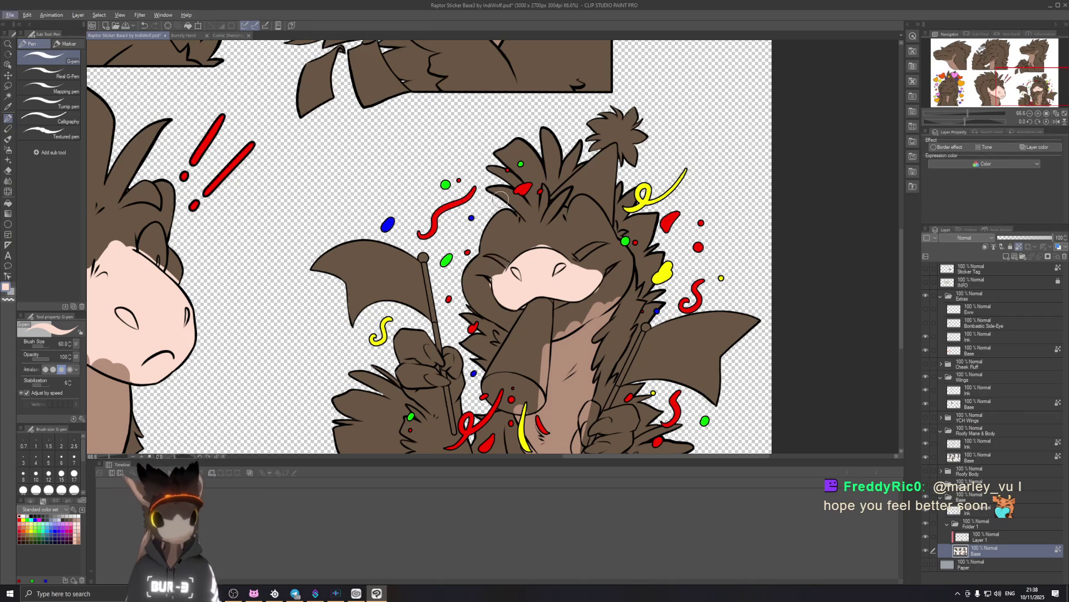
drag(535, 261, 641, 288)
scroll(642, 288, down, 2)
scroll(484, 317, up, 1)
scroll(484, 316, up, 1)
scroll(484, 317, up, 1)
Try a pale pink stroke on the heart raptor's mouth, then undo it.
drag(422, 299, 443, 274)
key(ctrl+z)
scroll(419, 248, down, 3)
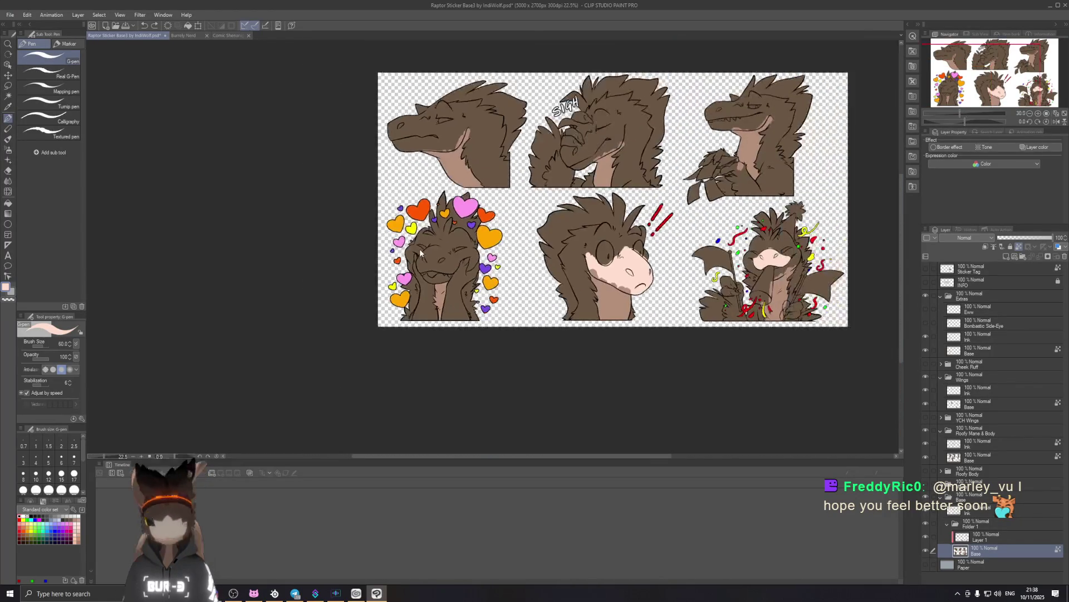
Lay a pale pink curve along the top of the heart raptor's snout.
scroll(434, 256, up, 2)
scroll(431, 270, up, 1)
drag(404, 306, 443, 240)
key(ctrl+z)
mouse_move(412, 304)
mouse_down()
mouse_move(475, 238)
mouse_move(454, 229)
mouse_up()
key(ctrl+z)
key(ctrl+z)
drag(415, 259, 479, 236)
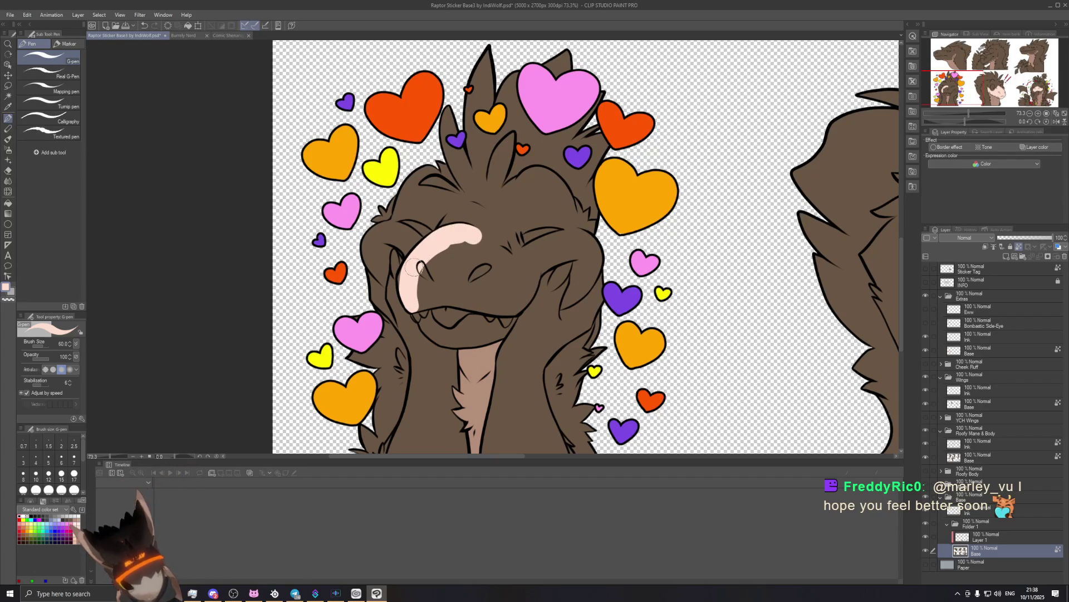
Extend the pink down the snout's side and bottom, filling its interior and the brown patch.
drag(410, 269, 460, 295)
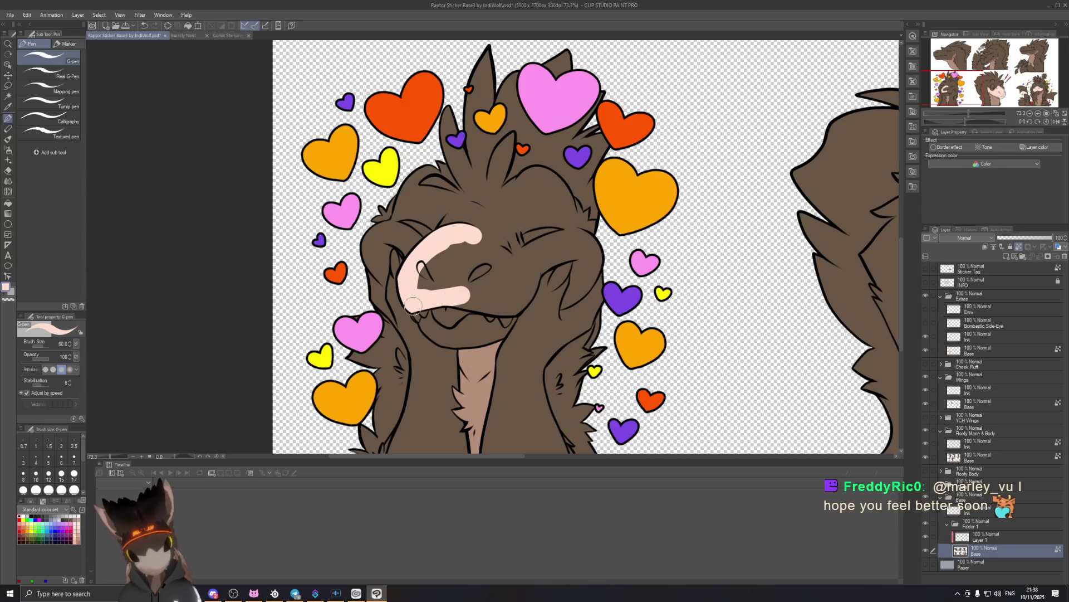
mouse_move(454, 298)
mouse_down()
mouse_move(503, 305)
mouse_move(541, 270)
mouse_up()
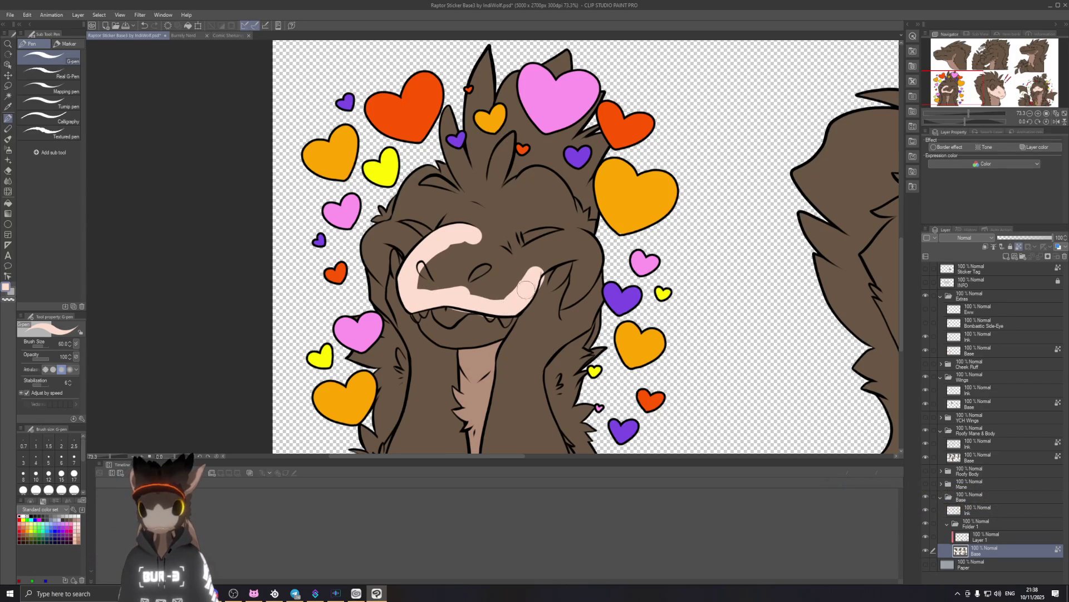
drag(425, 290, 506, 290)
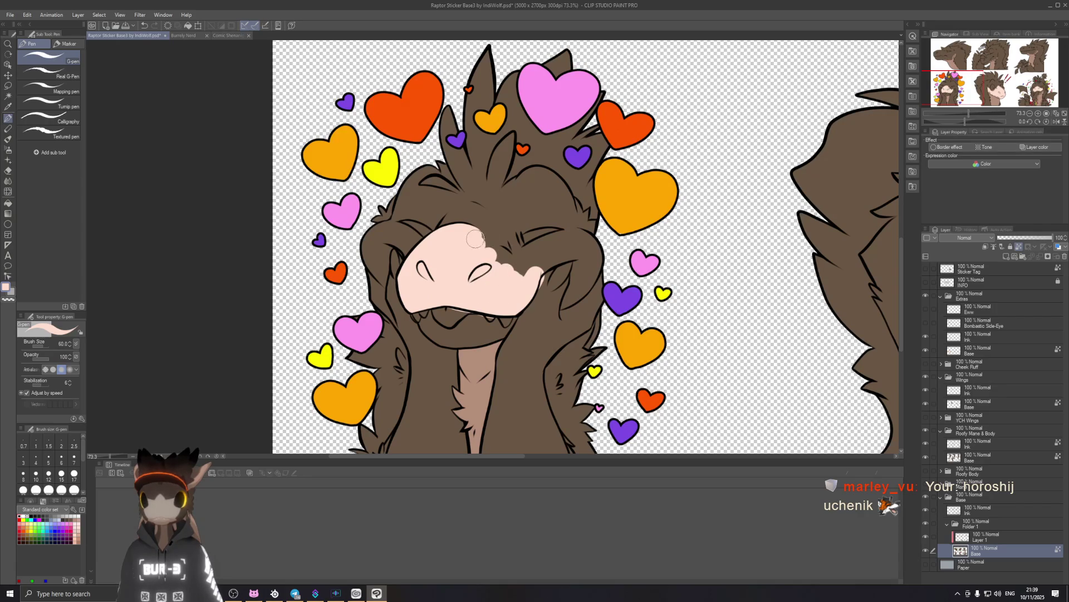
drag(476, 238, 509, 259)
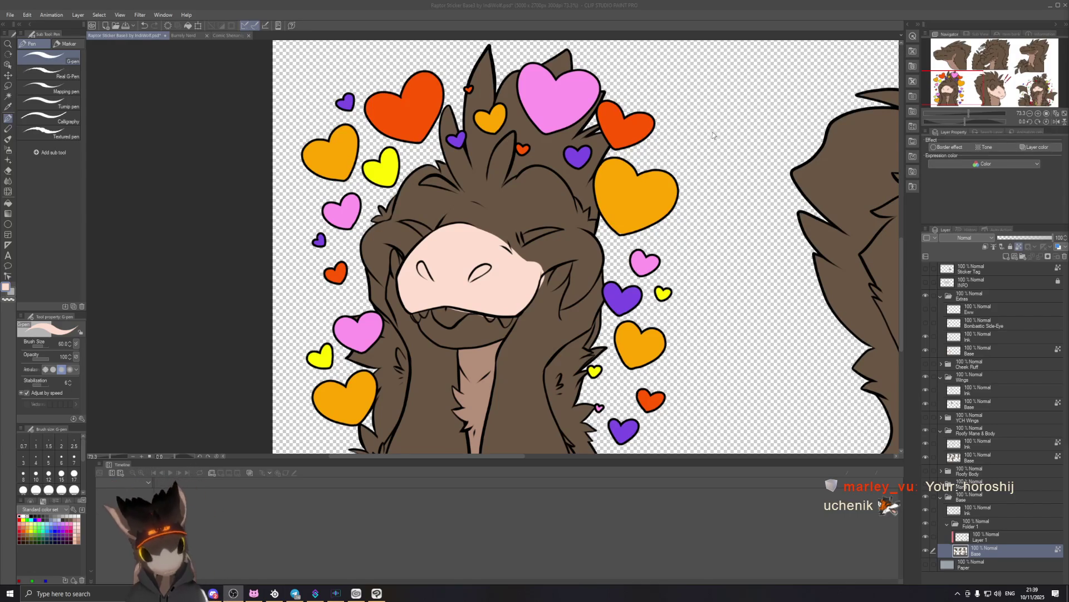
scroll(617, 207, down, 2)
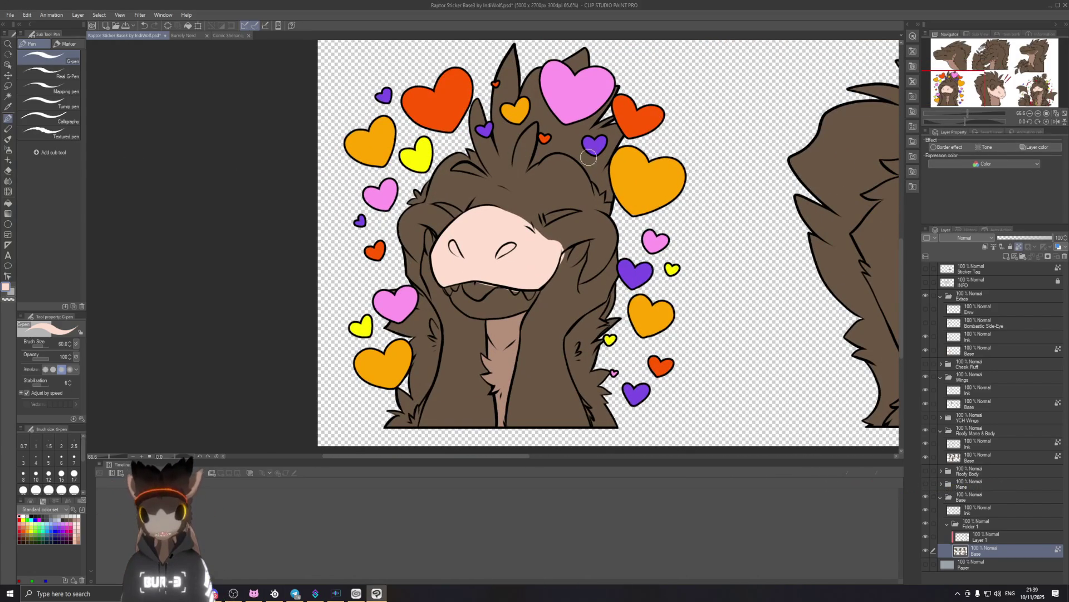
drag(774, 148, 432, 179)
key(bracketleft)
key(bracketleft)
key(bracketleft)
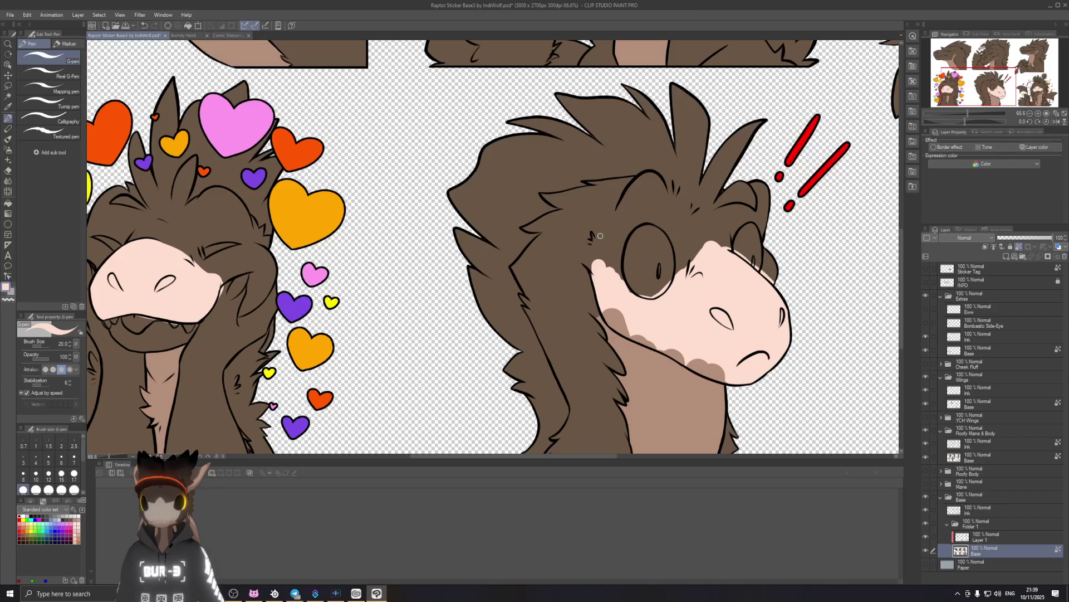
drag(424, 398, 674, 342)
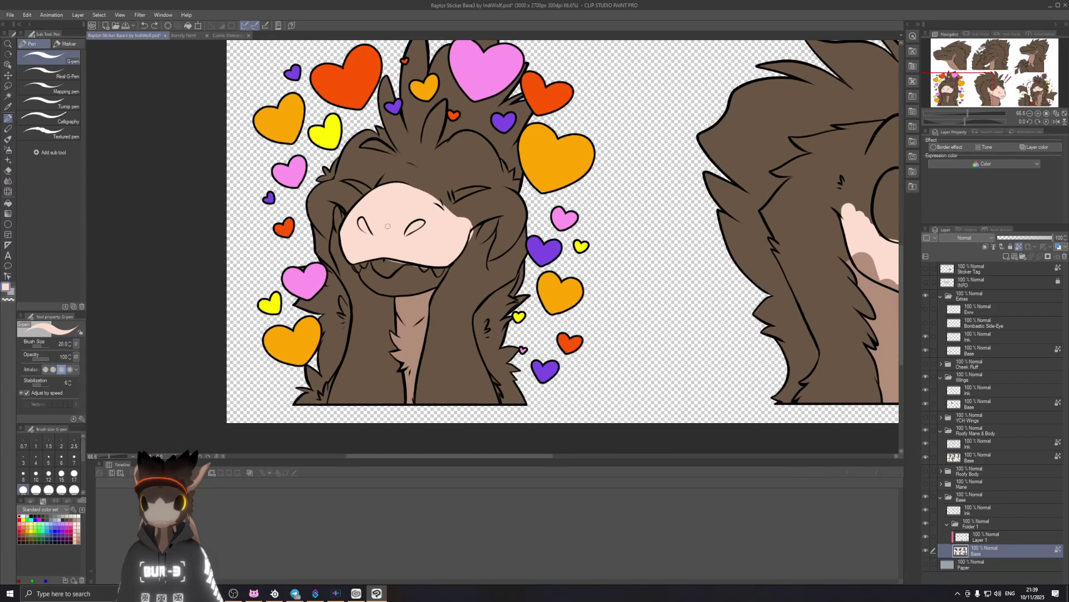
key(w)
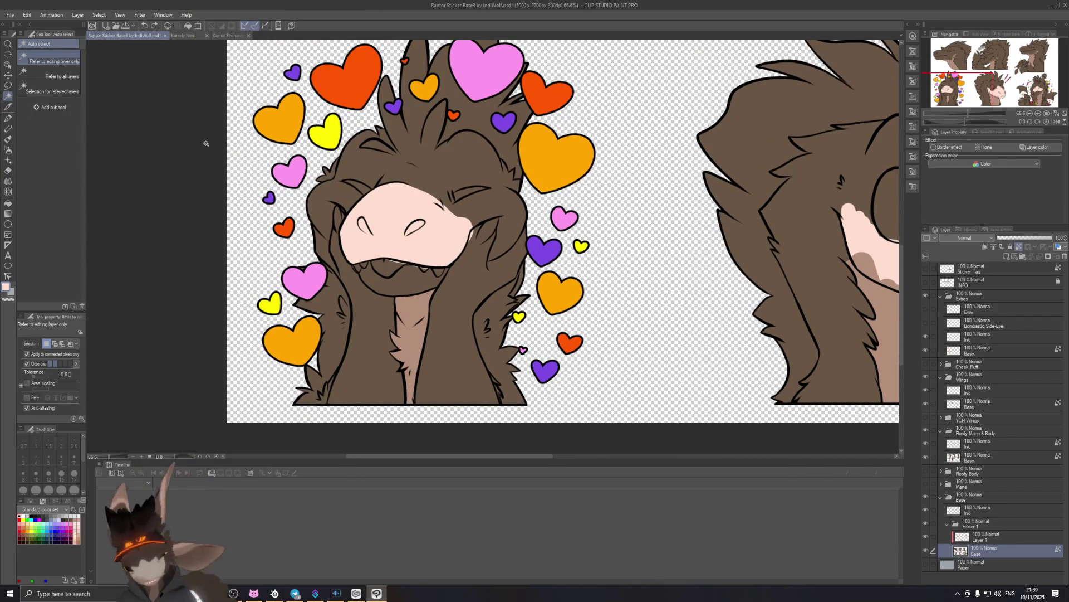
key(e)
key(bracketleft)
key(bracketleft)
key(bracketleft)
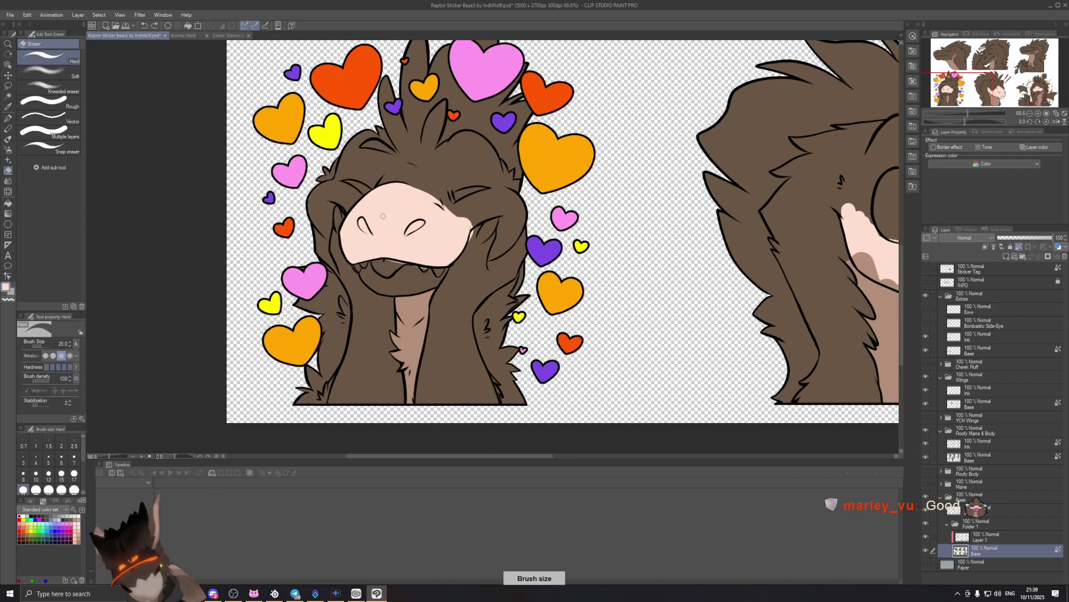
mouse_move(382, 241)
mouse_down()
mouse_move(397, 213)
mouse_move(405, 229)
mouse_up()
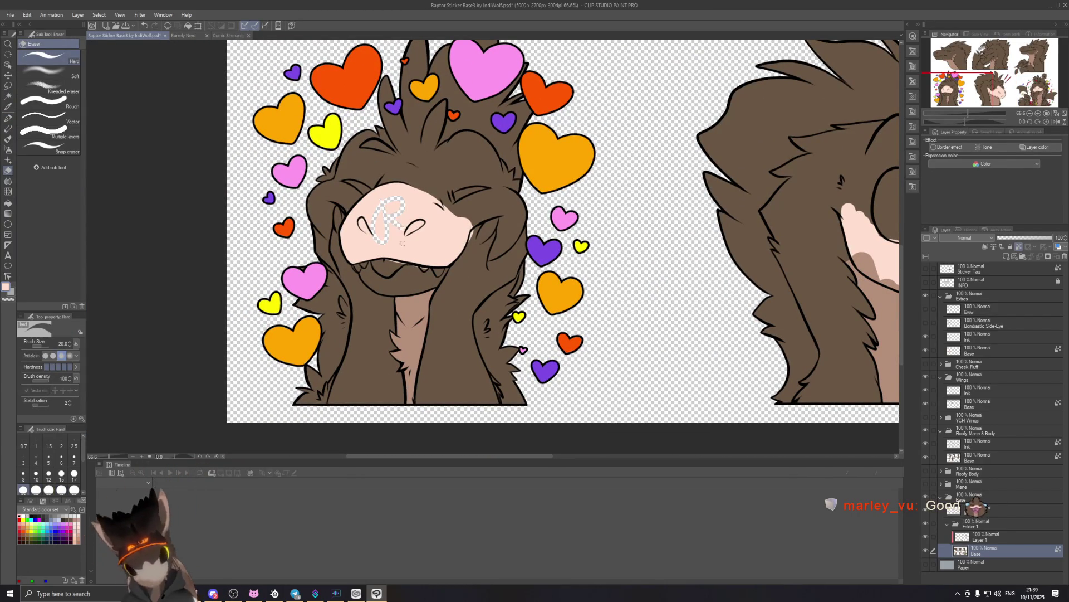
key(ctrl+z)
key(ctrl+z)
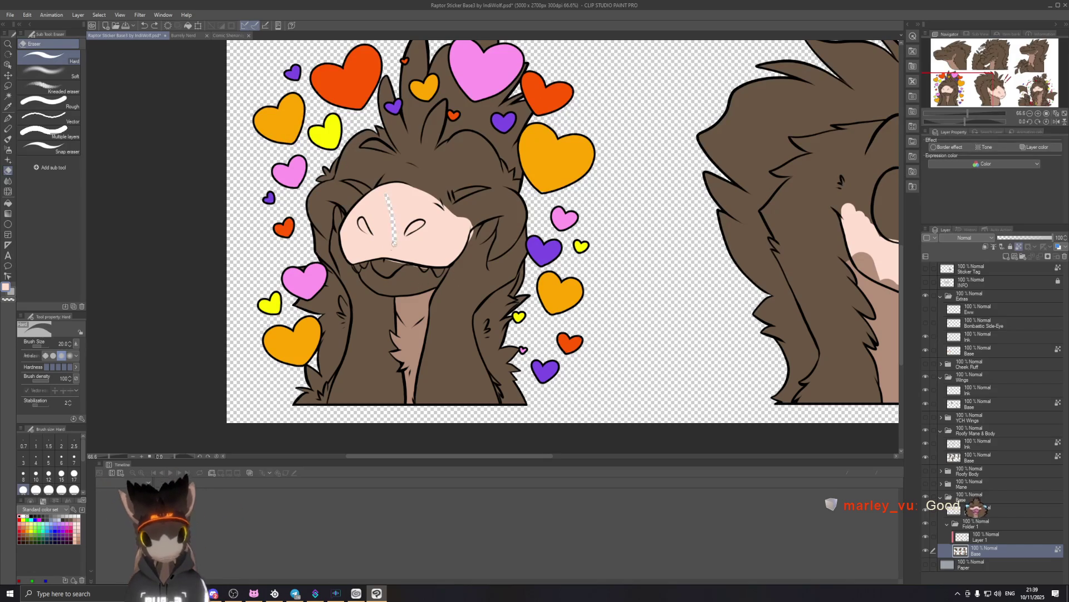
drag(384, 248, 399, 221)
key(ctrl+z)
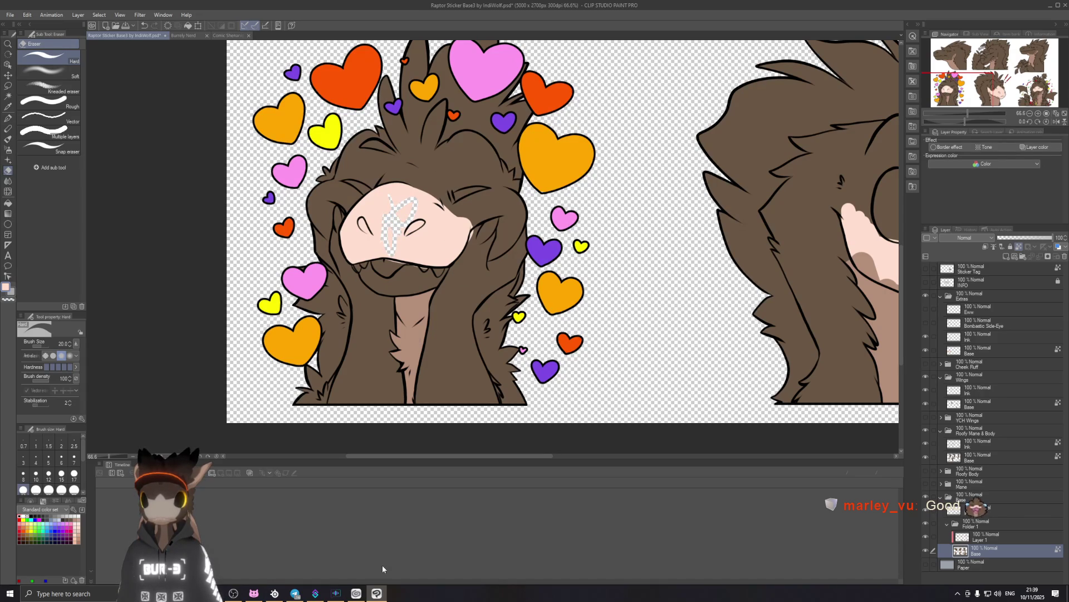
key(ctrl+z)
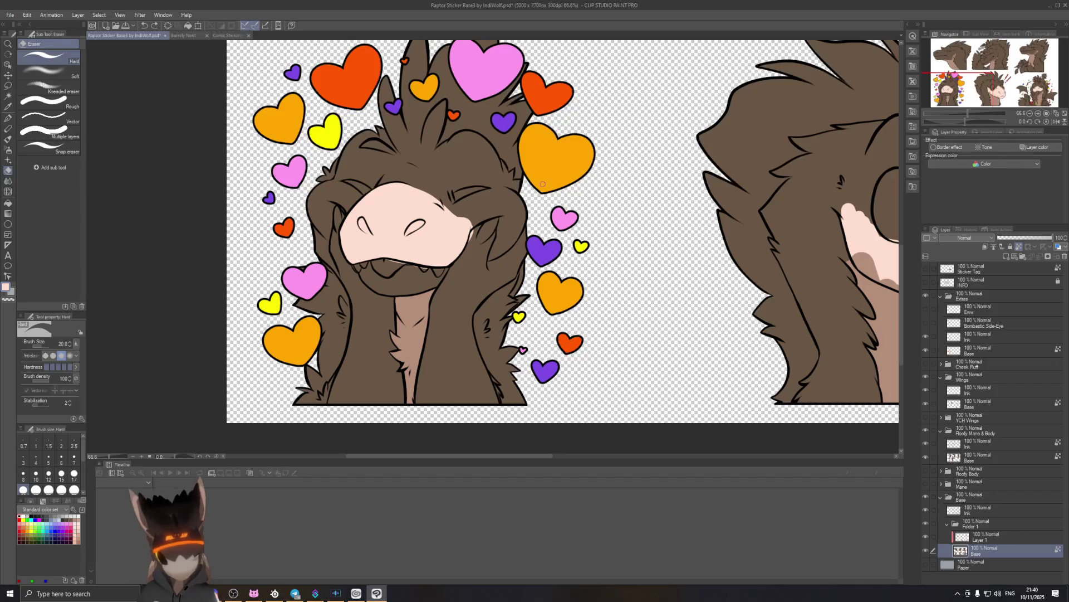
click(8, 128)
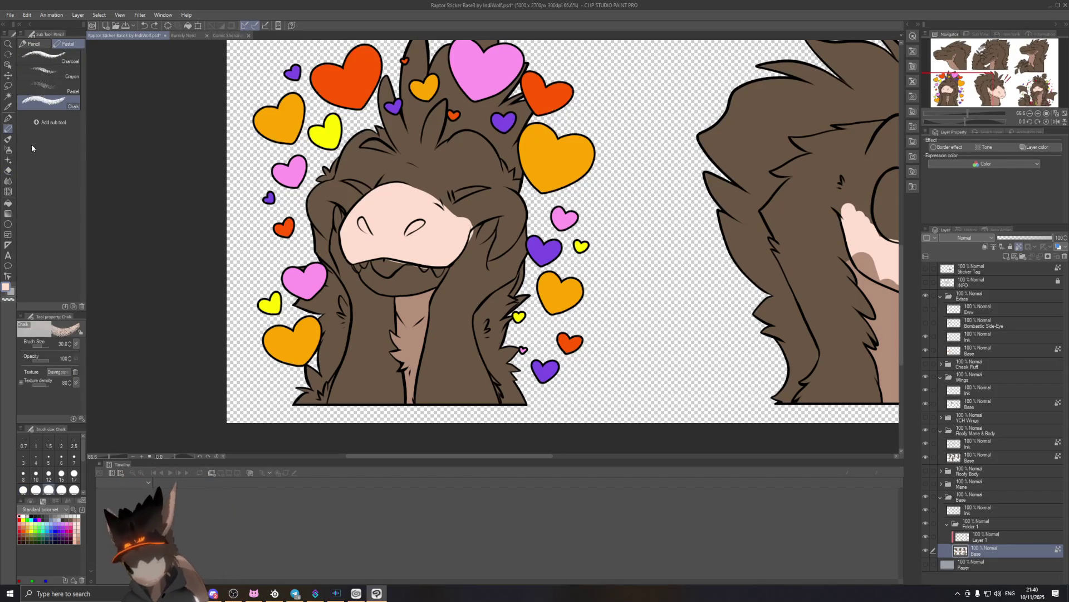
With an enlarged G-pen, paint pale pink along the heart raptor's lower lip.
click(9, 118)
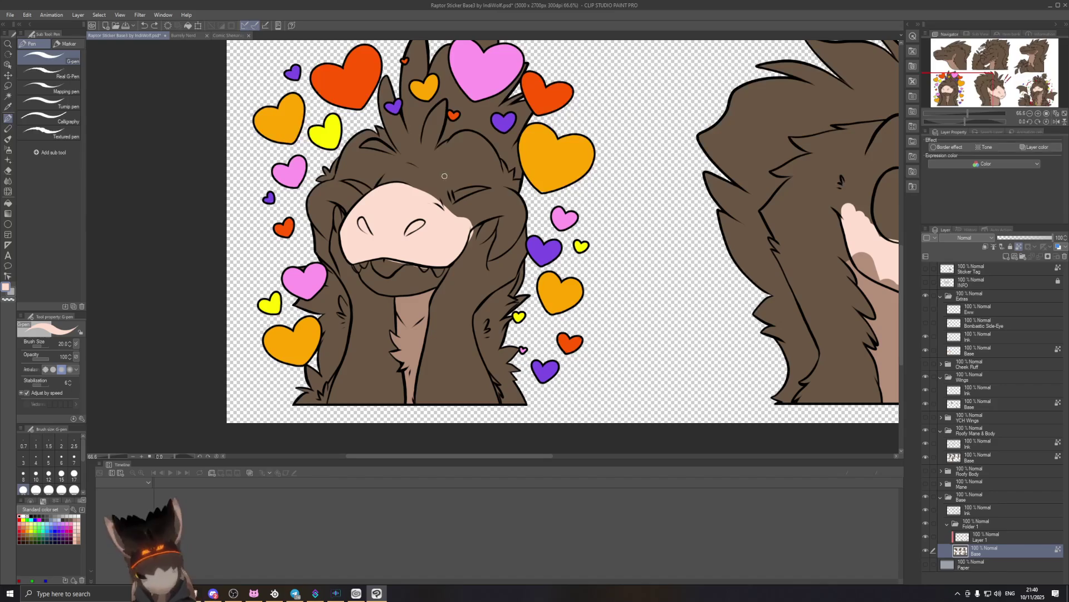
drag(365, 259, 415, 284)
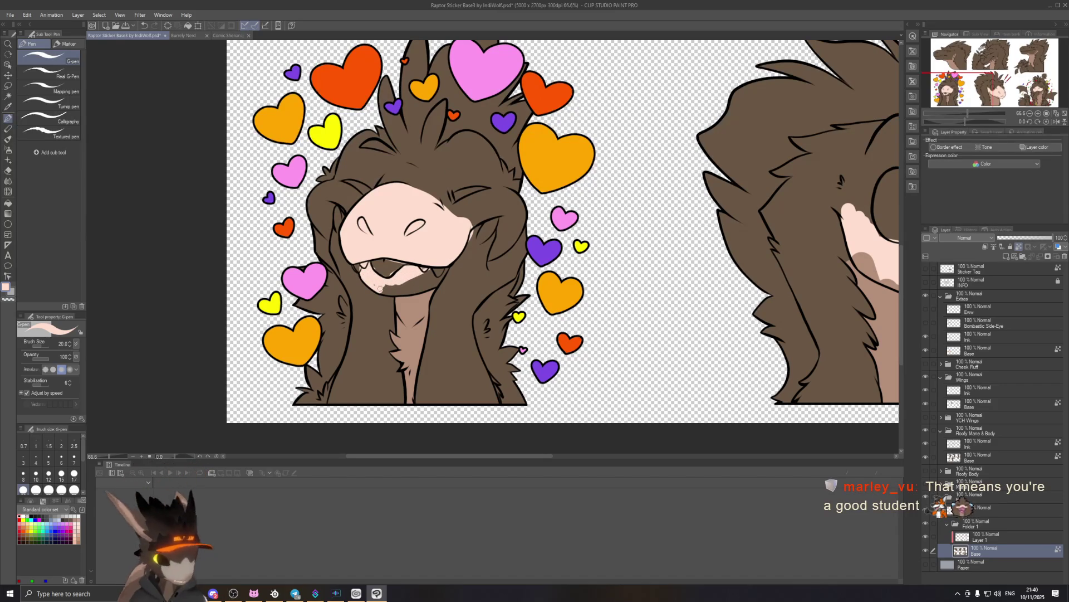
key(ctrl+z)
key(bracketright)
key(bracketright)
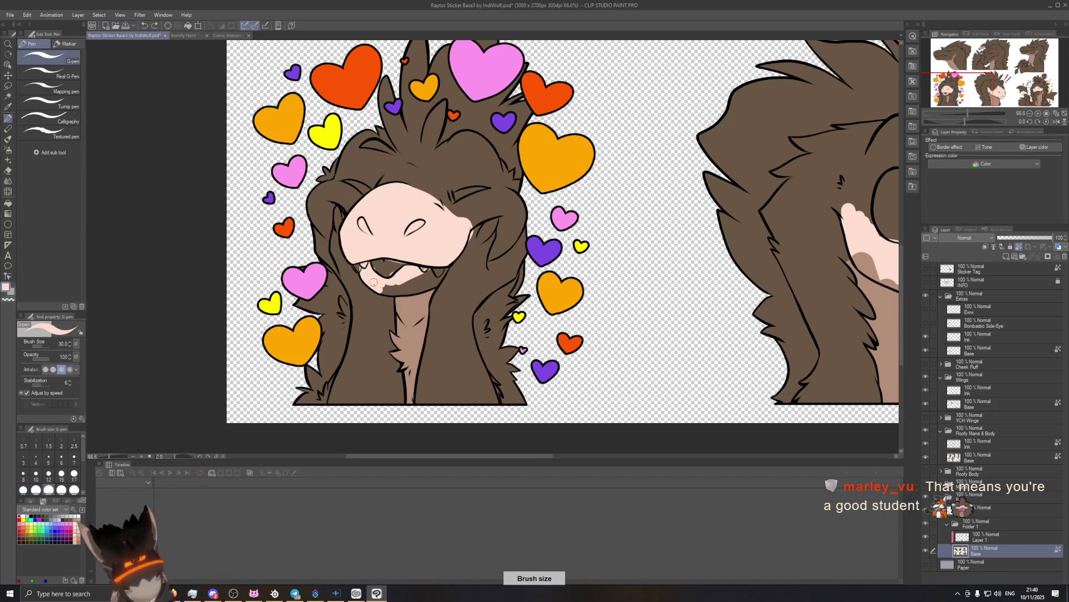
mouse_move(421, 284)
mouse_down()
mouse_move(390, 287)
mouse_move(443, 275)
mouse_up()
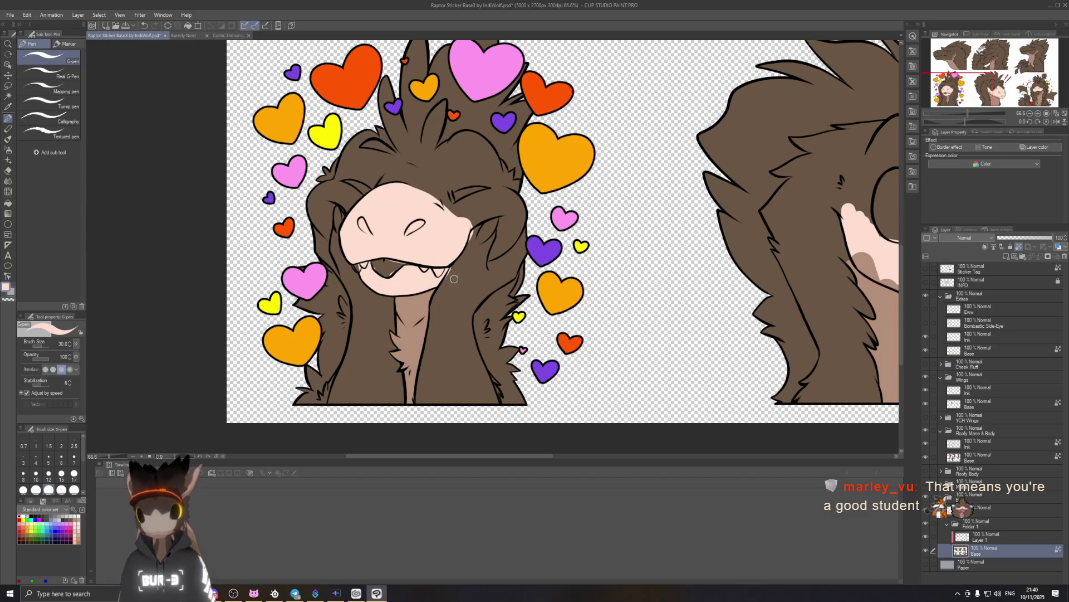
drag(473, 280, 304, 327)
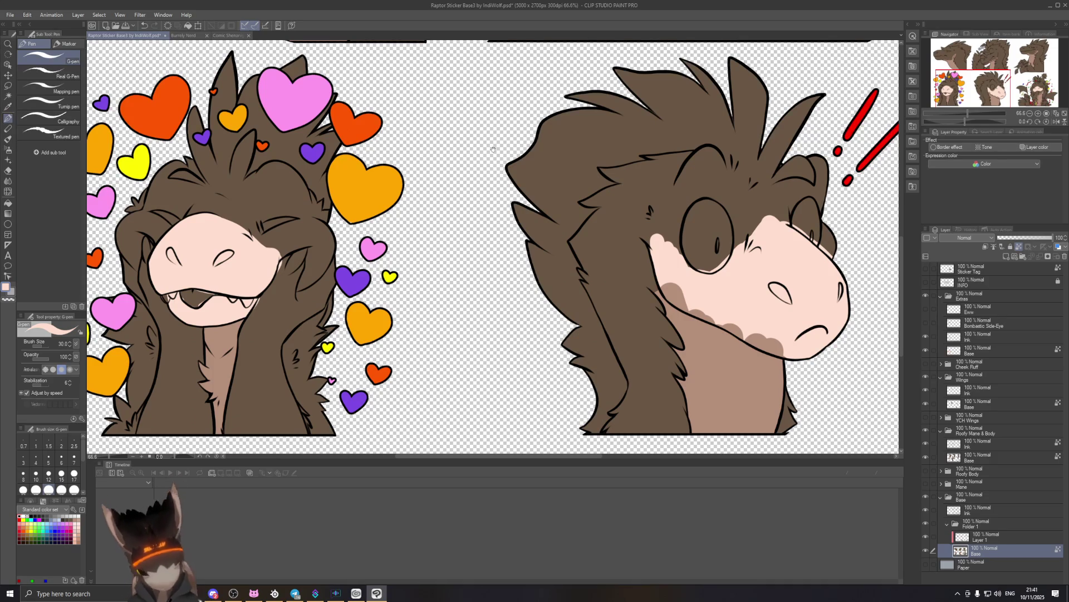
Fill the side-view raptor's long snout pale pink with a larger brush and a rotated canvas.
scroll(304, 326, up, 10)
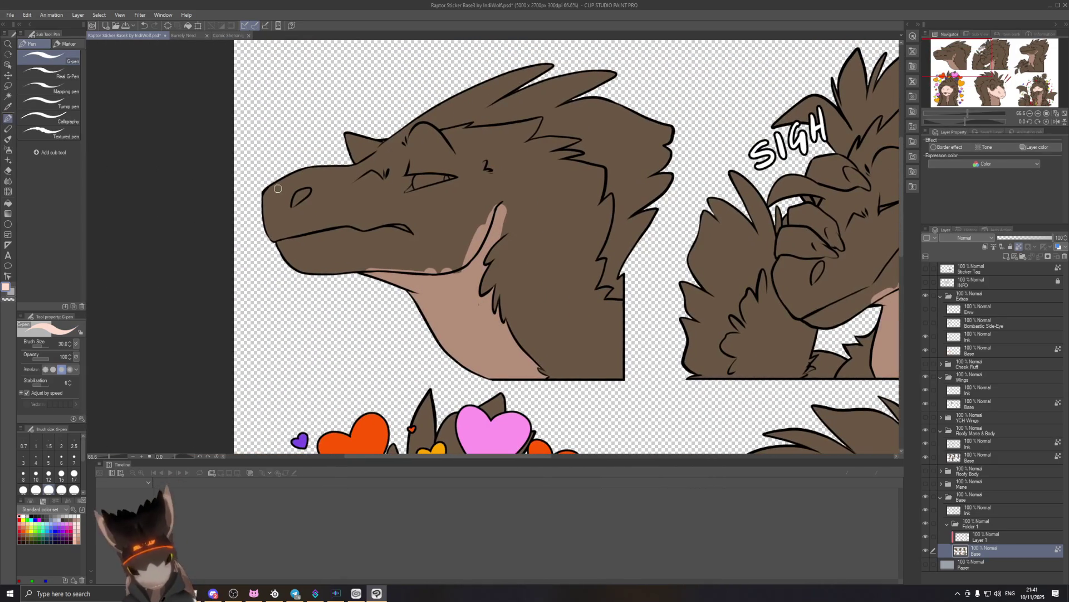
key(bracketright)
key(bracketright)
key(bracketright)
mouse_move(271, 196)
mouse_down()
mouse_move(336, 178)
mouse_move(323, 289)
mouse_up()
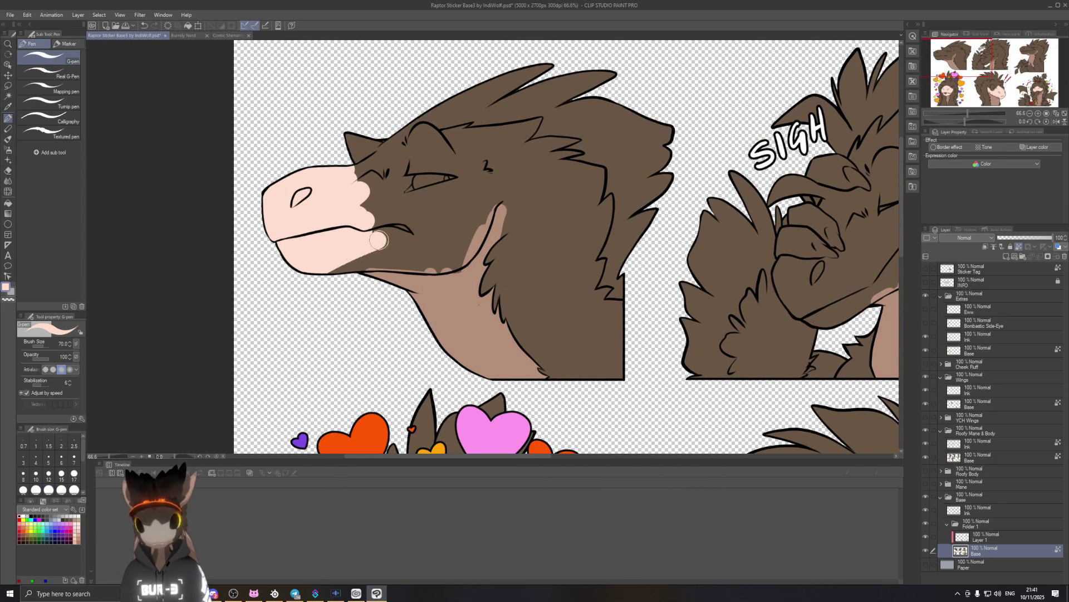
key(minus)
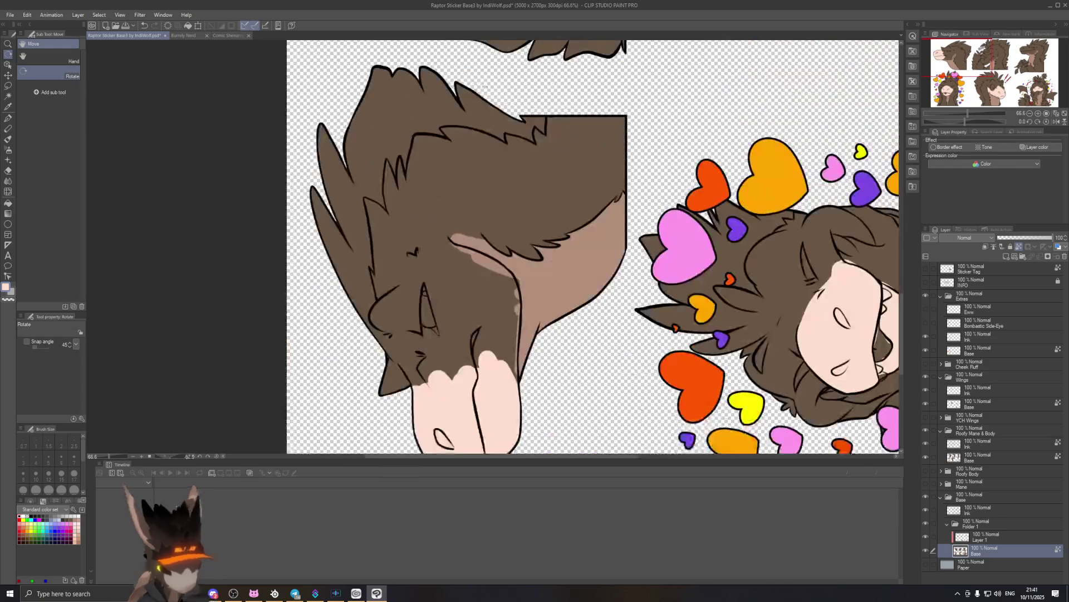
mouse_move(438, 380)
mouse_down()
mouse_move(455, 315)
mouse_move(529, 304)
mouse_up()
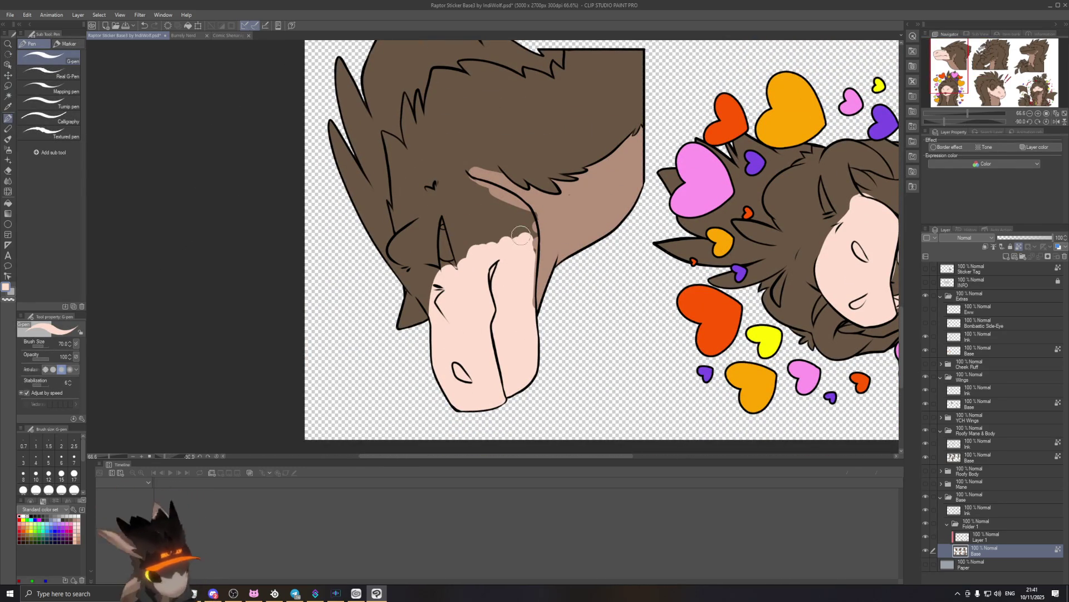
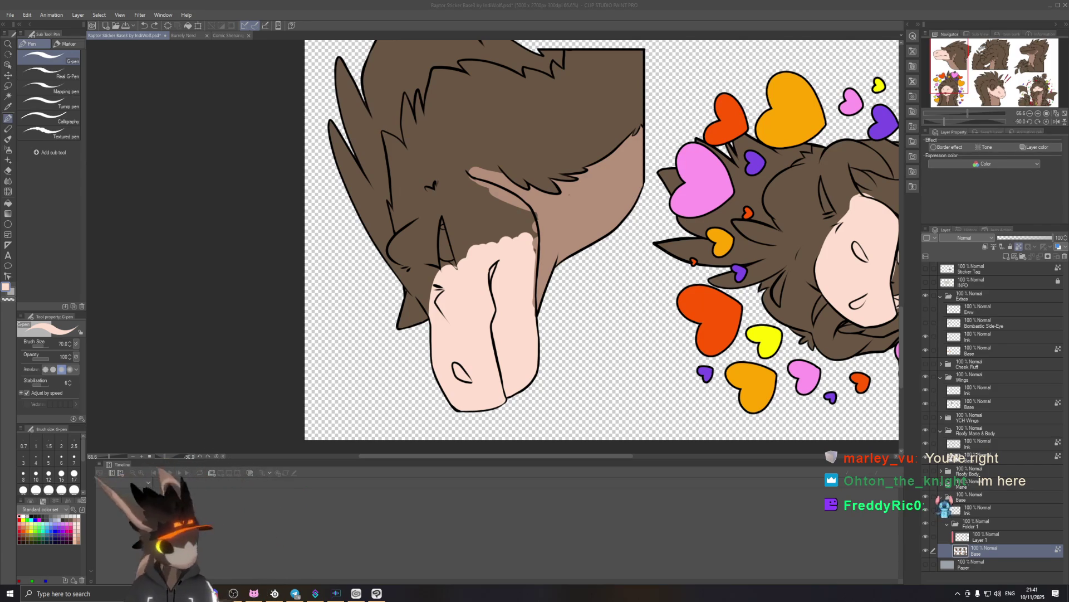
Straighten the rotated canvas view back to upright and switch to the G-pen.
key(alt+Tab)
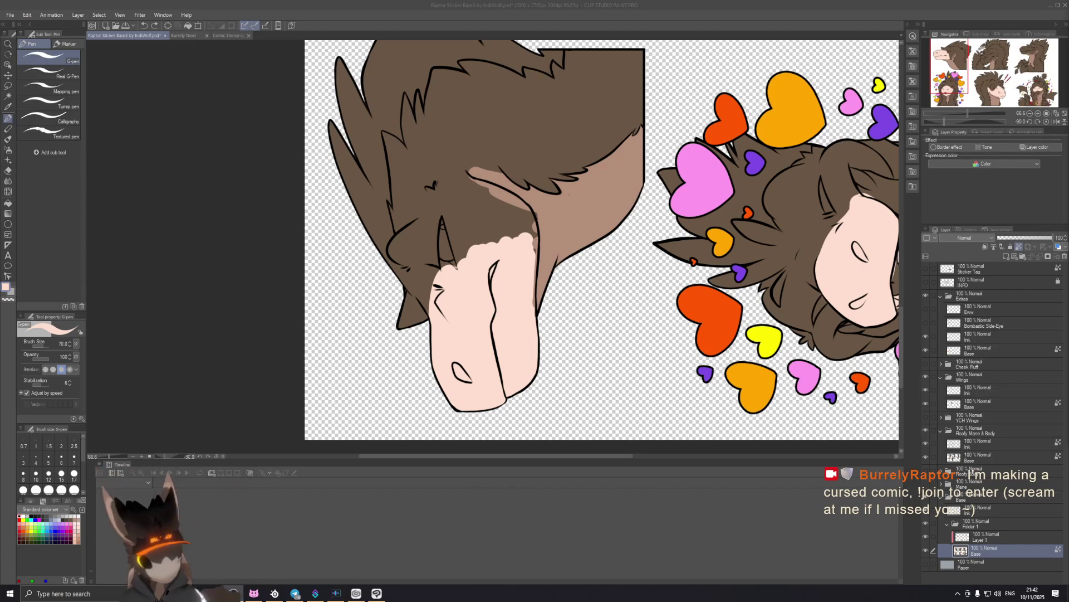
drag(657, 234, 648, 361)
key(ctrl+at)
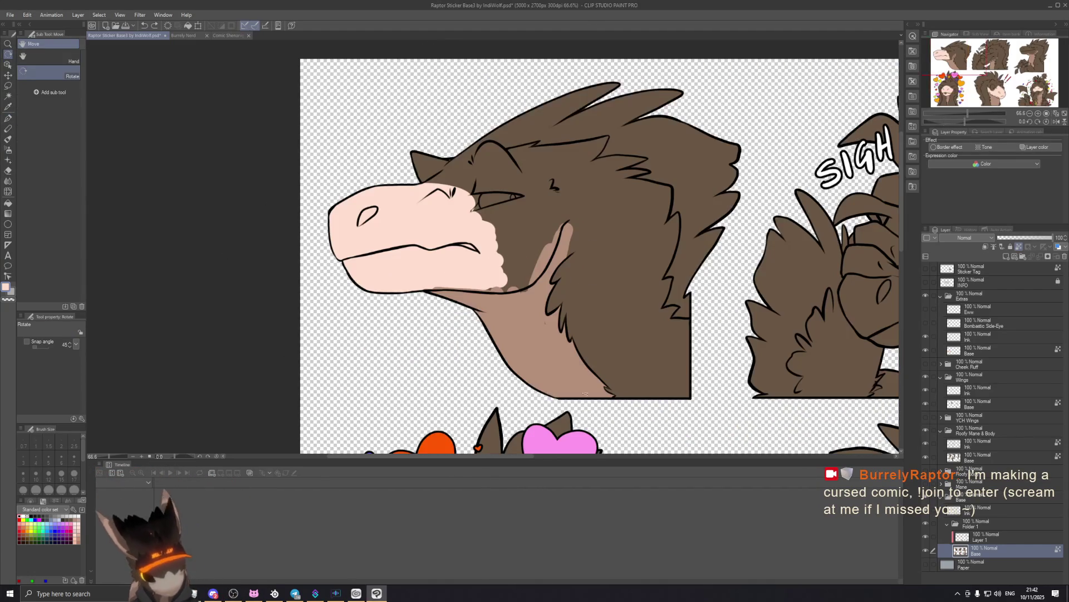
key(p)
Paint light pink over the first raptor's brown patches at the jaw, eye and brow.
drag(529, 231, 529, 201)
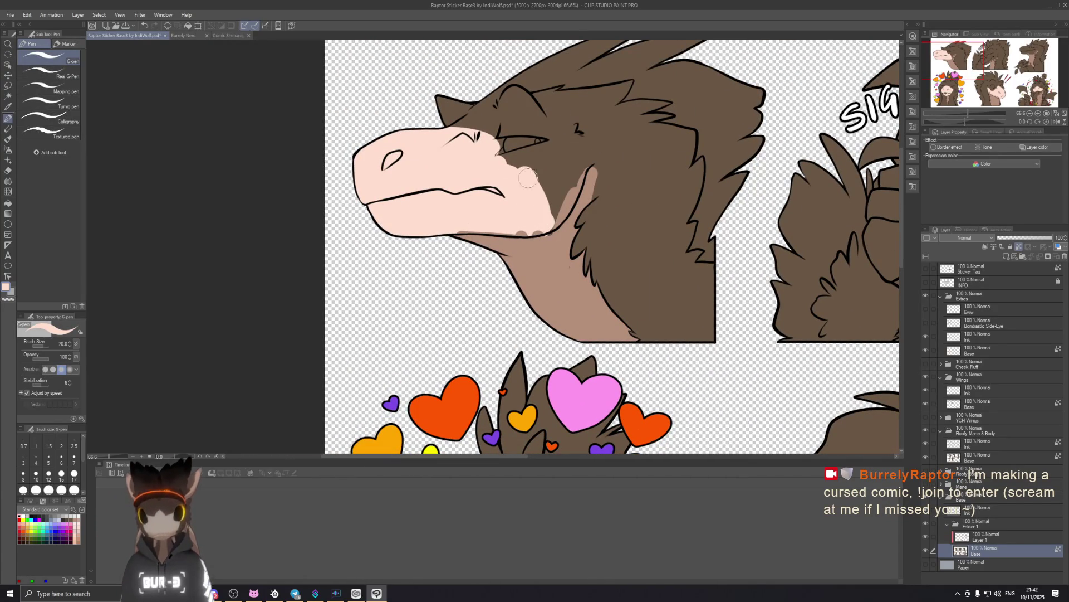
mouse_move(484, 162)
mouse_down()
mouse_move(552, 174)
mouse_move(550, 155)
mouse_move(558, 186)
mouse_up()
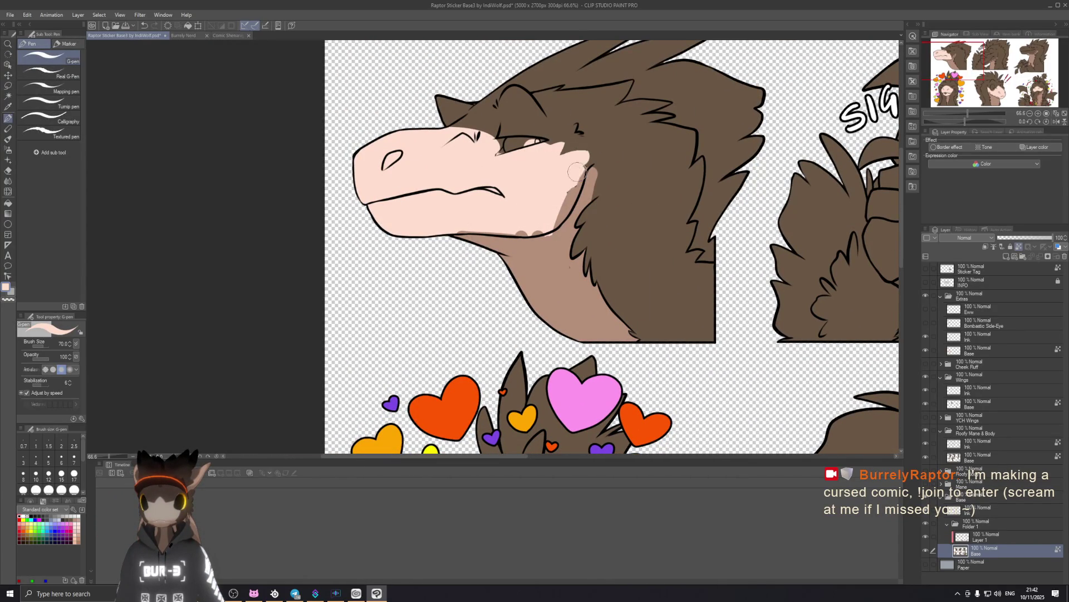
drag(440, 132, 462, 141)
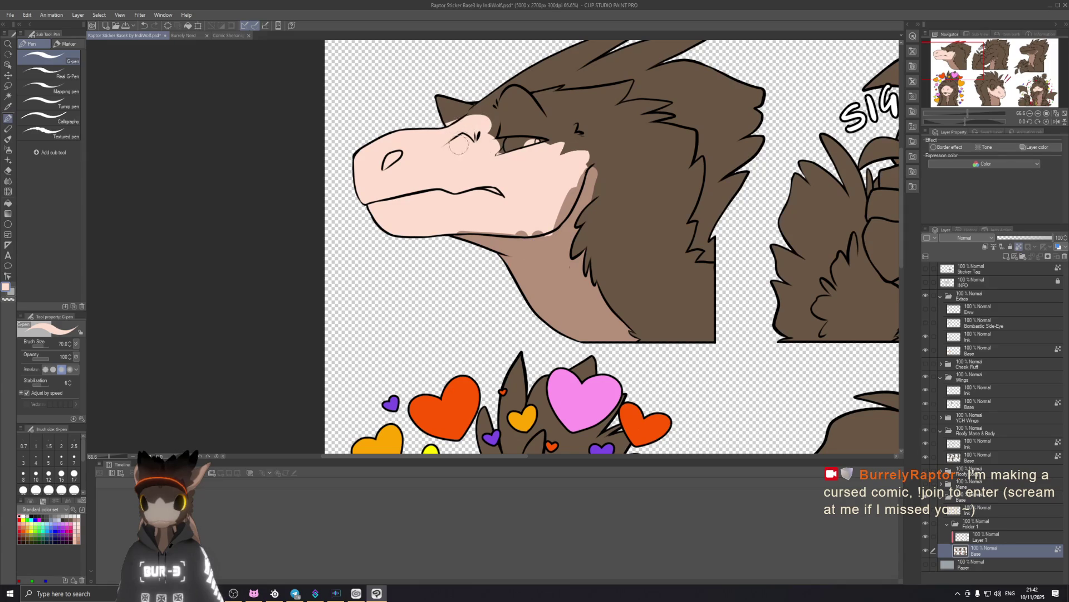
Paint the SIGH raptor's snout and brow light pink.
scroll(617, 263, right, 8)
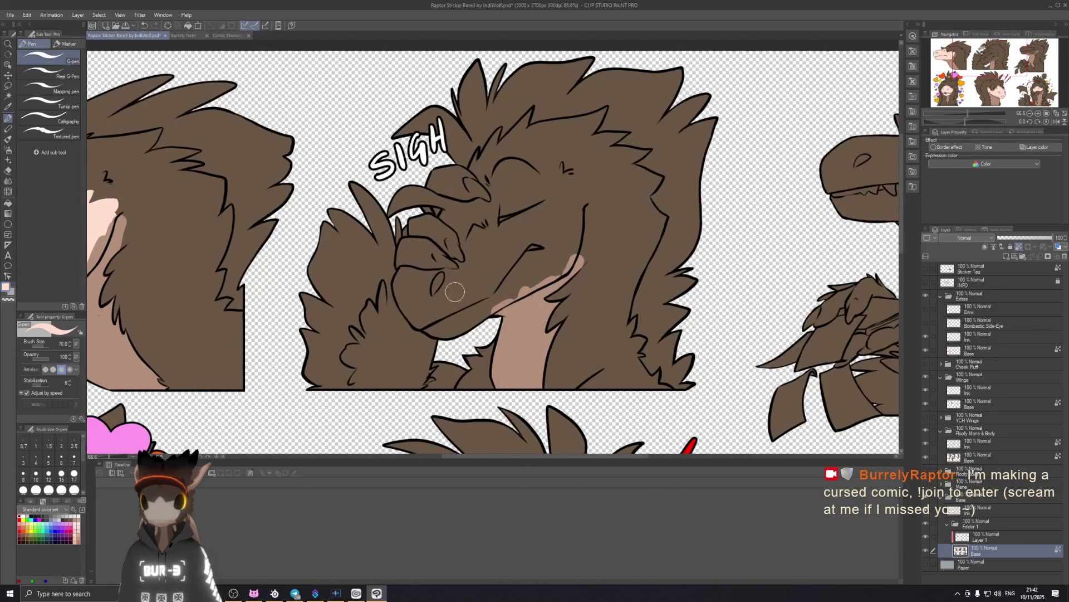
drag(404, 274, 440, 264)
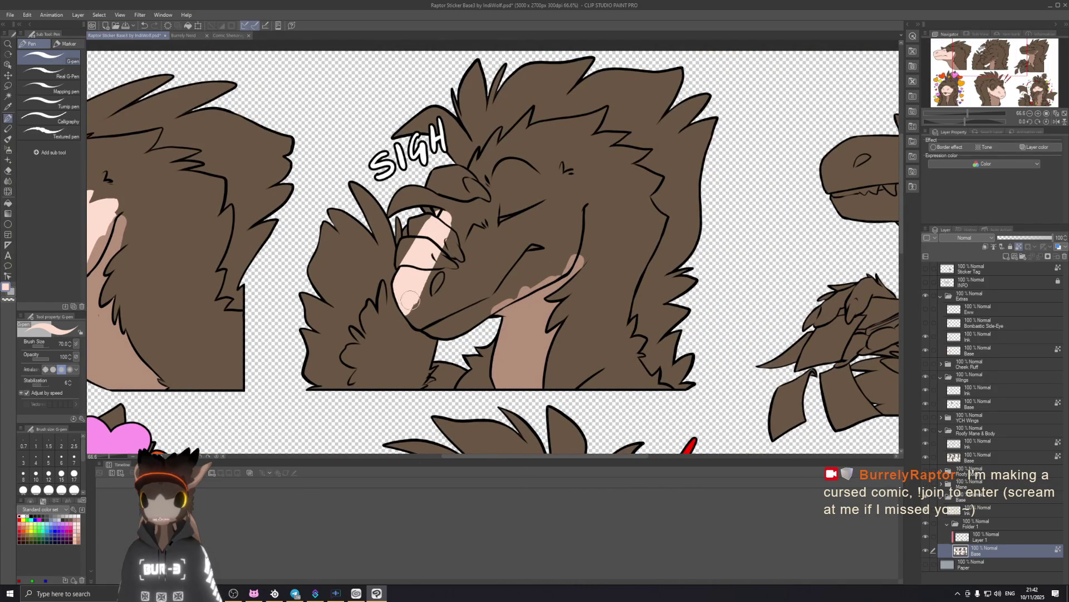
mouse_move(439, 265)
mouse_down()
mouse_move(451, 333)
mouse_move(460, 223)
mouse_up()
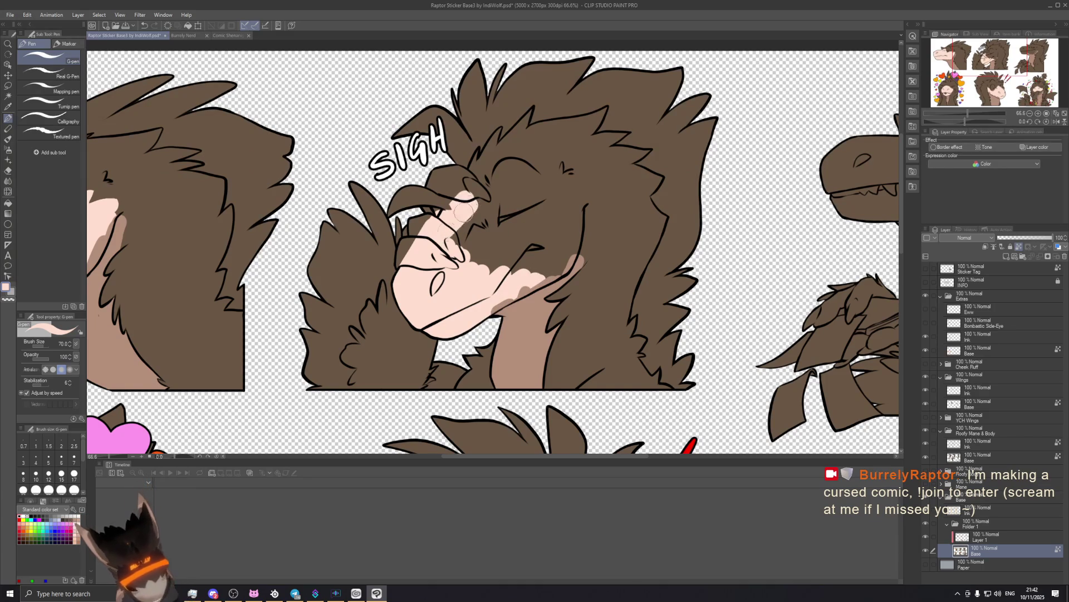
mouse_move(459, 209)
mouse_down()
mouse_move(532, 246)
mouse_move(568, 287)
mouse_up()
Paint the smirking raptor's upper snout light pink.
scroll(638, 291, right, 5)
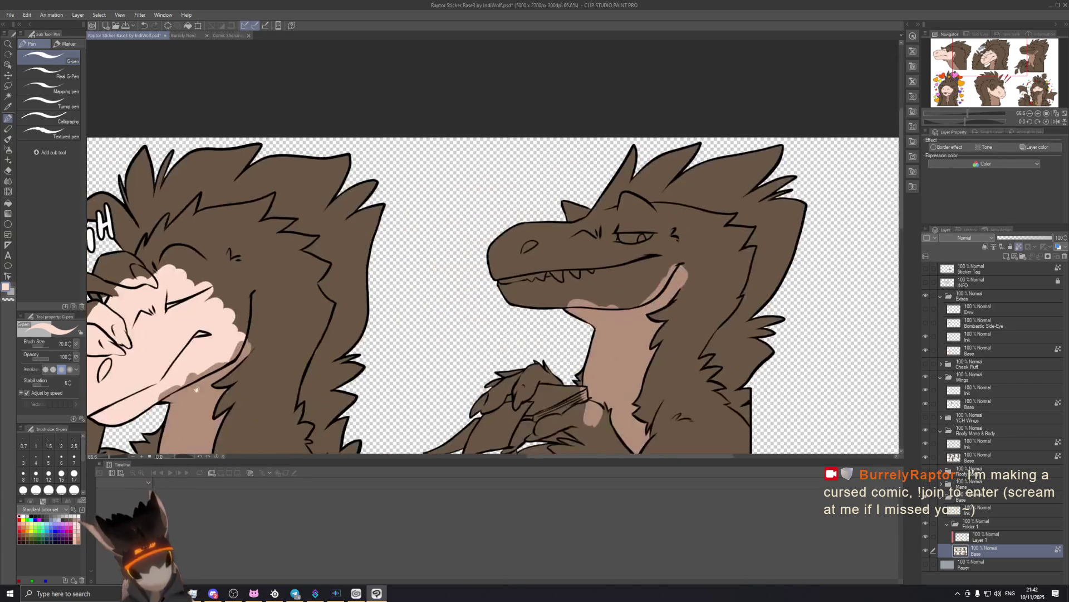
drag(637, 290, 682, 273)
mouse_move(435, 167)
mouse_down()
mouse_move(531, 189)
mouse_move(491, 243)
mouse_move(559, 181)
mouse_move(569, 222)
mouse_move(549, 357)
mouse_move(771, 318)
mouse_up()
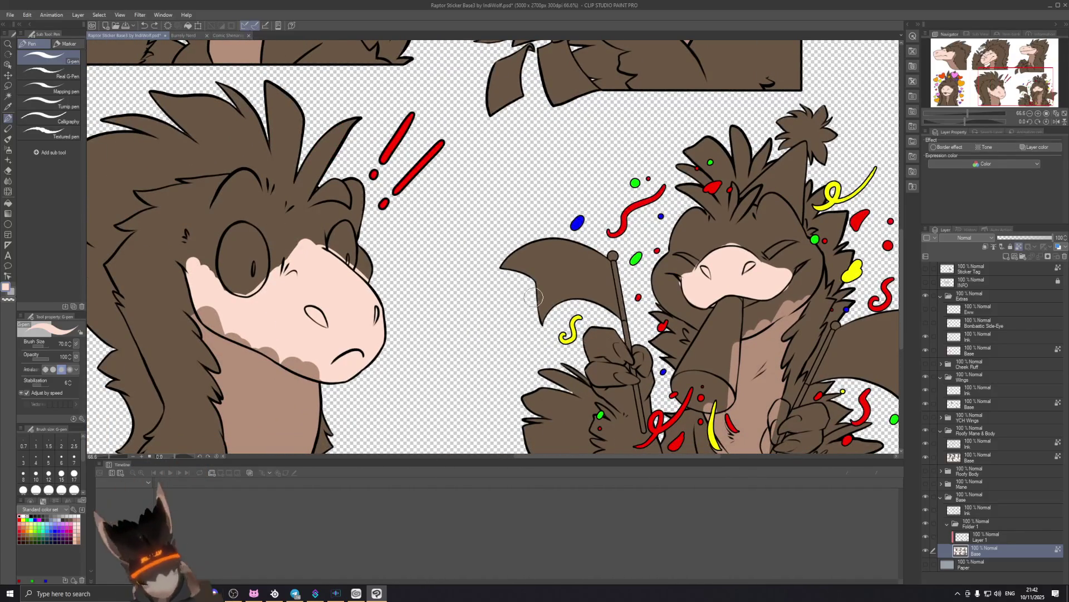
Shrink the brush to 40 and extend the startled raptor's pink cheek over the brown beside its eye.
scroll(533, 300, down, 3)
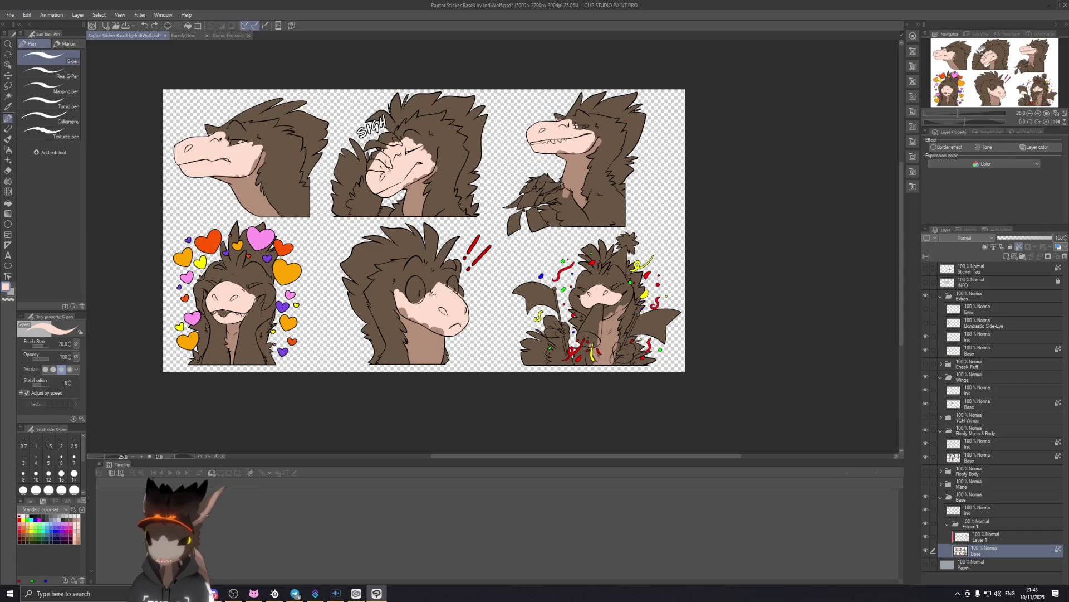
scroll(440, 276, up, 2)
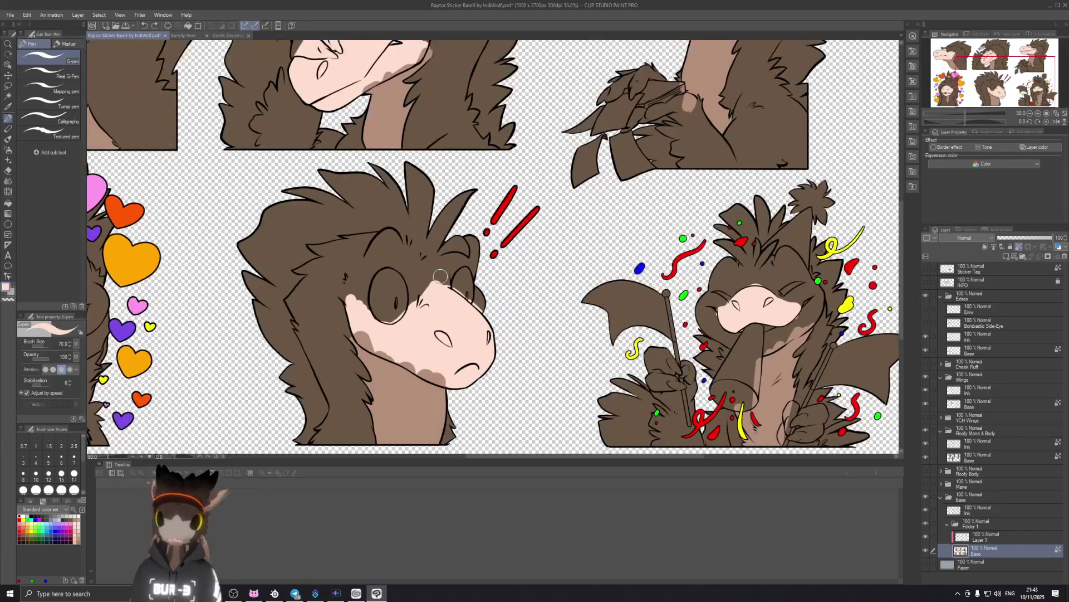
key(bracketleft)
key(bracketleft)
key(bracketleft)
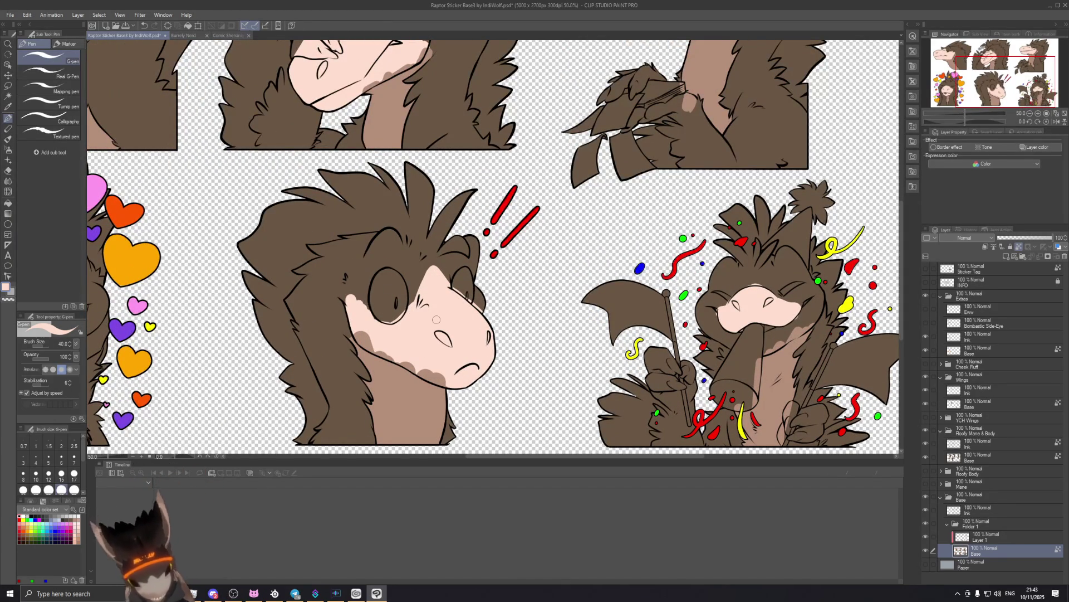
drag(346, 293, 340, 305)
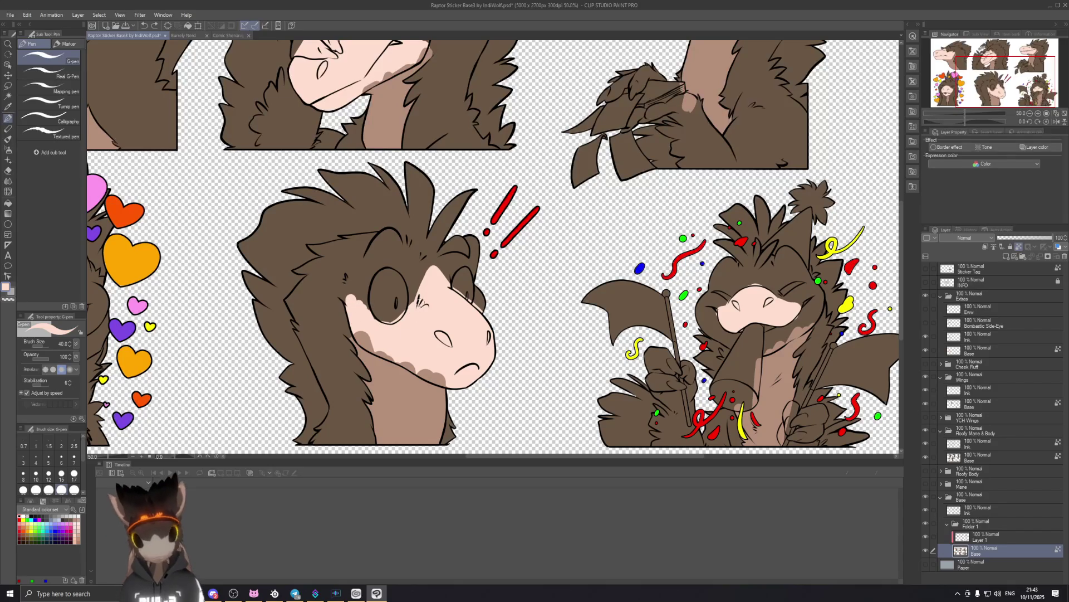
Sample the brown fur colour and draw a dark brown line under the raptor's eye toward the snout.
key(e)
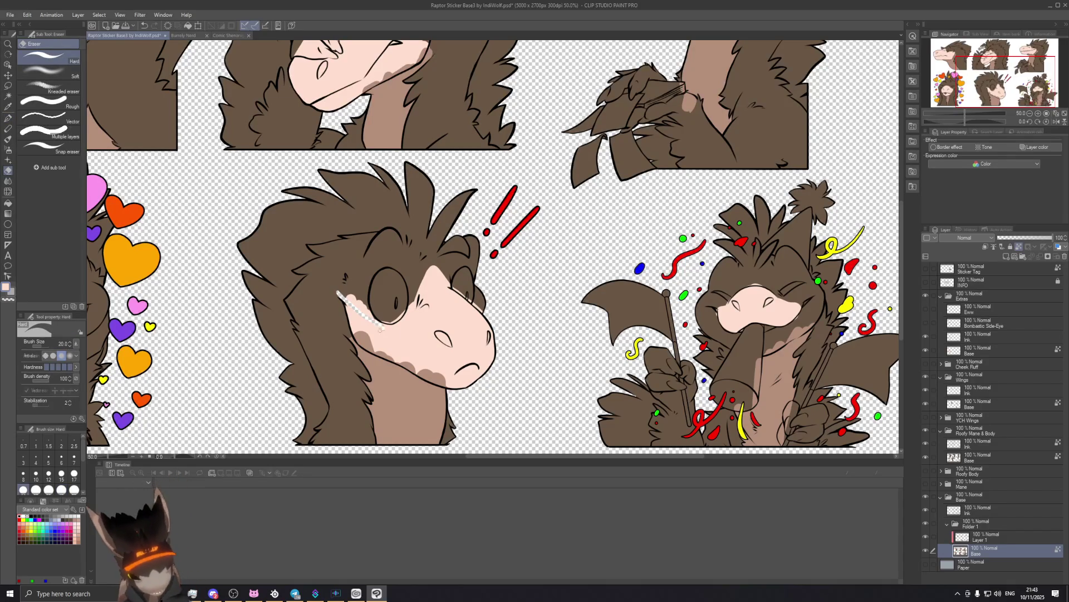
alt+click(354, 285)
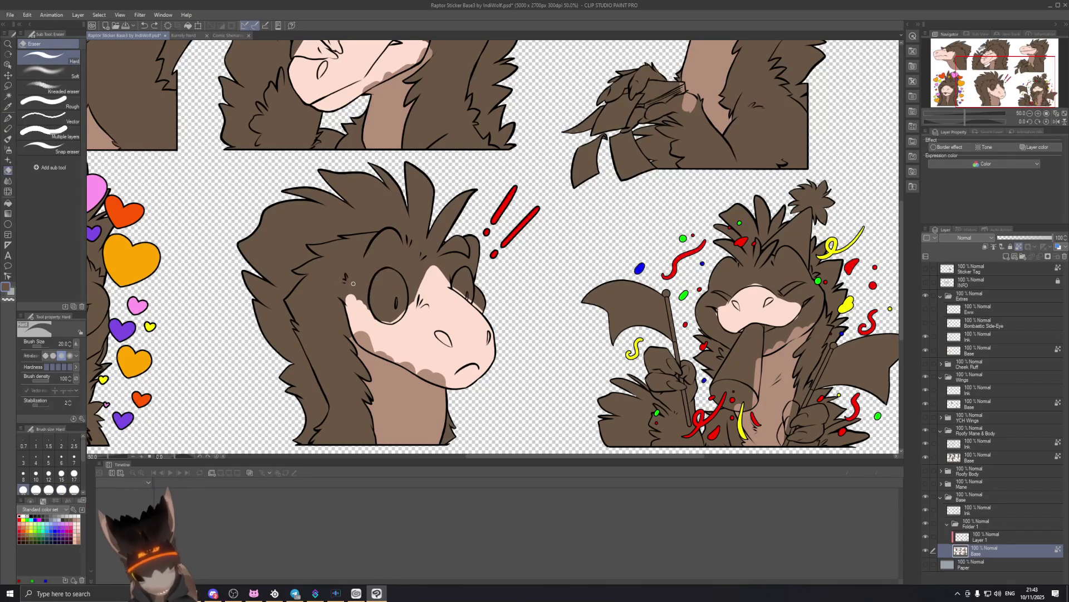
key(p)
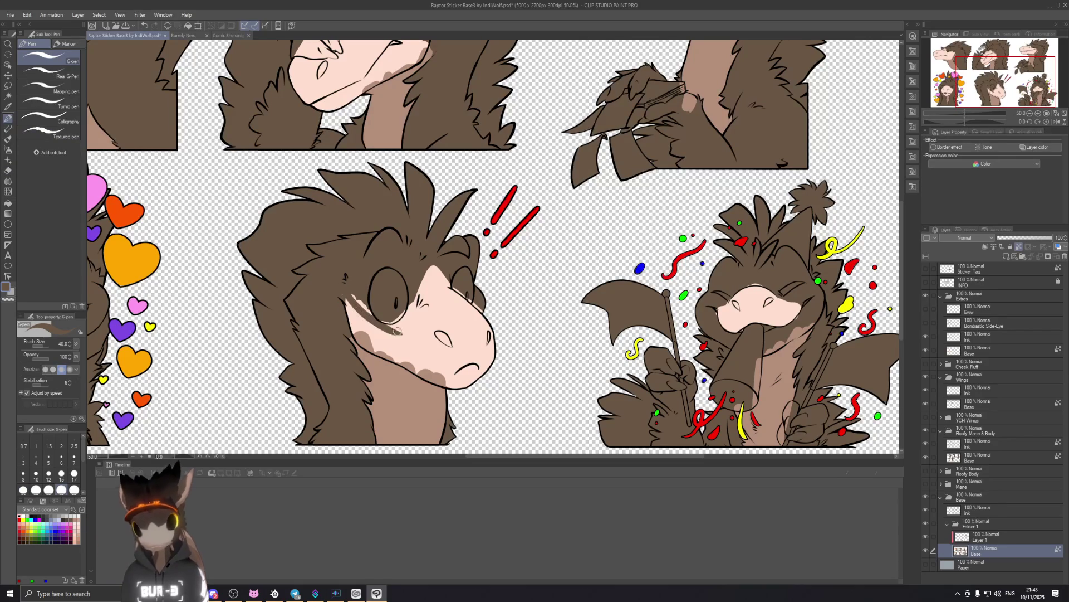
mouse_move(388, 328)
mouse_down()
mouse_move(348, 298)
mouse_move(375, 320)
mouse_up()
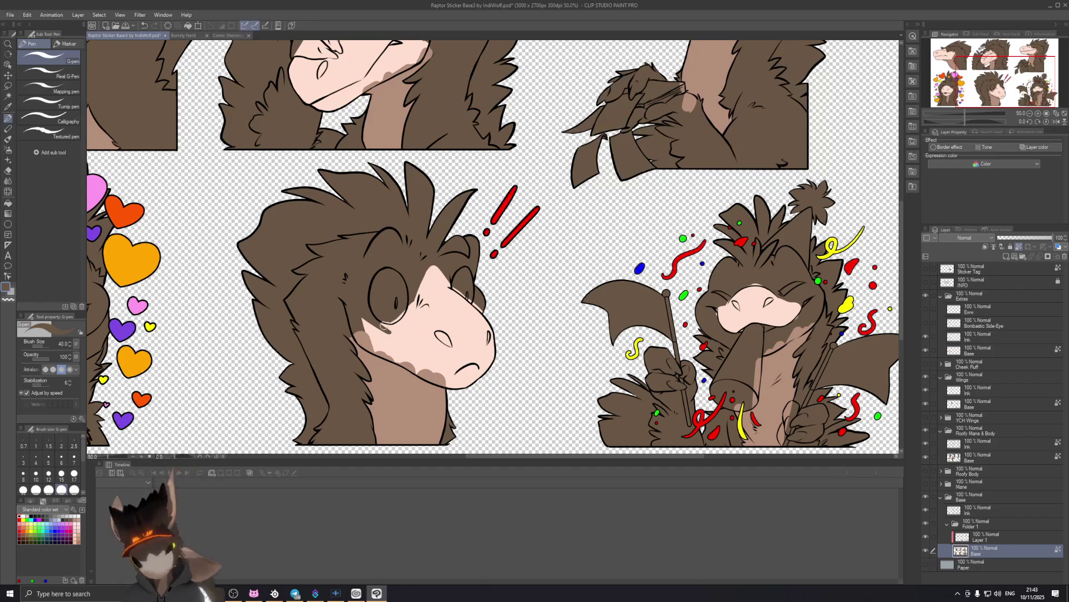
drag(381, 325, 401, 335)
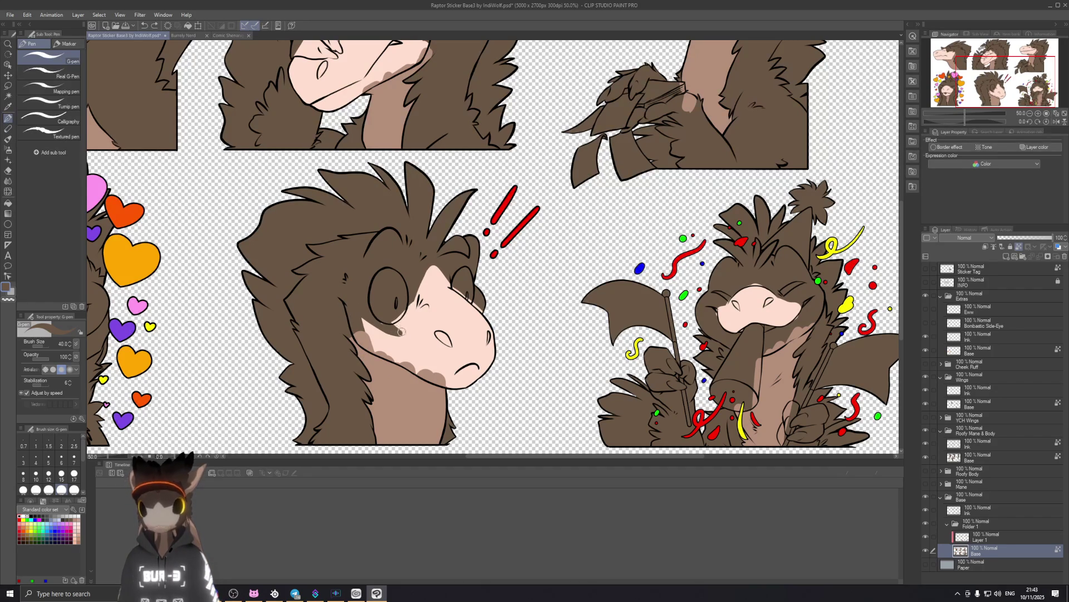
drag(401, 332, 412, 301)
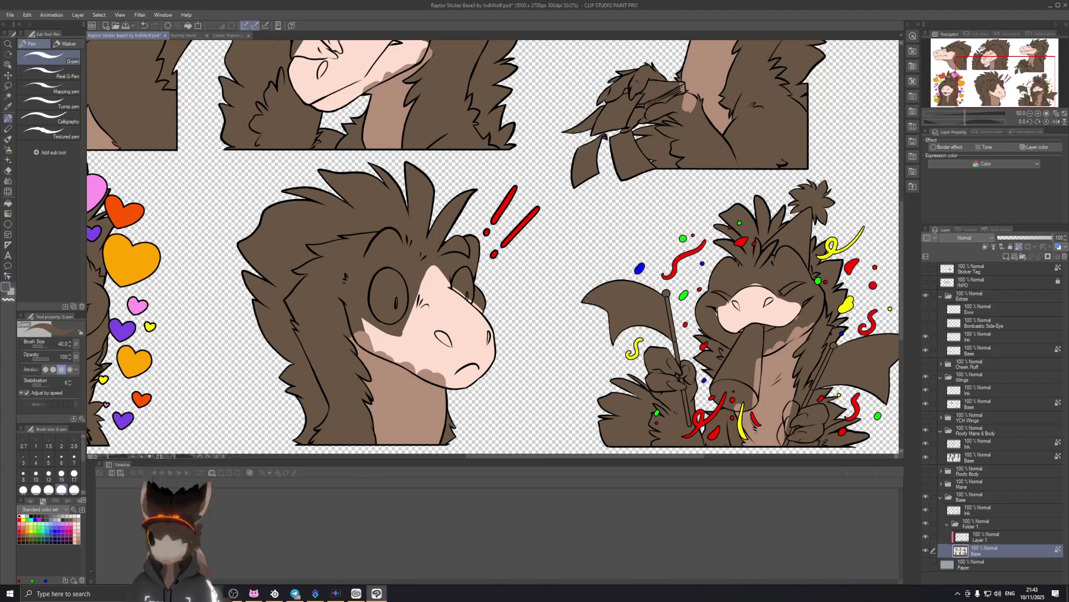
Switch briefly to another program, then return to the raptor canvas.
click(214, 595)
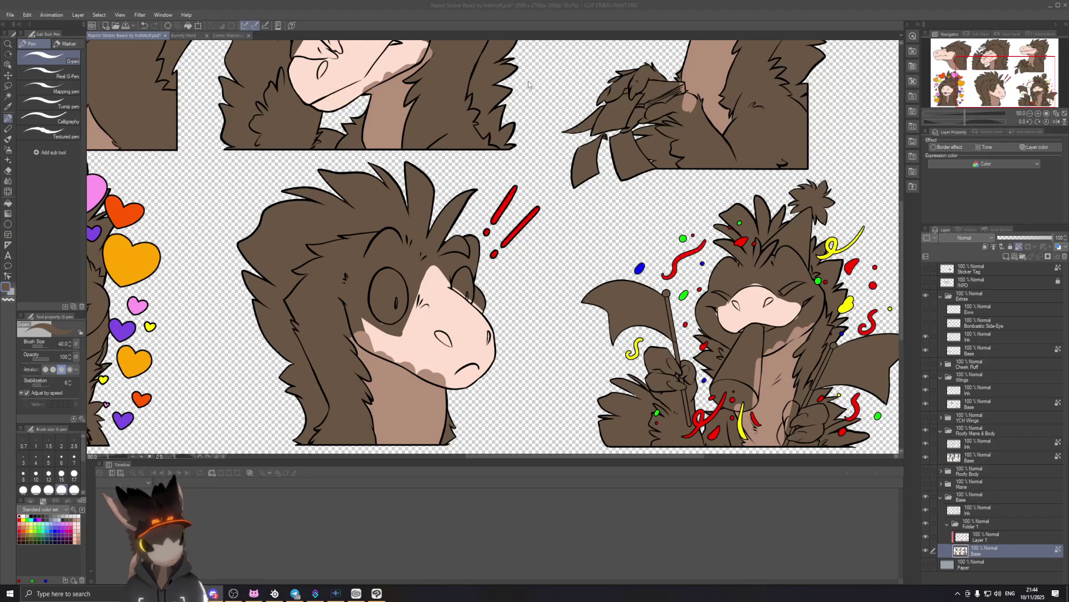
click(388, 320)
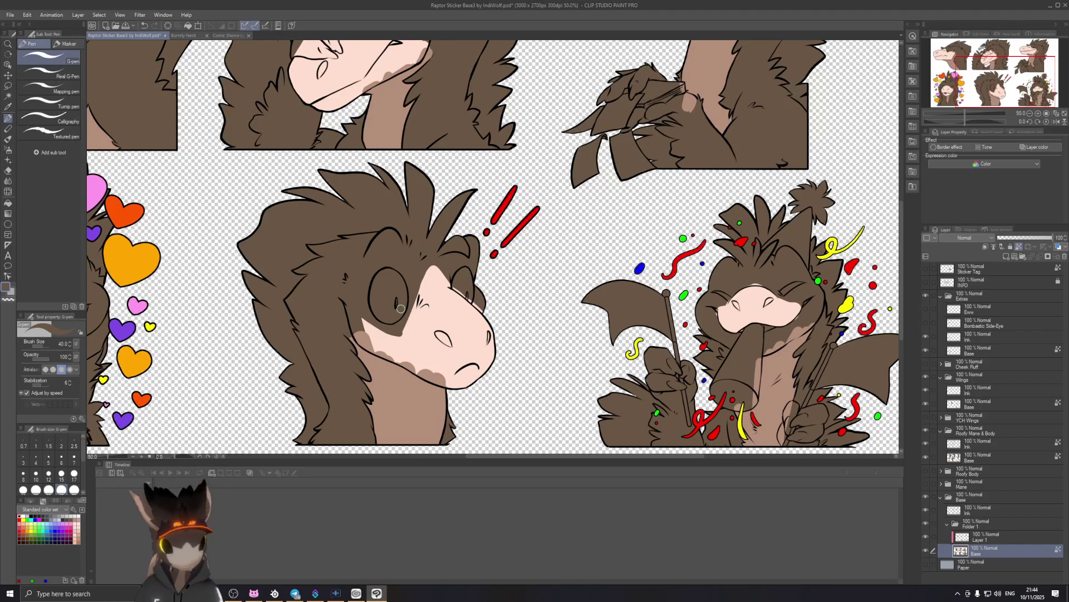
scroll(402, 308, down, 4)
scroll(429, 330, up, 1)
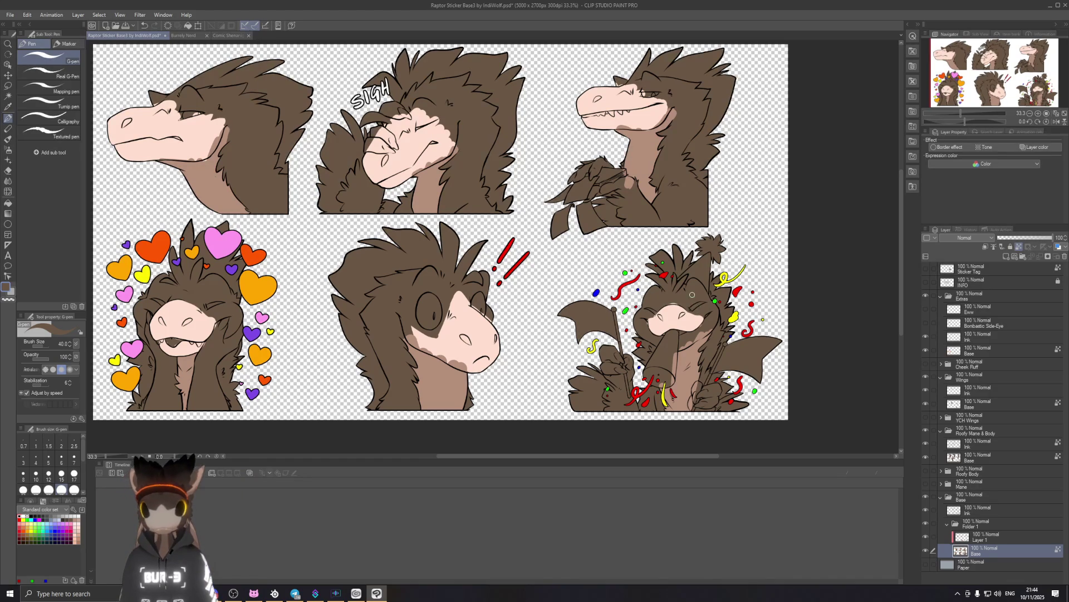
Zoom in and darken the top edge of the confetti raptor's snout.
scroll(693, 294, up, 2)
scroll(692, 294, up, 2)
scroll(692, 294, up, 2)
drag(622, 279, 677, 279)
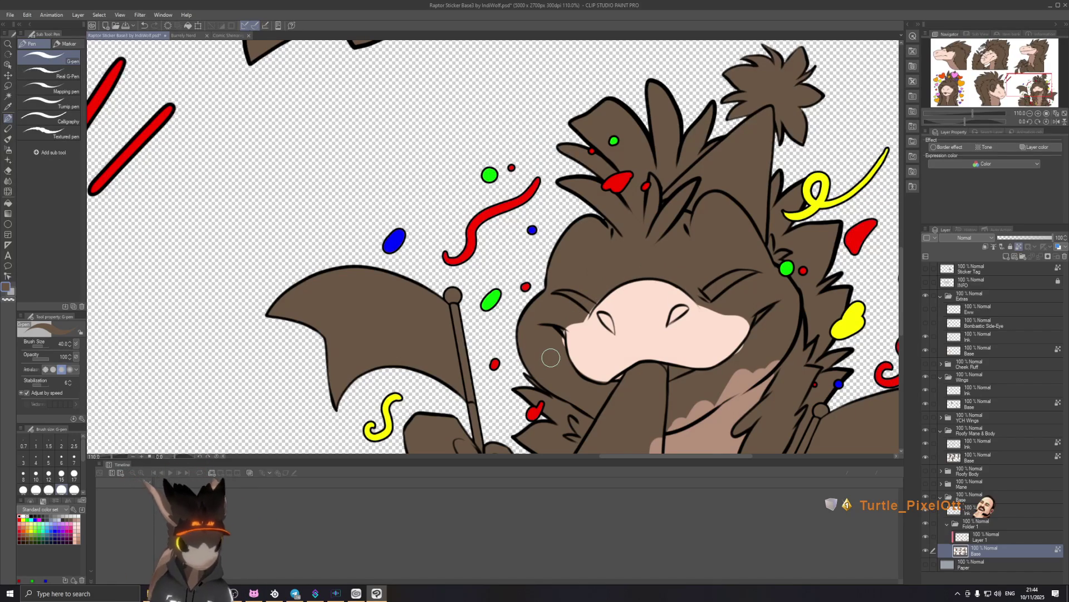
Bring the confetti raptor into view and sample its pink snout colour.
scroll(673, 378, down, 5)
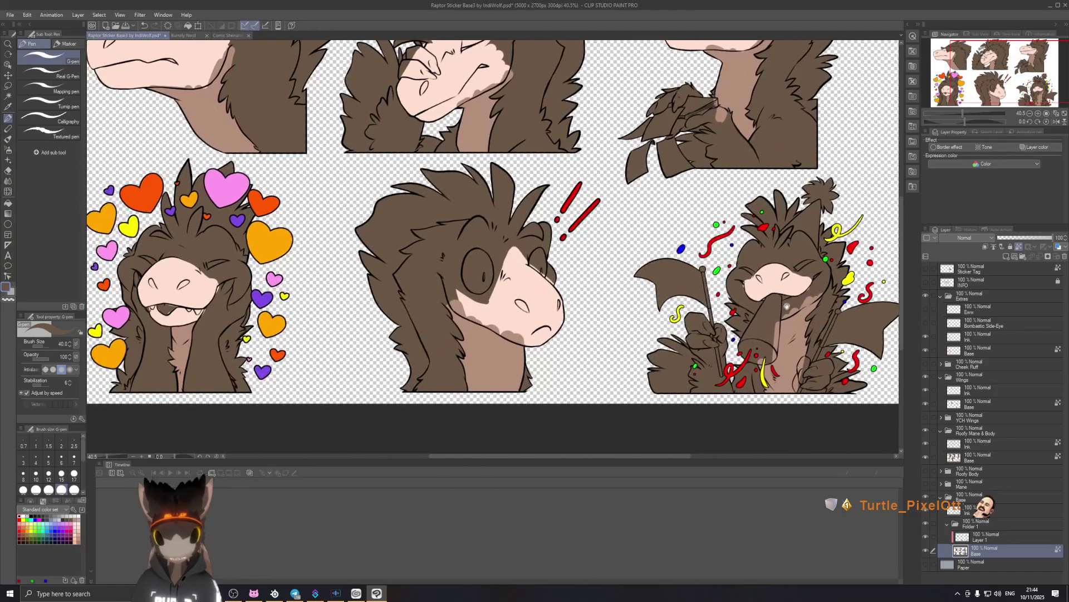
mouse_move(720, 322)
mouse_down()
mouse_move(799, 430)
mouse_move(556, 277)
mouse_up()
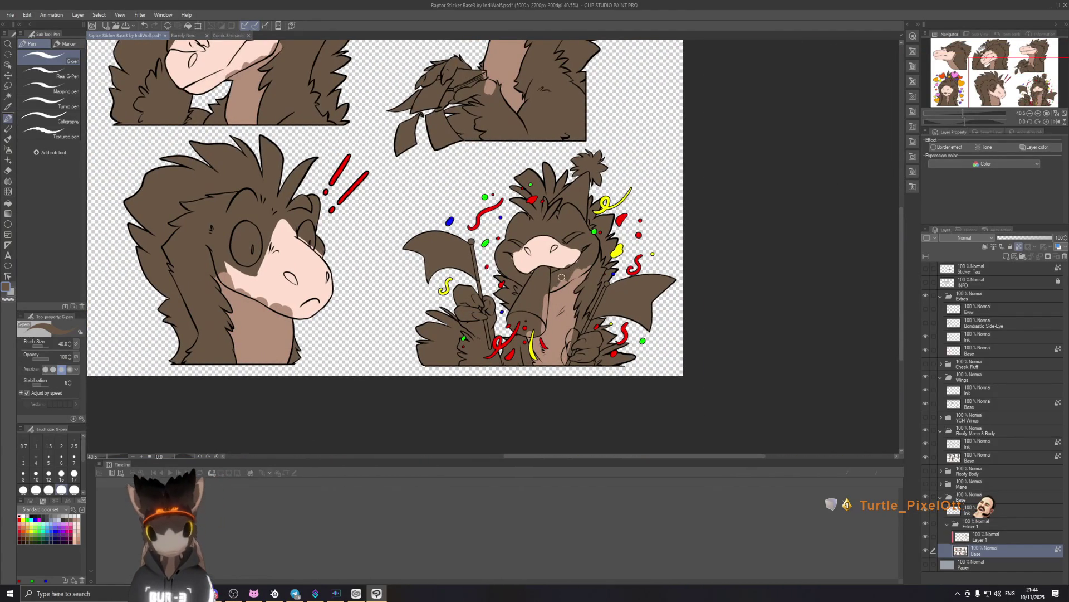
key(i)
drag(549, 283, 564, 254)
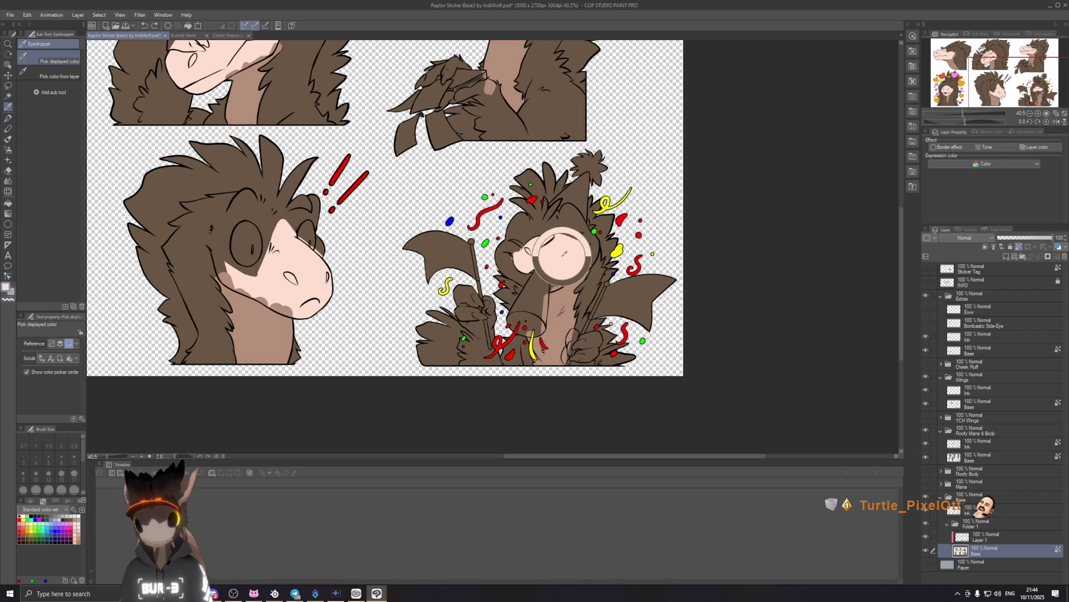
key(p)
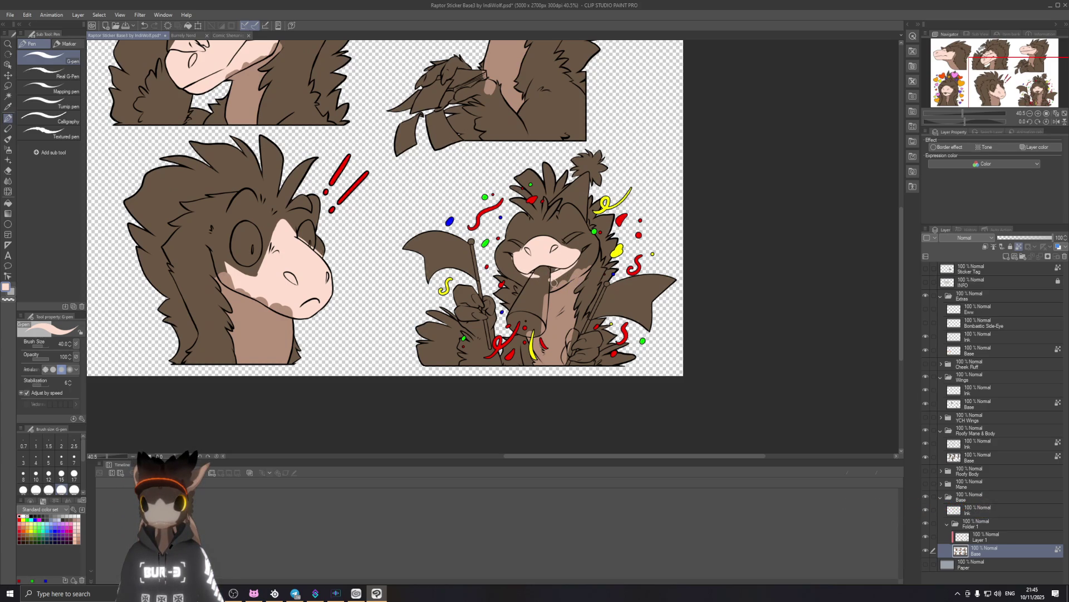
Sample the brown fur colour as the drawing colour and return to the G-pen.
key(e)
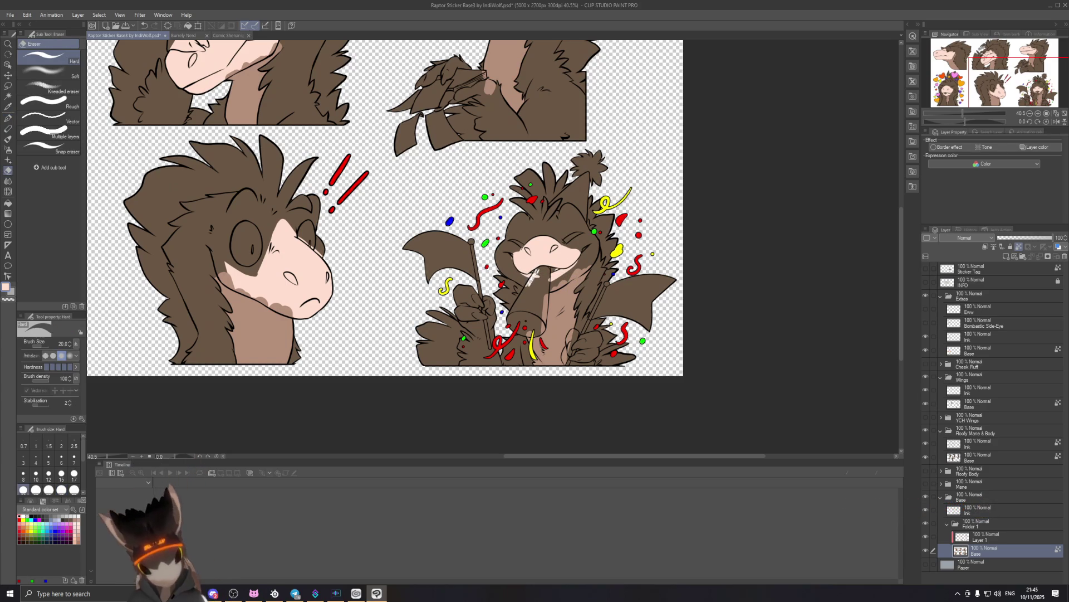
alt+click(538, 278)
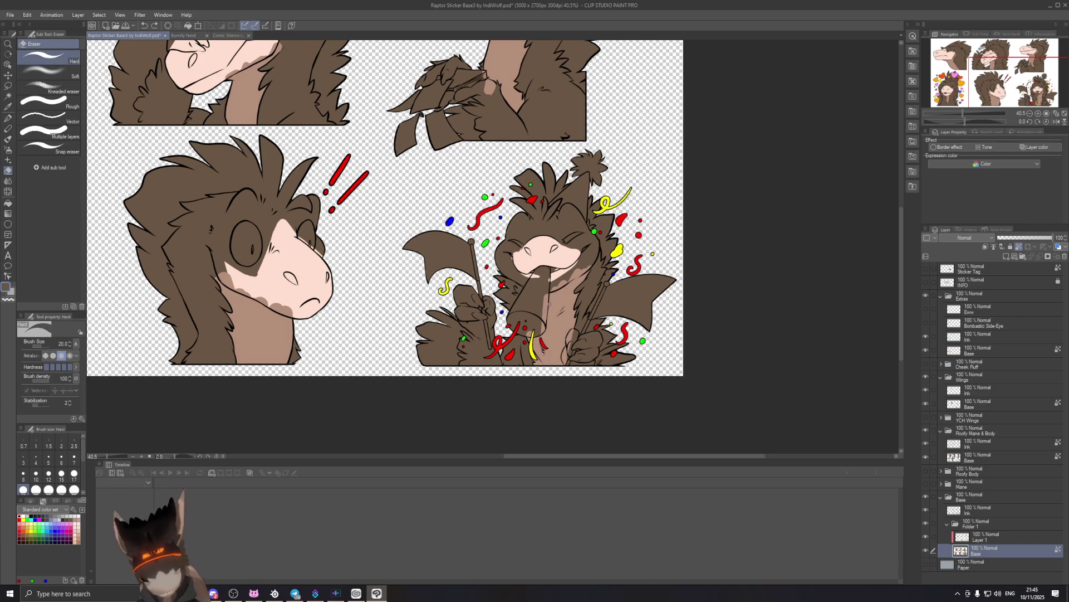
key(b)
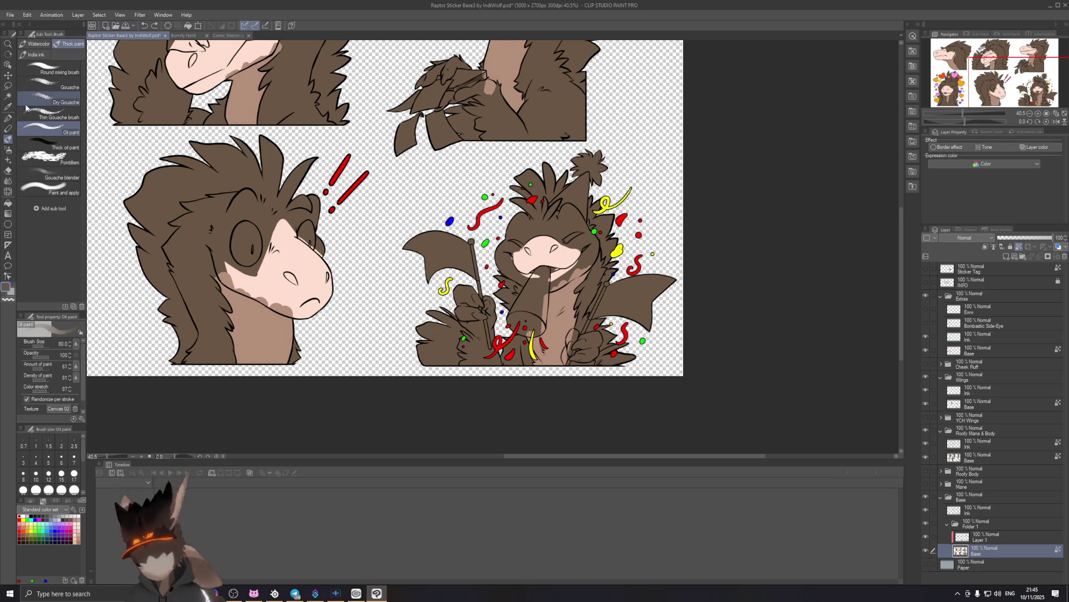
click(9, 117)
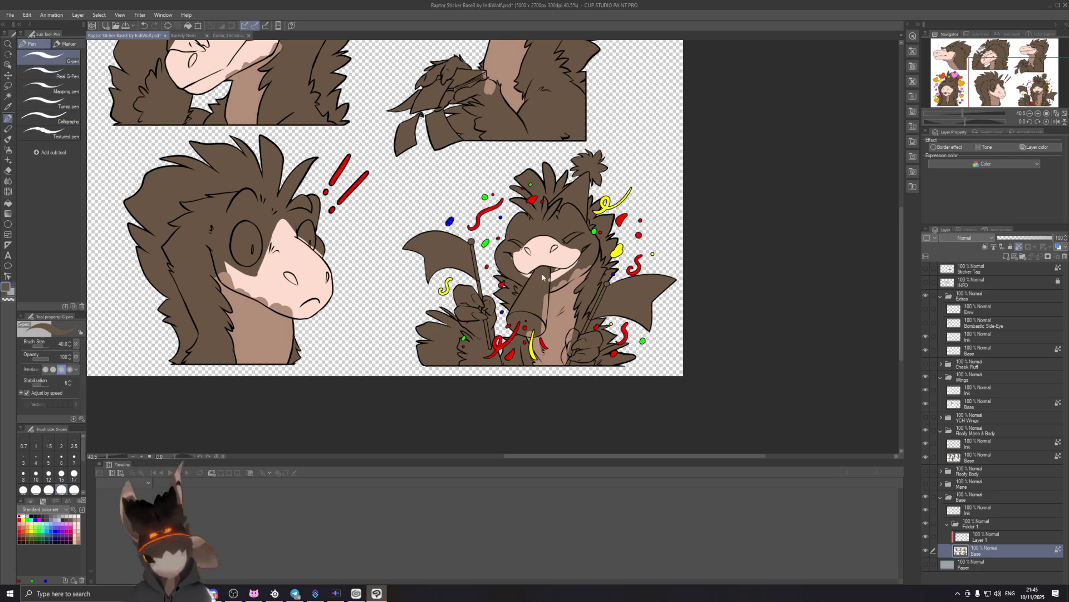
scroll(542, 273, down, 5)
scroll(542, 274, up, 2)
scroll(560, 143, up, 2)
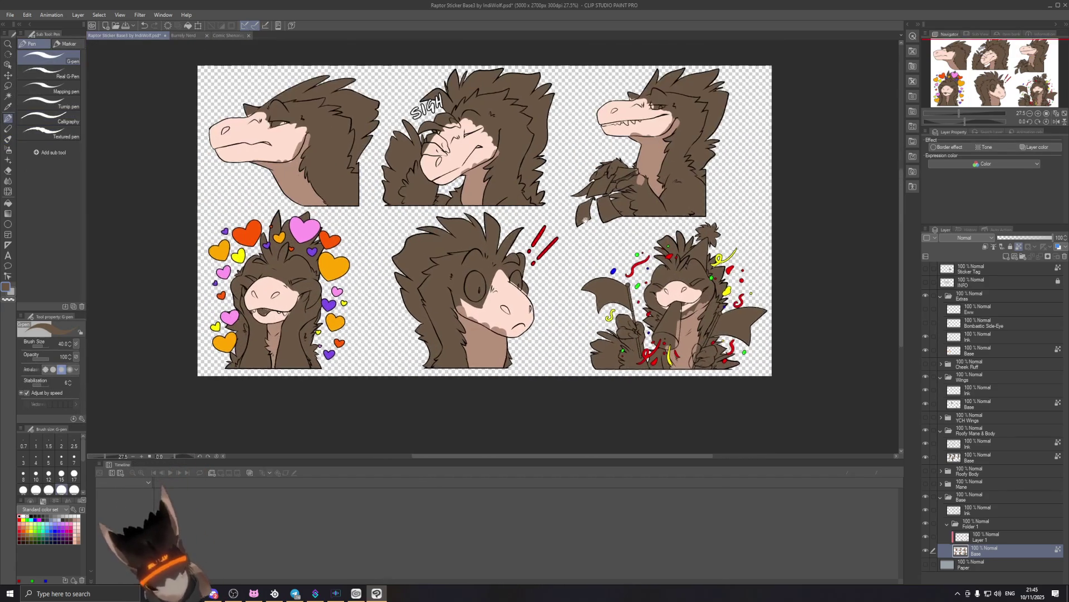
Save the raptor sticker sheet with Ctrl+S and switch to the Comic Shenanigans 1 page.
key(ctrl+s)
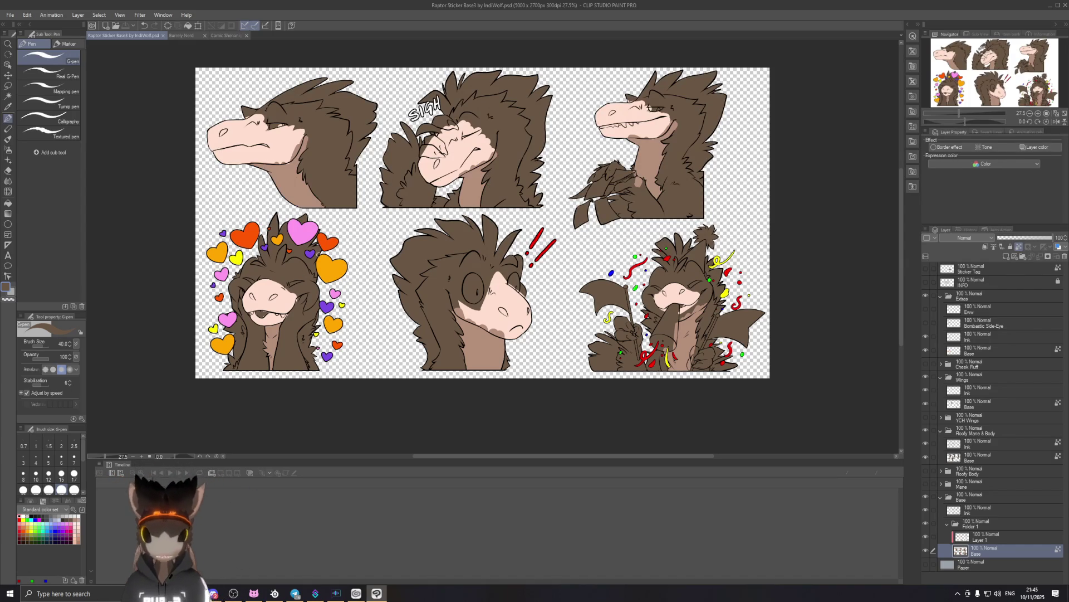
scroll(351, 288, down, 2)
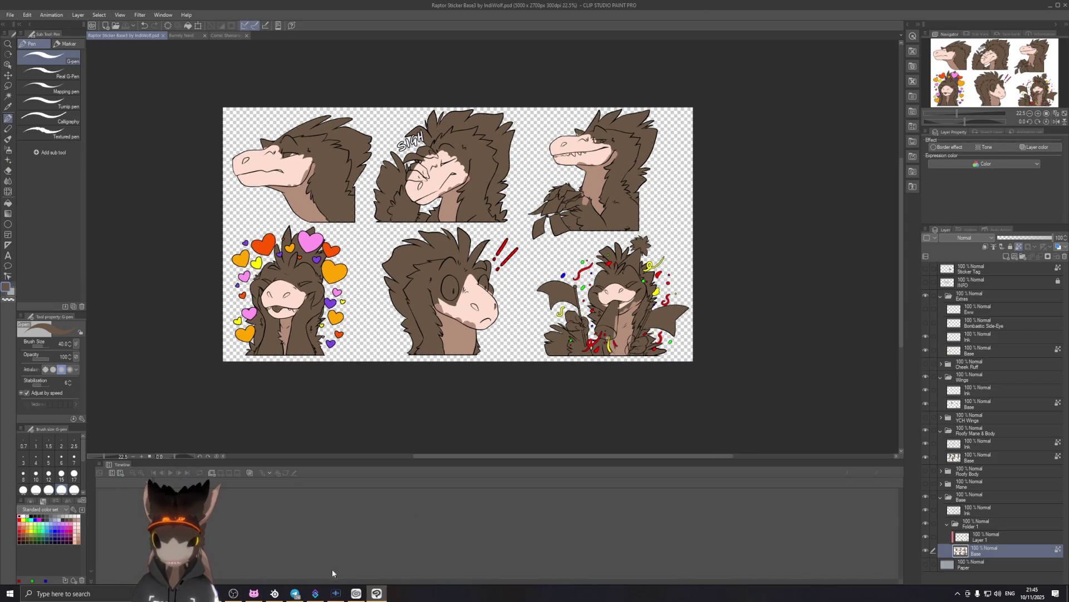
click(226, 35)
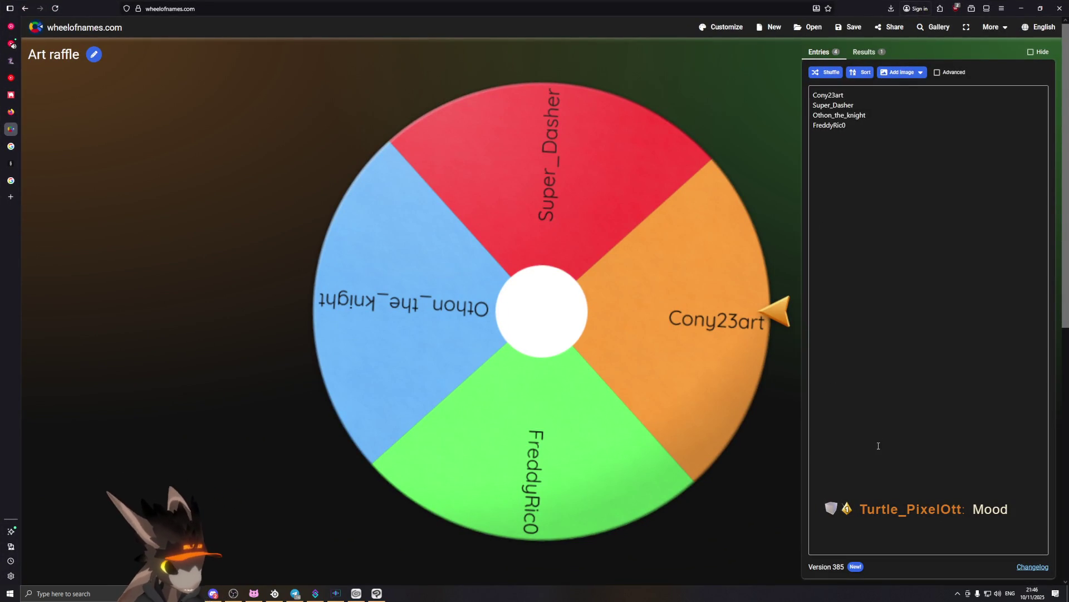
Spin the Art raffle wheel, remove the drawn winner, and return to Clip Studio Paint.
click(587, 346)
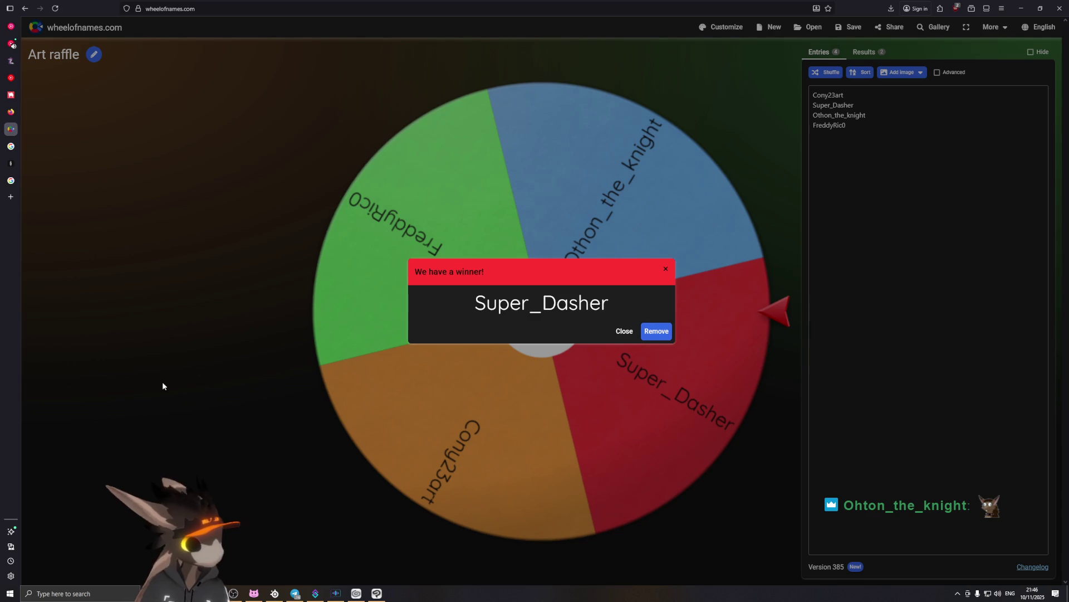
click(666, 329)
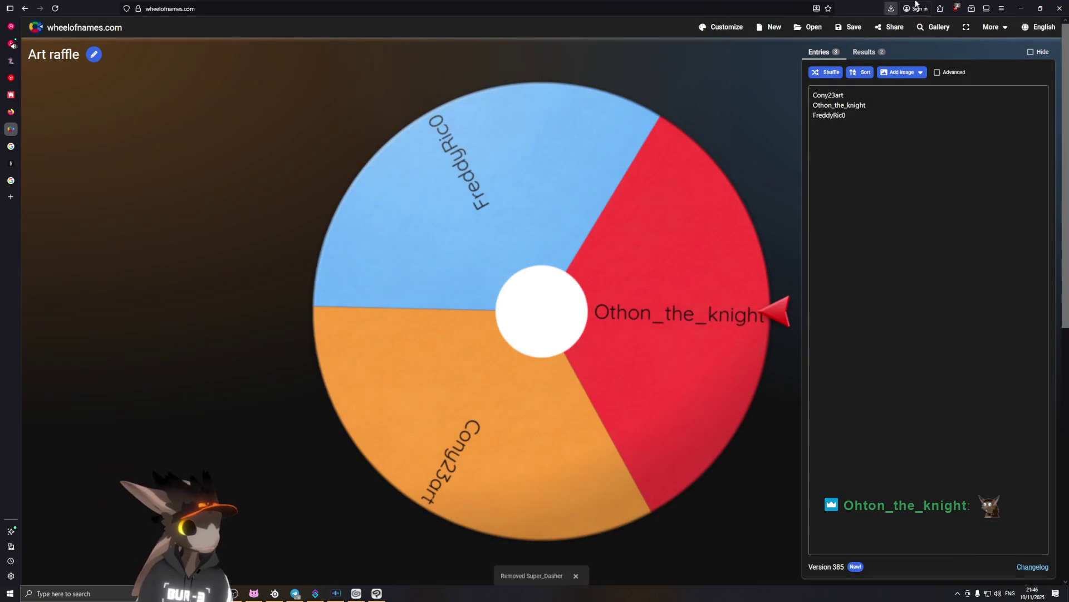
key(alt+Tab)
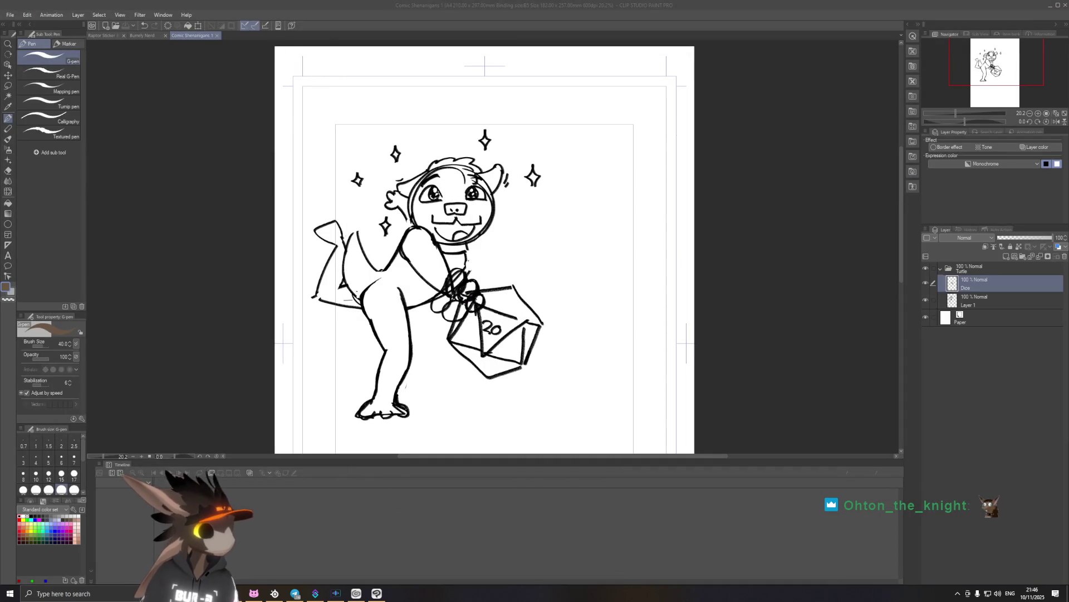
Centre the turtle sketch in view and make Layer 1 the active layer instead of Dice.
key(alt+Tab)
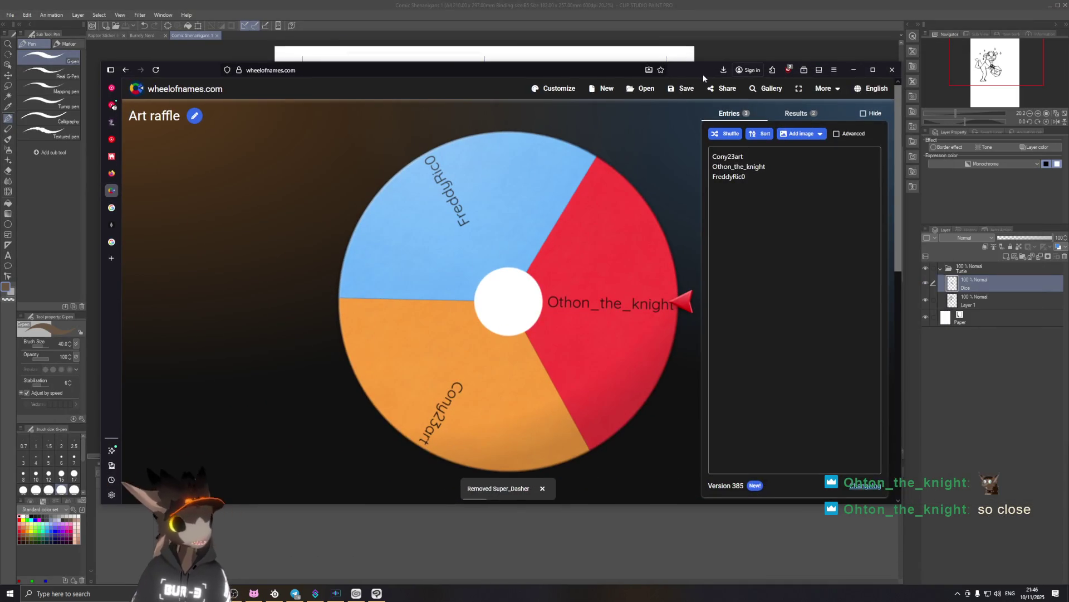
key(alt+Tab)
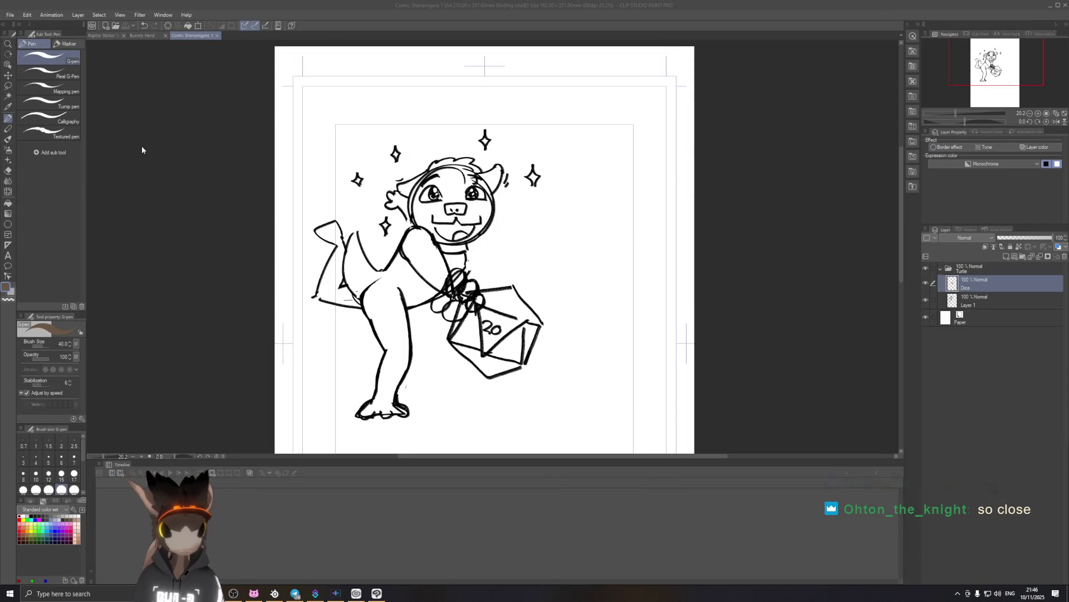
scroll(483, 202, down, 5)
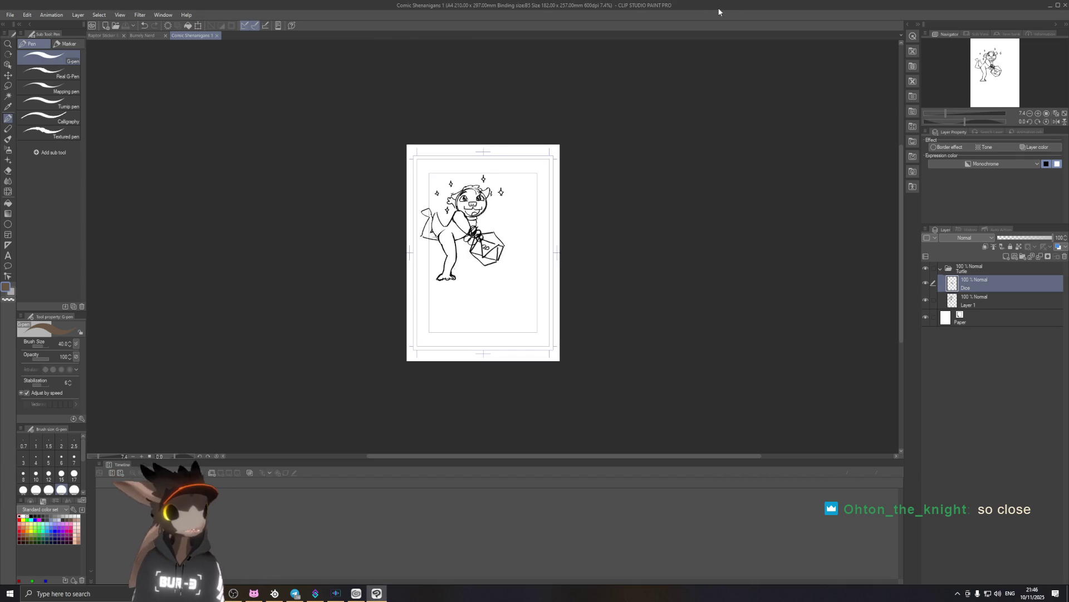
scroll(625, 156, up, 2)
scroll(511, 253, up, 1)
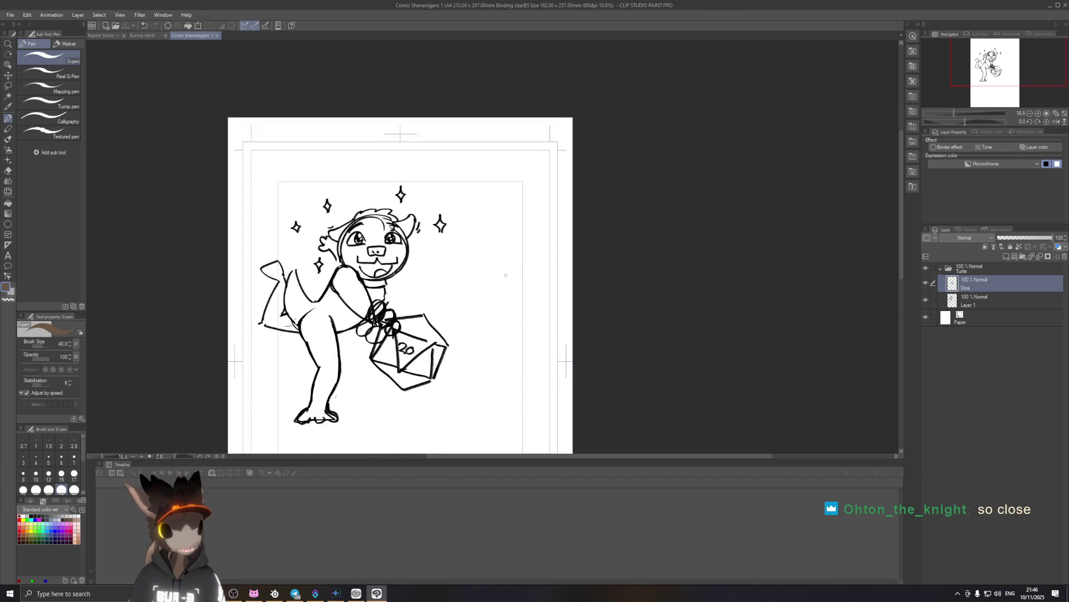
drag(510, 254, 669, 181)
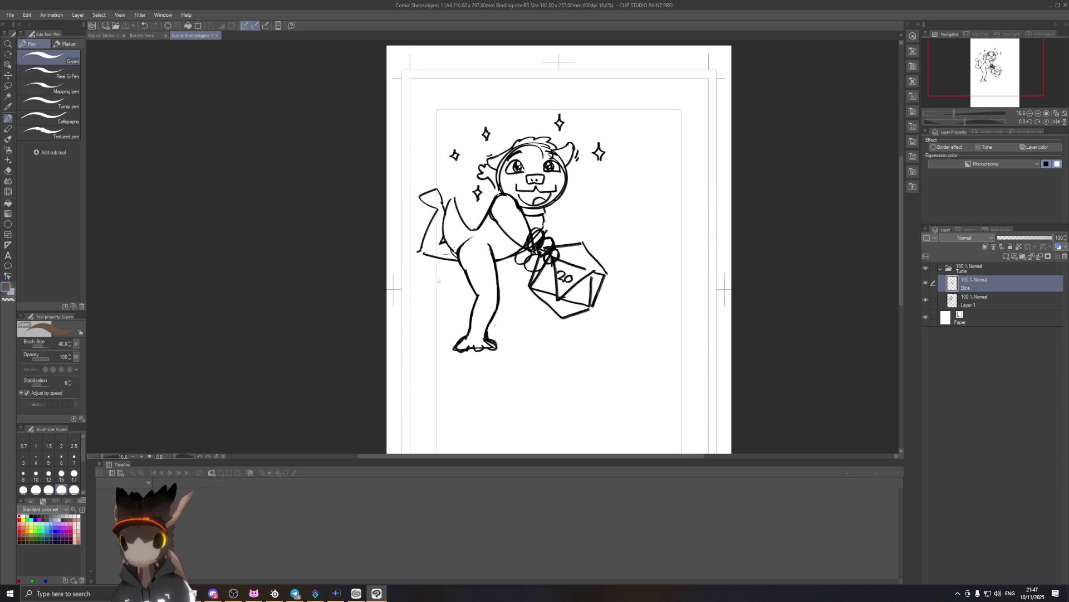
click(976, 302)
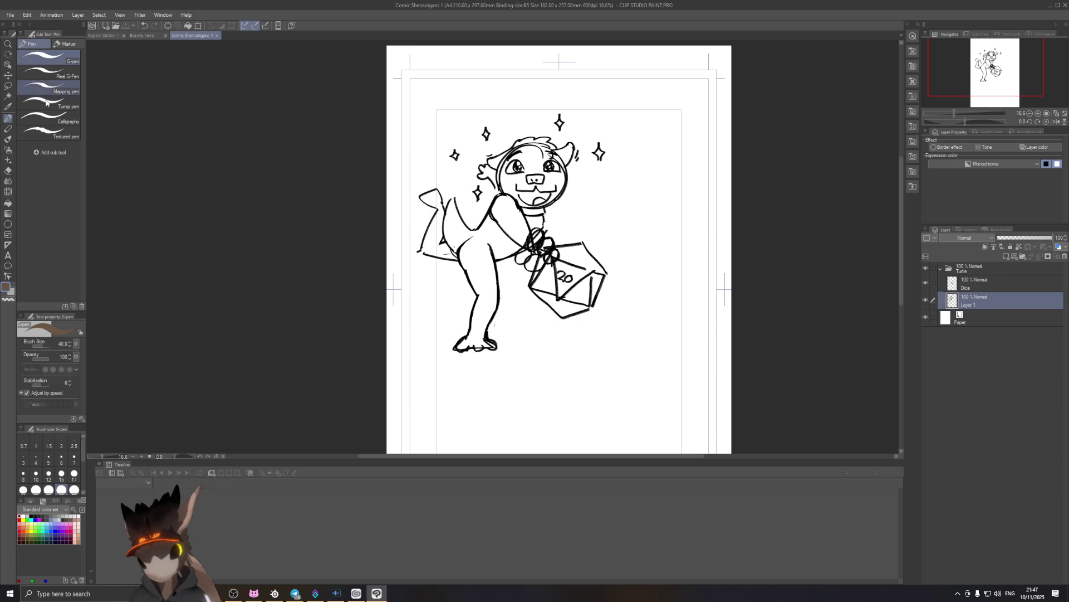
click(9, 129)
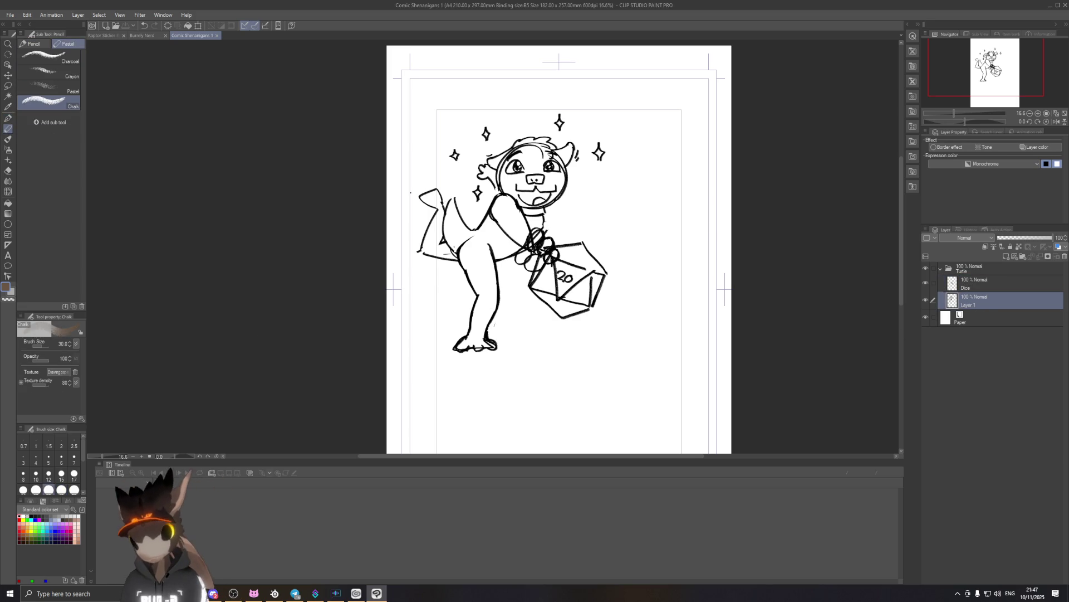
scroll(497, 231, up, 2)
scroll(497, 231, up, 2)
key(w)
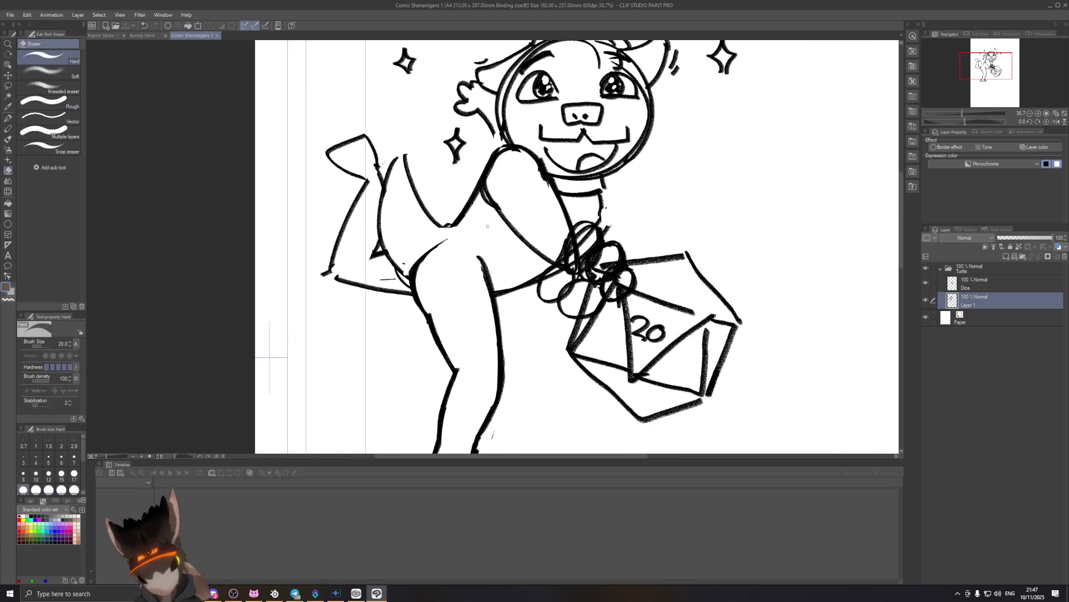
key(e)
drag(464, 209, 478, 184)
key(ctrl+z)
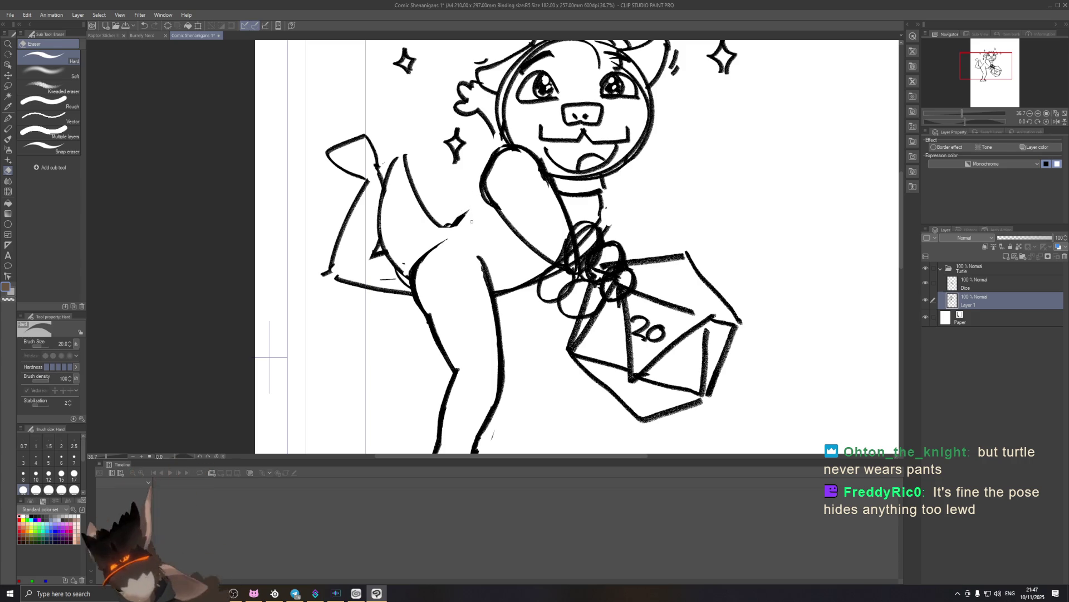
click(9, 129)
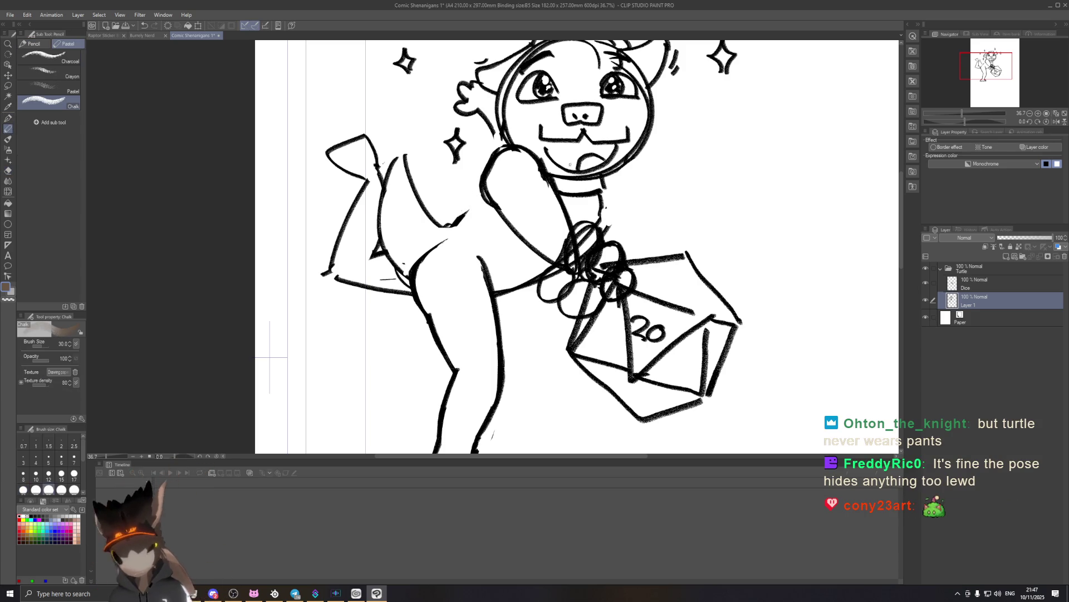
drag(448, 224, 483, 200)
key(ctrl+z)
key(ctrl+z)
key(ctrl+z)
key(ctrl+z)
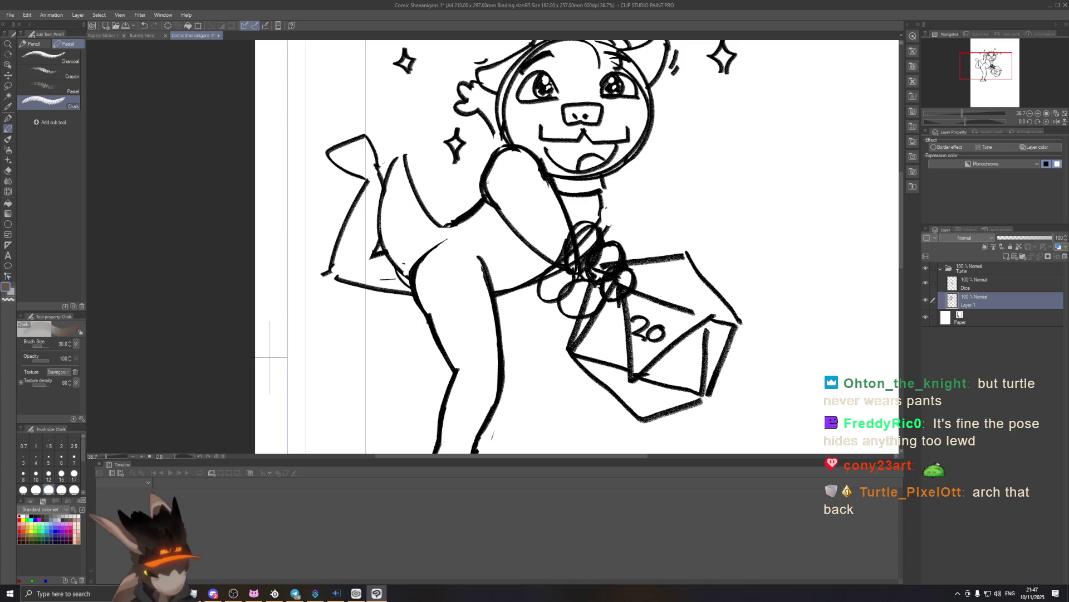
key(ctrl+minus)
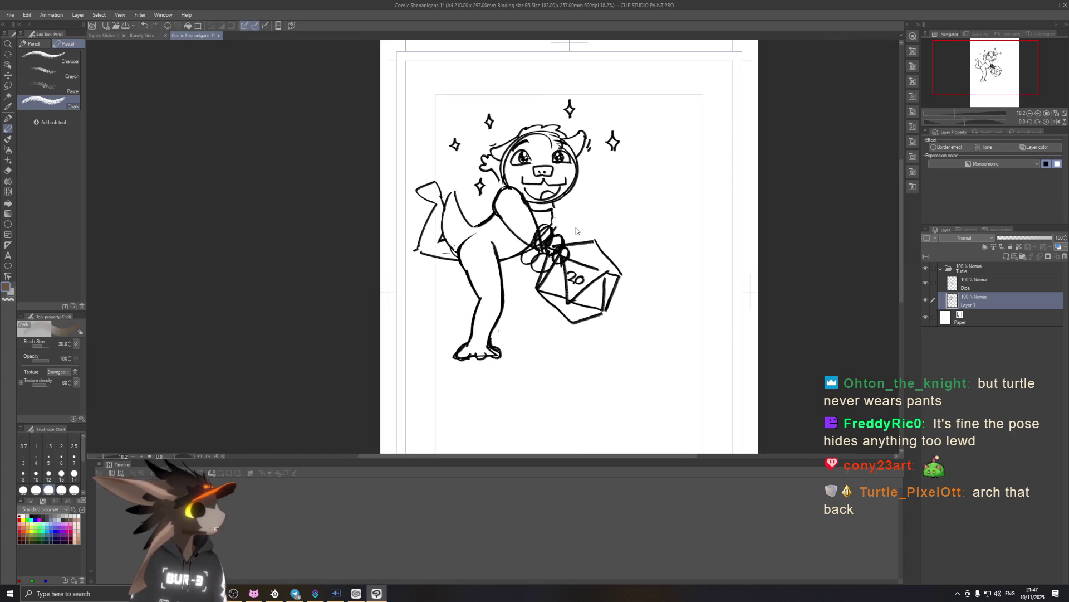
key(ctrl+minus)
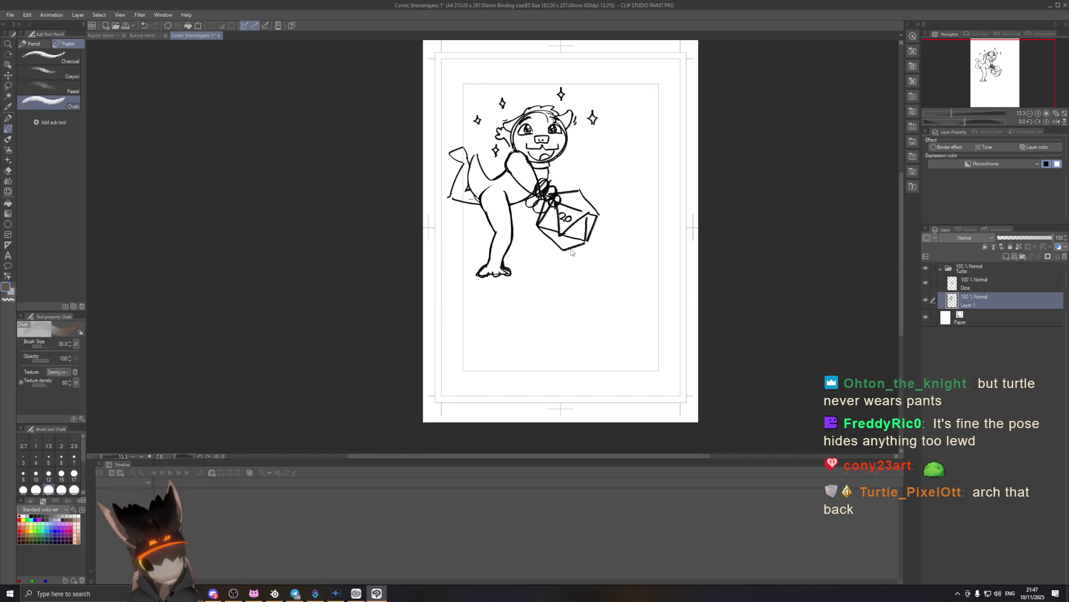
scroll(571, 248, up, 2)
scroll(570, 248, up, 1)
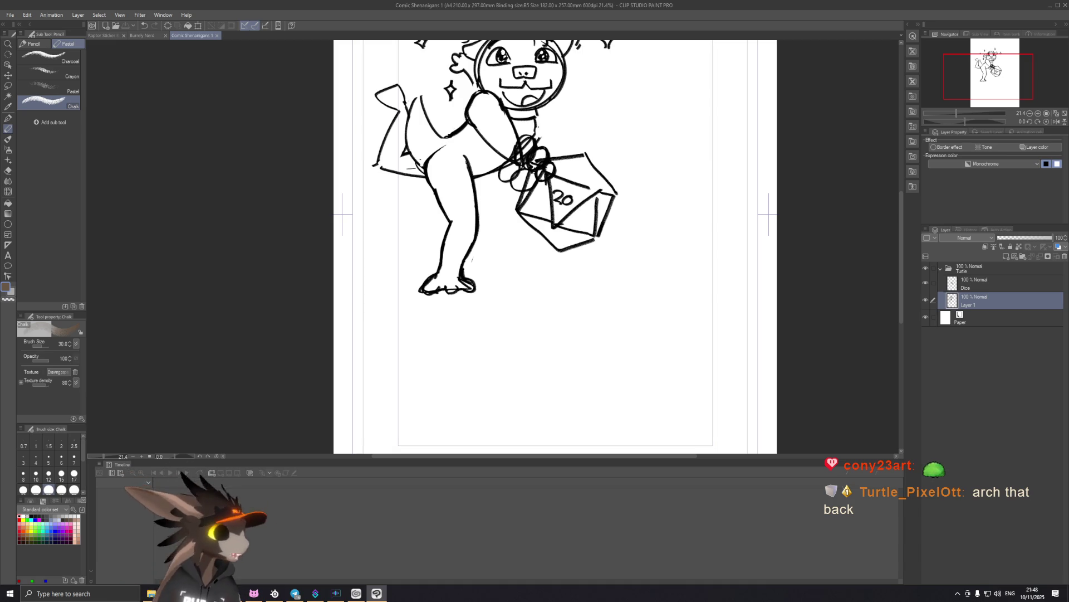
scroll(549, 191, down, 3)
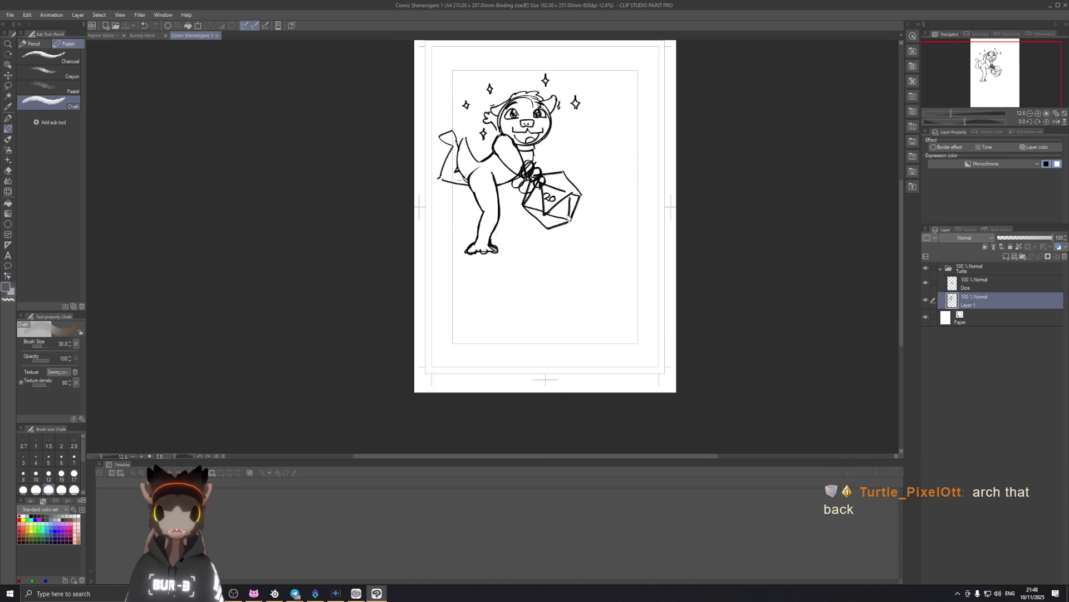
scroll(549, 191, up, 5)
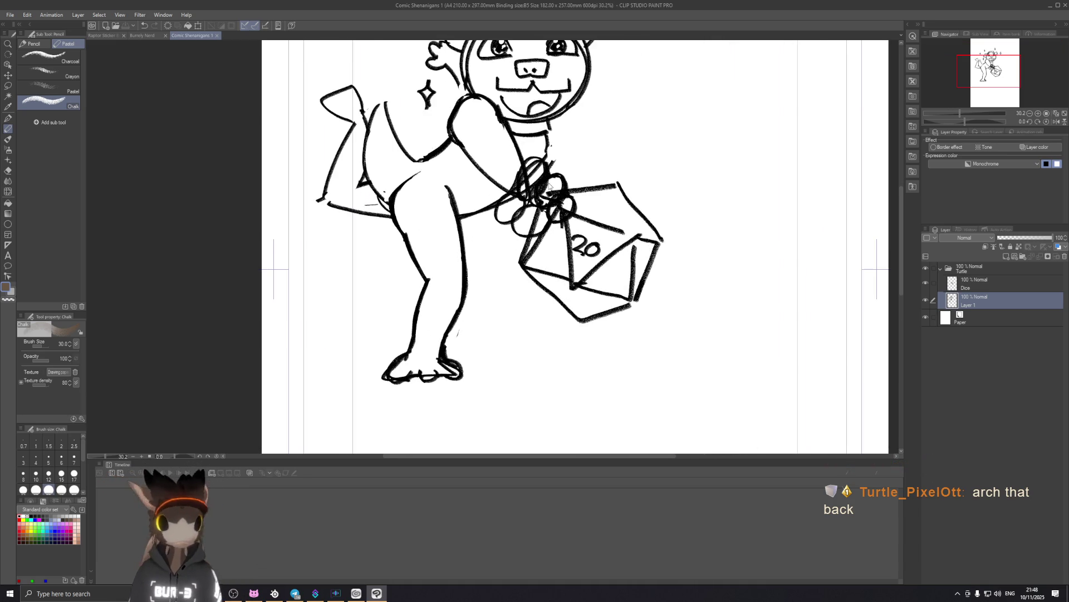
drag(555, 138, 593, 191)
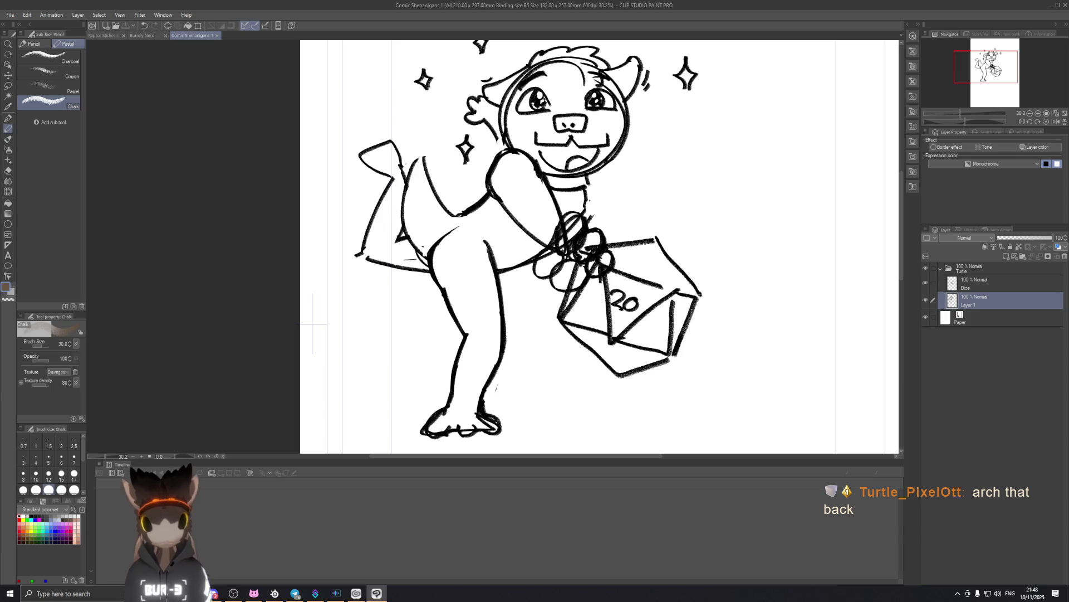
Add Layer 2 and Folder 1 above the Turtle folder, then move Layer 2 into Folder 1.
click(997, 268)
click(1006, 256)
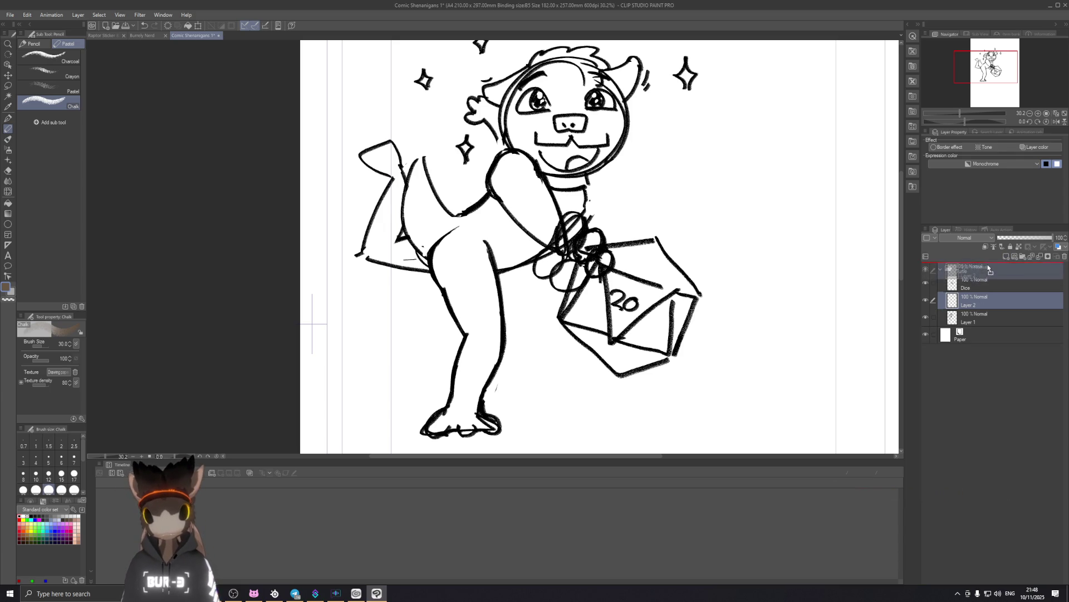
click(1022, 256)
drag(973, 283, 978, 273)
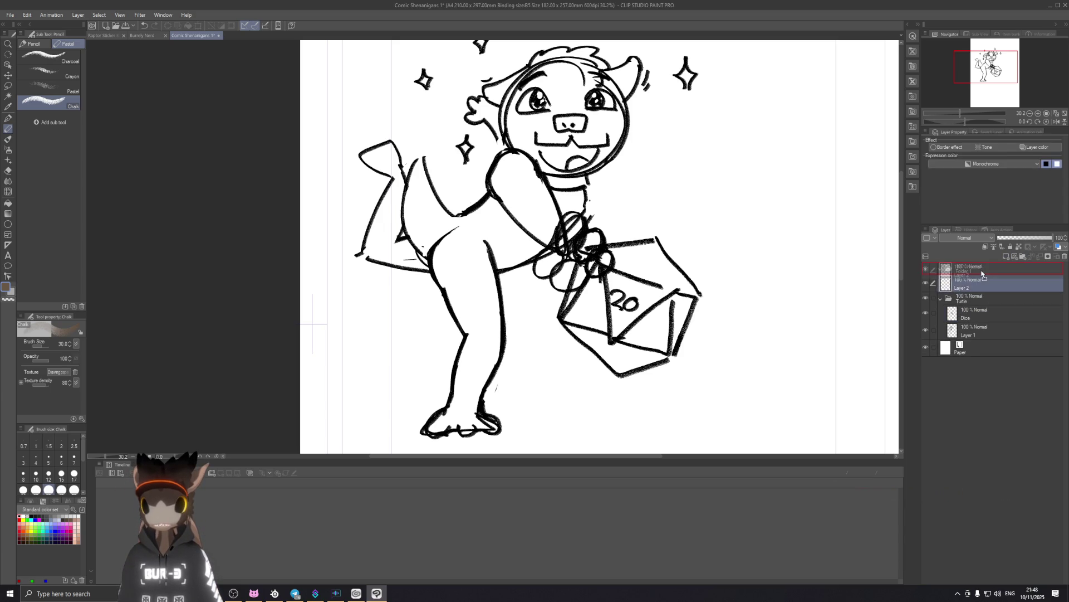
Test a stroke beside the dice, undo it, and mark a small dot above the head.
scroll(703, 244, down, 3)
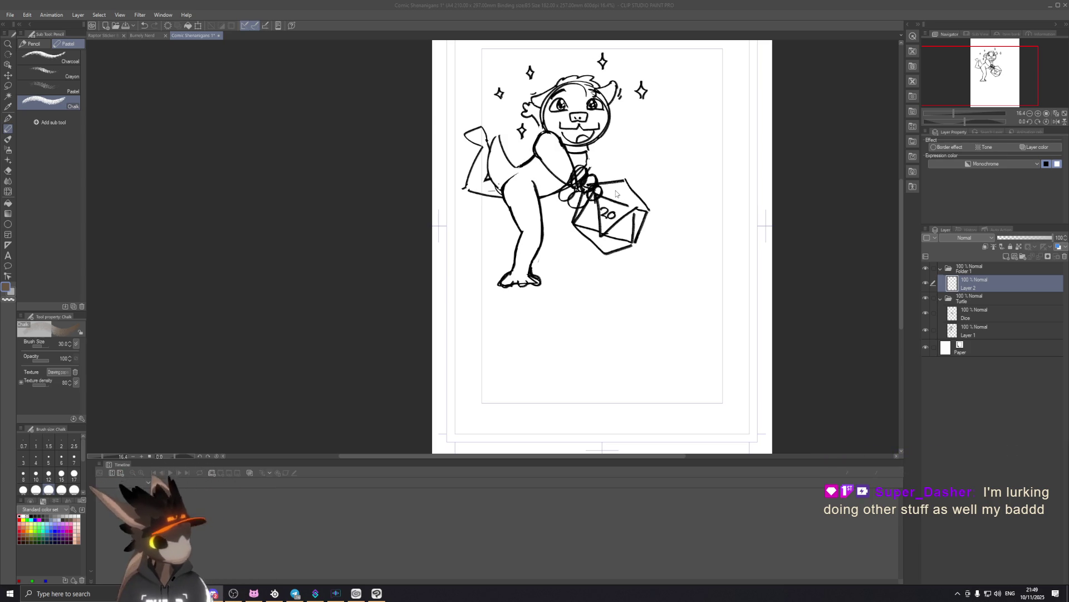
scroll(635, 189, up, 1)
scroll(690, 327, up, 1)
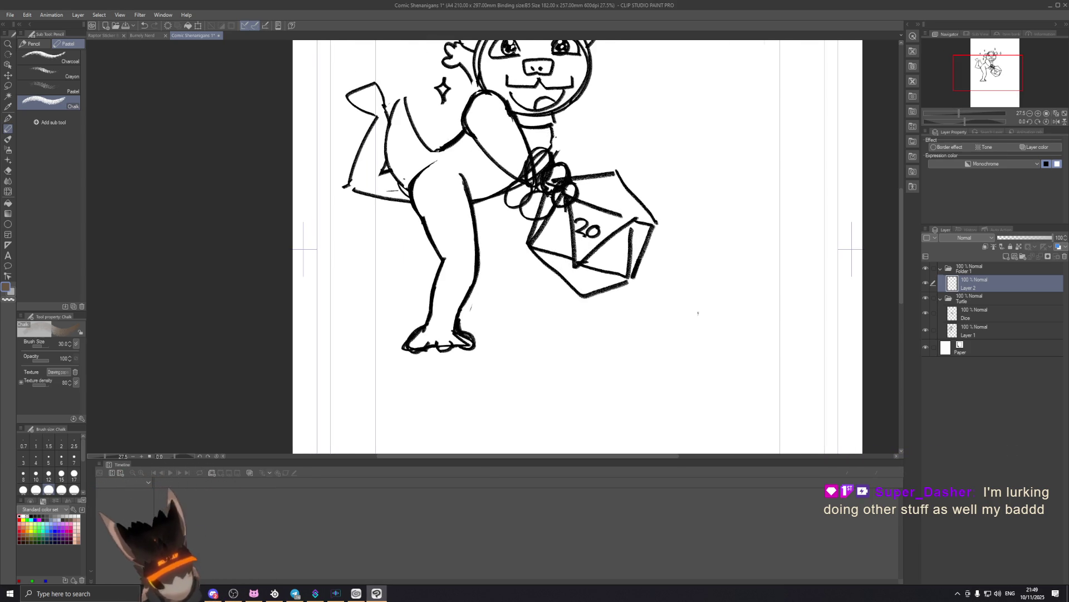
scroll(680, 262, up, 1)
drag(724, 171, 741, 192)
key(ctrl+z)
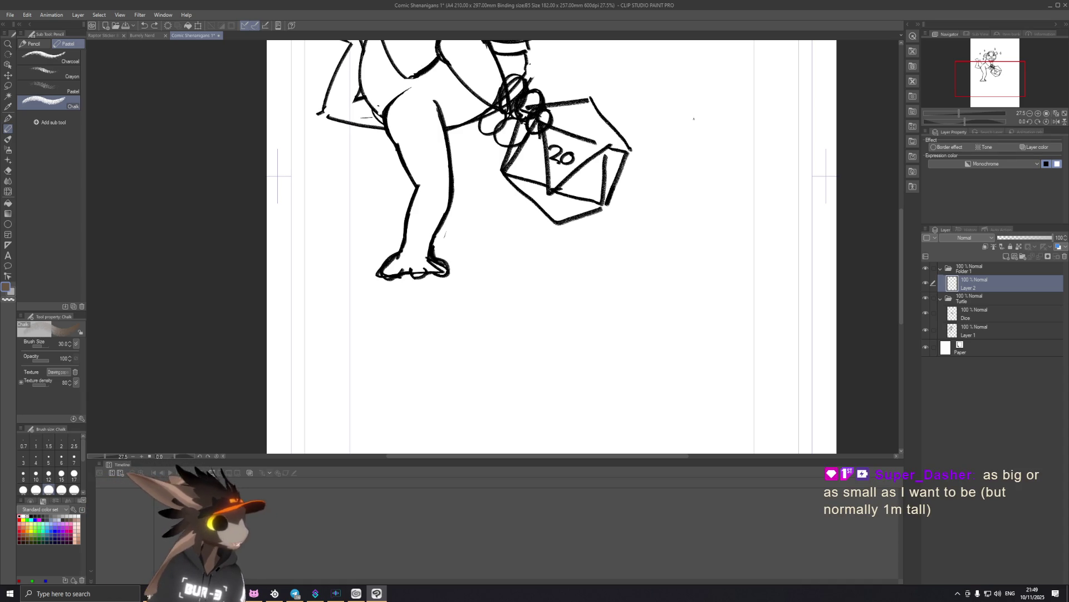
scroll(640, 181, down, 2)
drag(619, 123, 623, 211)
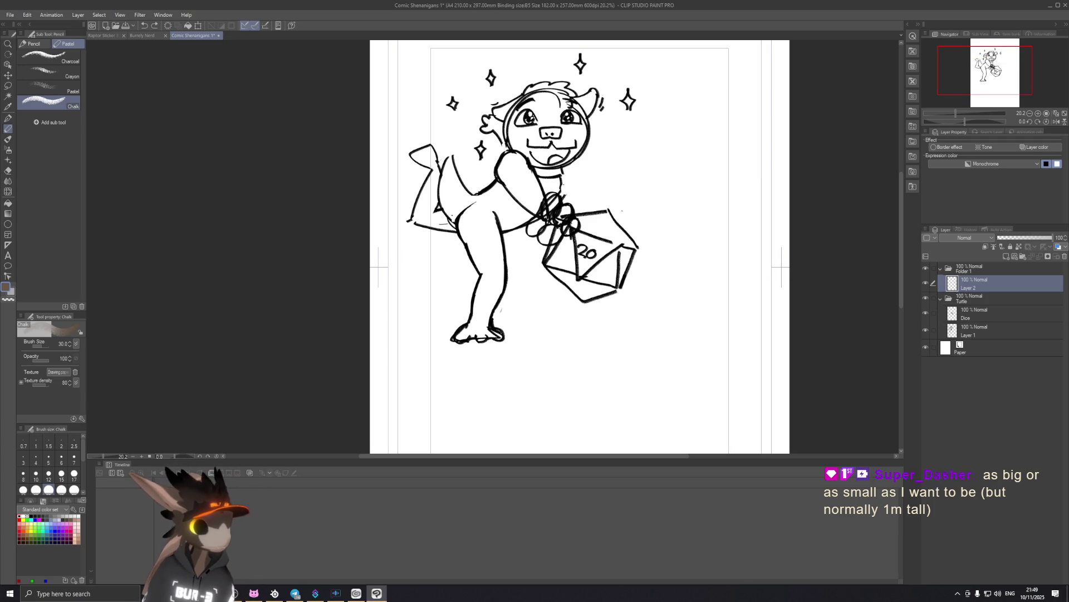
click(527, 66)
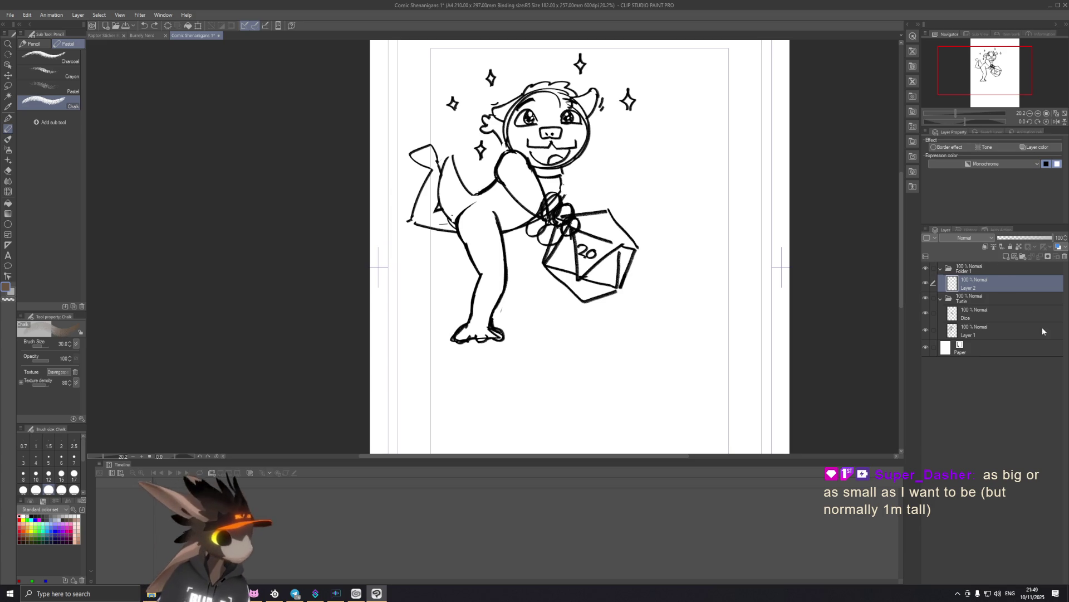
Duplicate the Dice layer as Dice Copy.
drag(987, 310, 1005, 313)
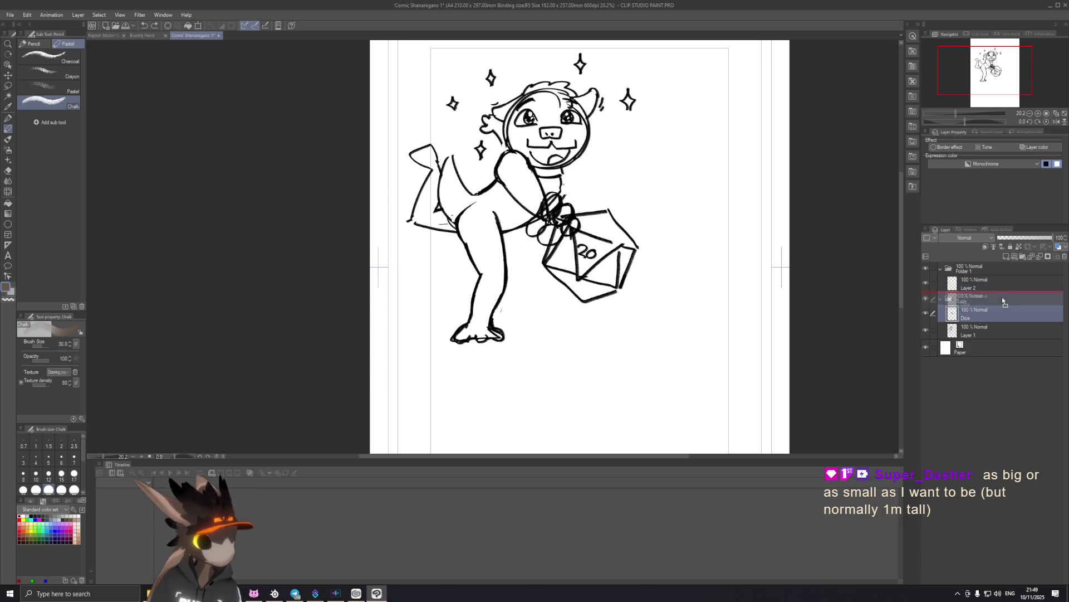
drag(1005, 313, 749, 292)
scroll(681, 285, down, 1)
scroll(681, 285, down, 1)
Enlarge Dice Copy to about 239% and move it out of the Turtle folder into Folder 1.
key(o)
key(ctrl+t)
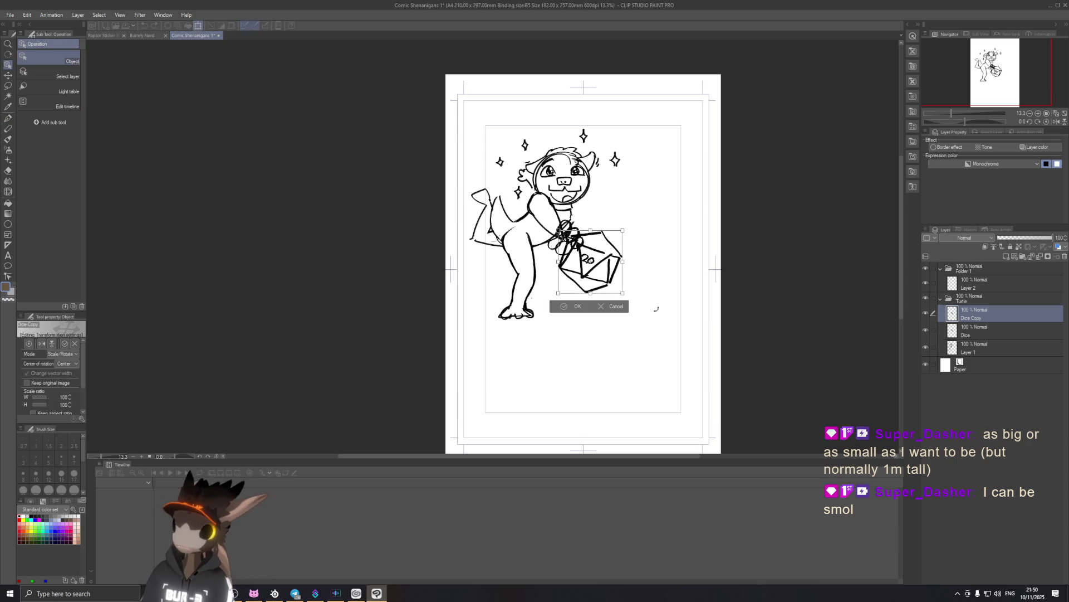
mouse_move(622, 293)
mouse_down()
mouse_move(741, 377)
mouse_move(622, 295)
mouse_up()
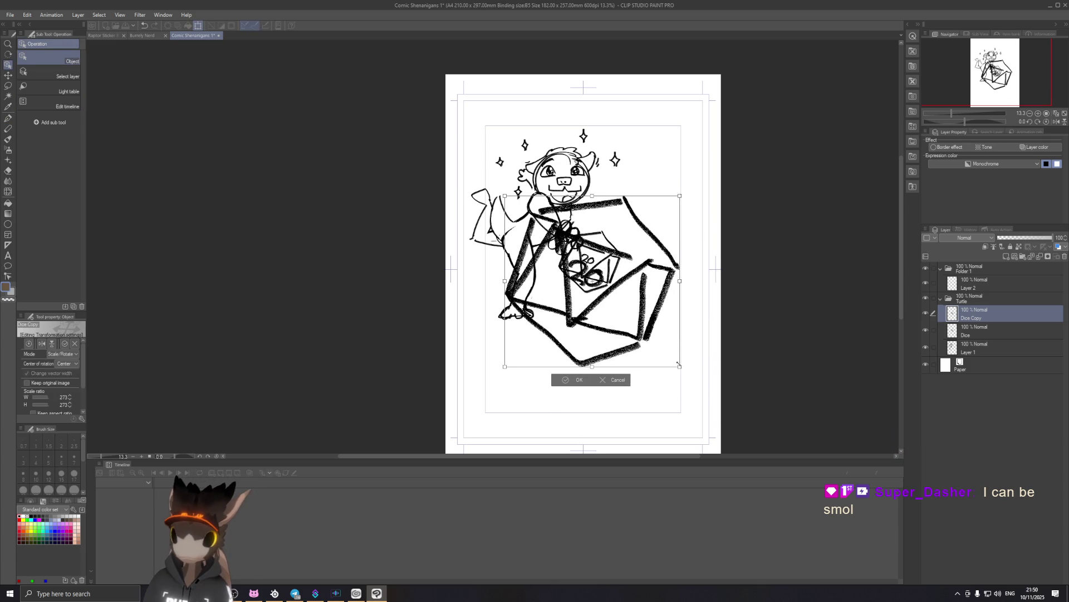
drag(679, 365, 658, 344)
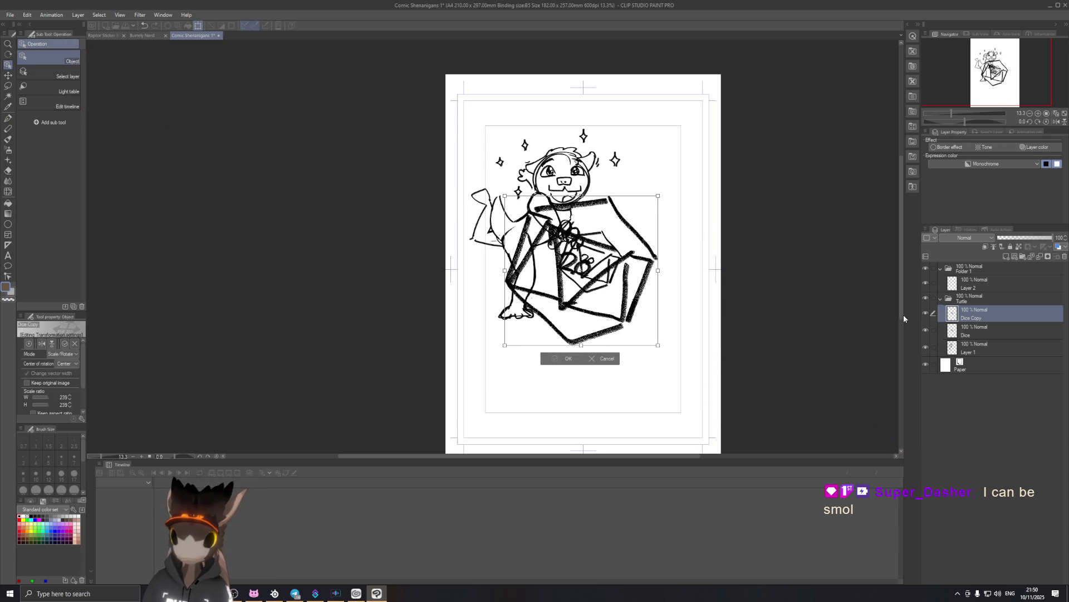
key(Return)
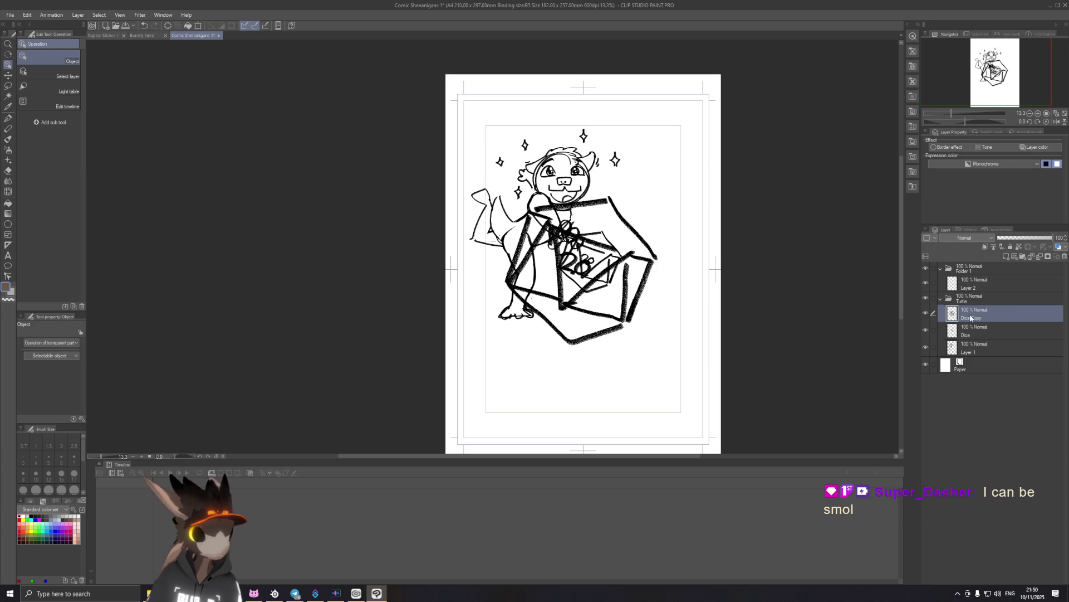
drag(970, 317, 981, 299)
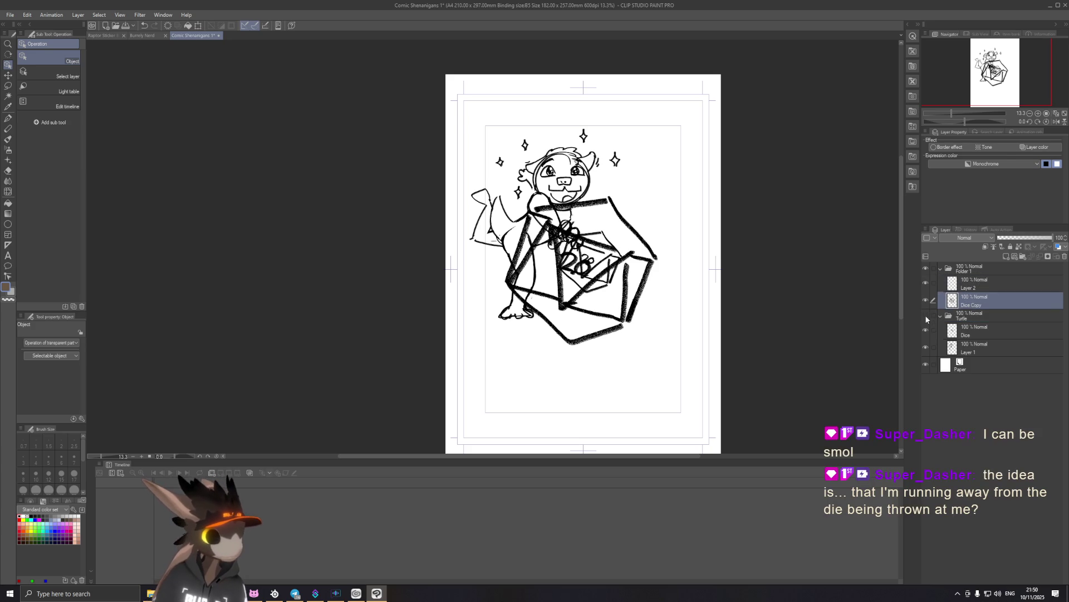
click(926, 315)
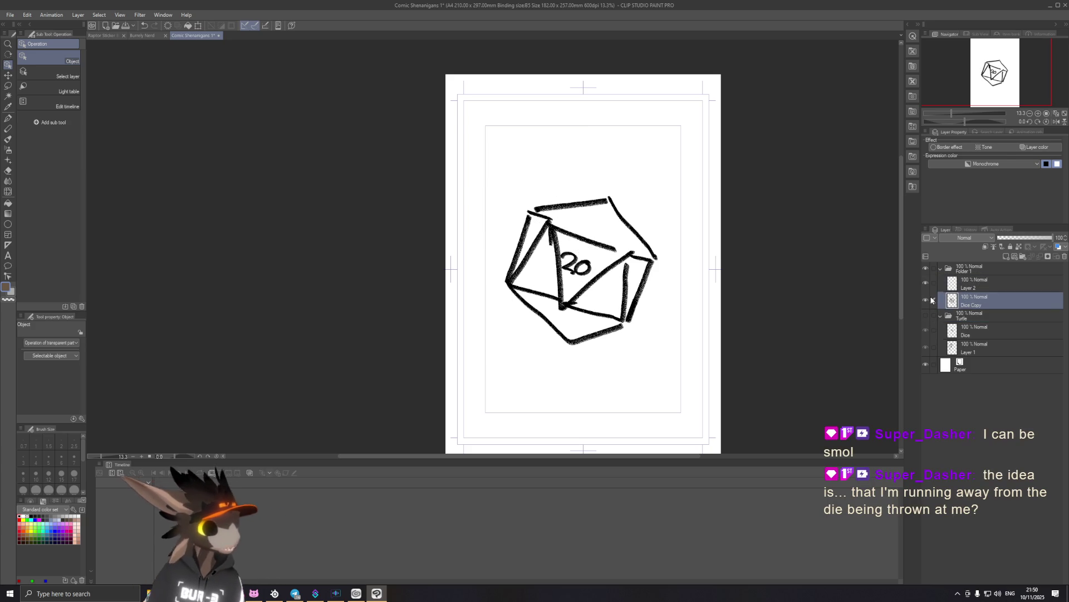
scroll(589, 162, up, 1)
drag(646, 205, 637, 236)
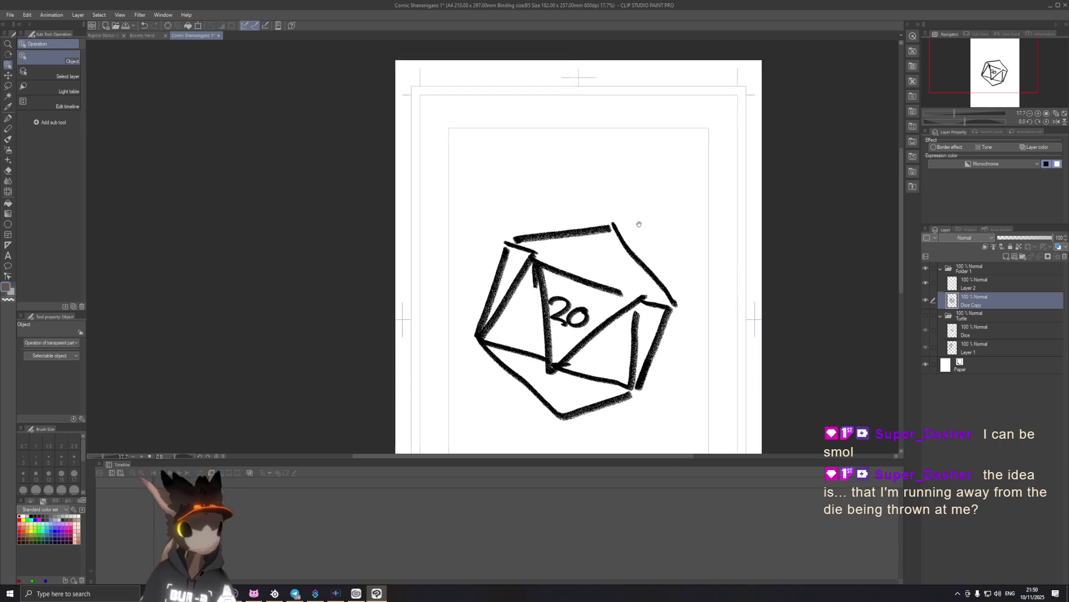
click(8, 119)
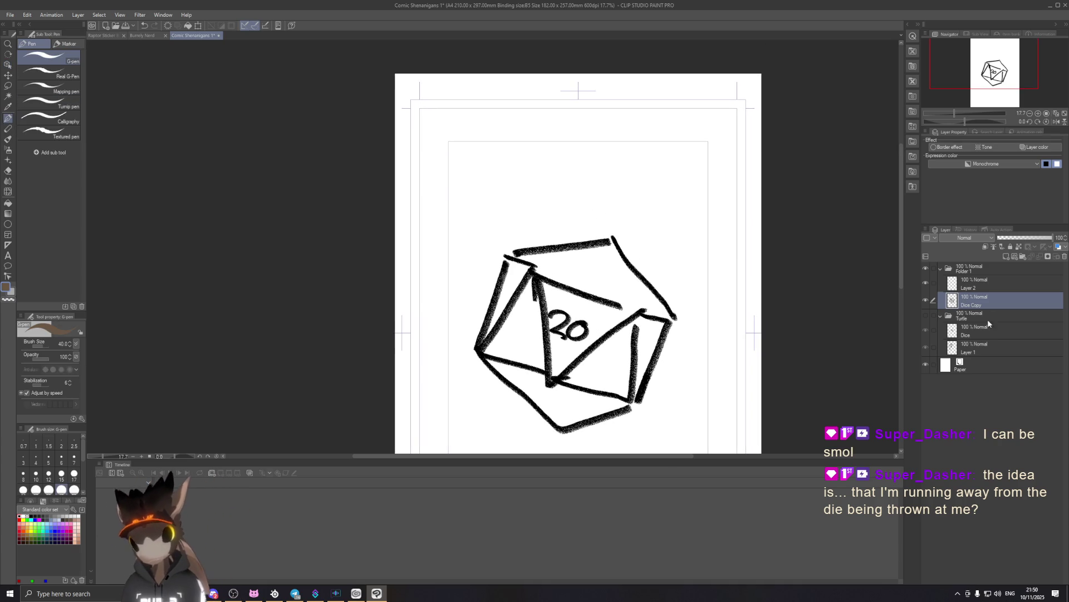
click(1015, 238)
drag(1015, 241, 1009, 244)
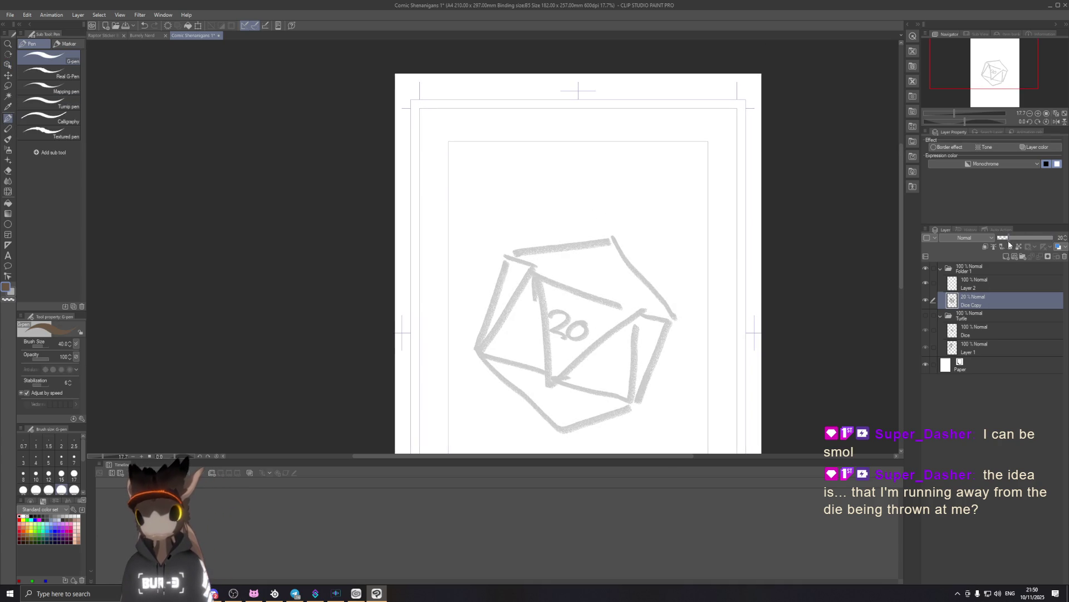
click(986, 284)
drag(605, 219, 586, 247)
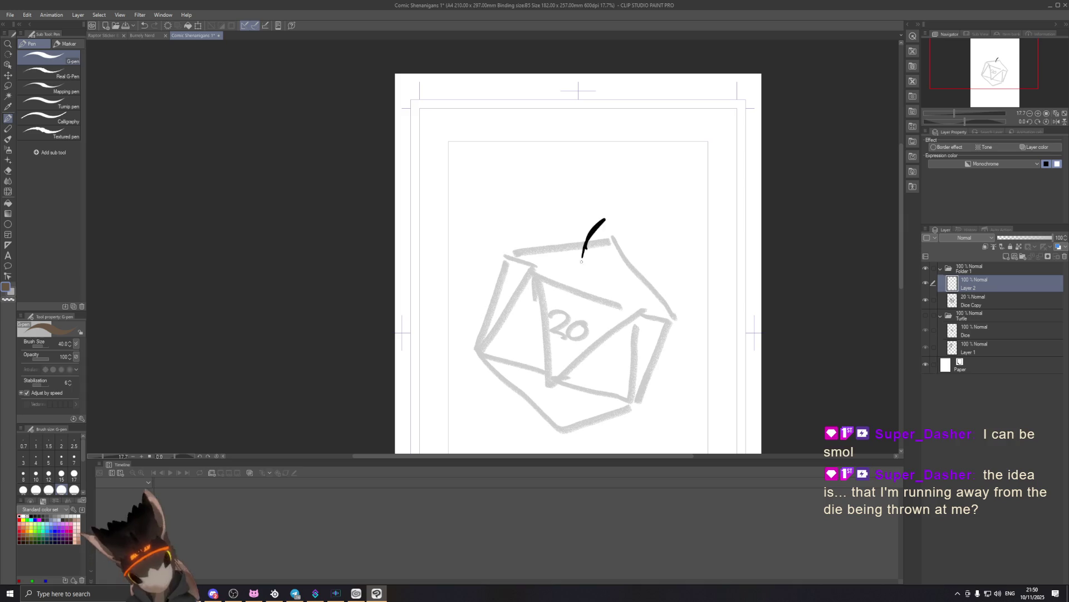
key(ctrl+z)
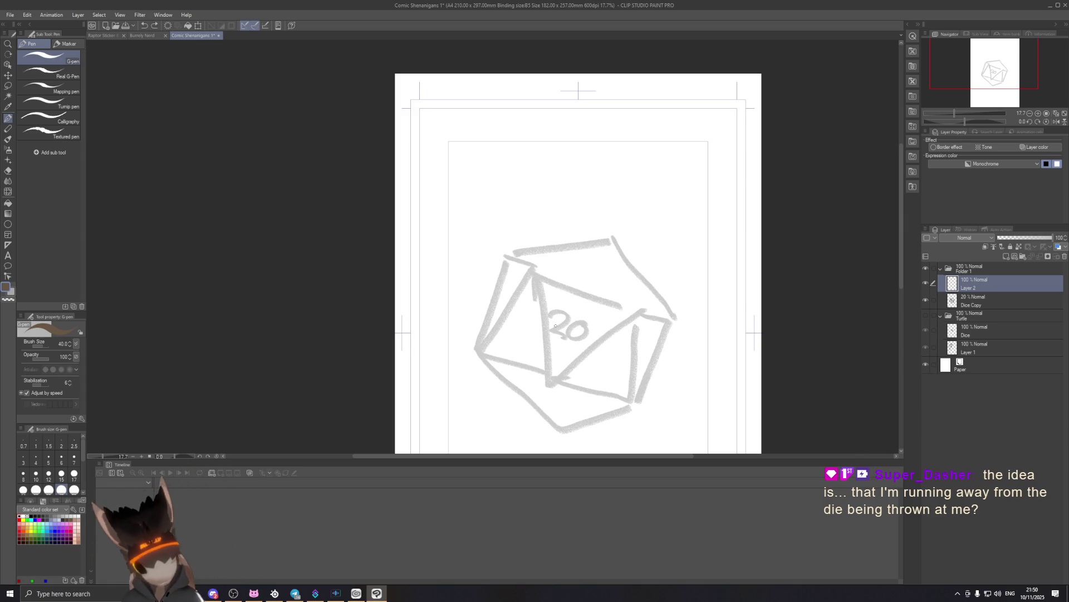
click(15, 139)
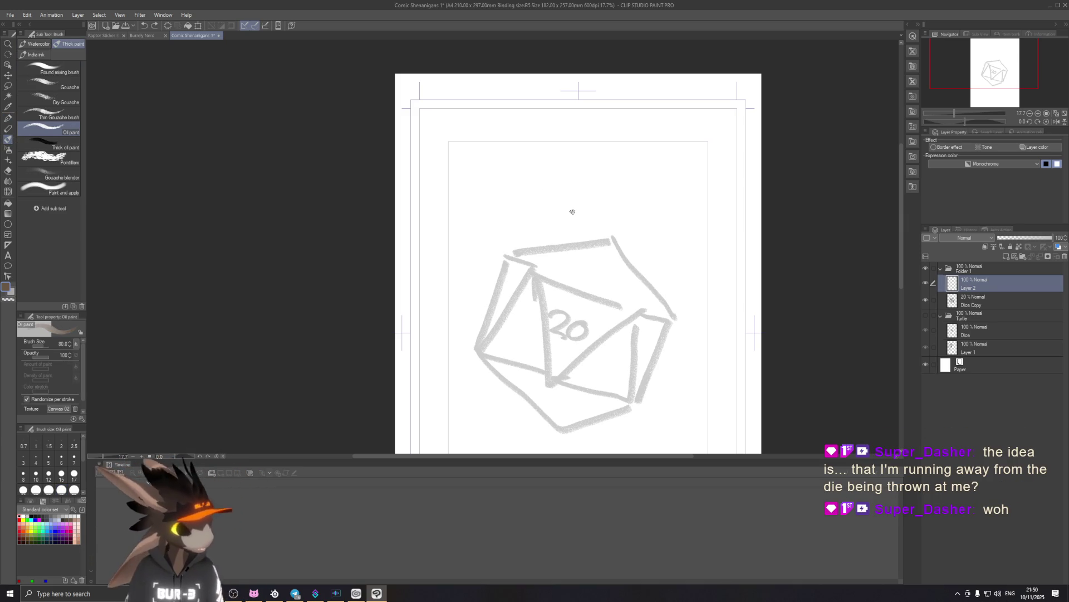
Sketch the turtle's shell arc above the die with speed lines, redoing the overlong ones.
mouse_move(594, 225)
mouse_down()
mouse_move(505, 209)
mouse_move(576, 233)
mouse_up()
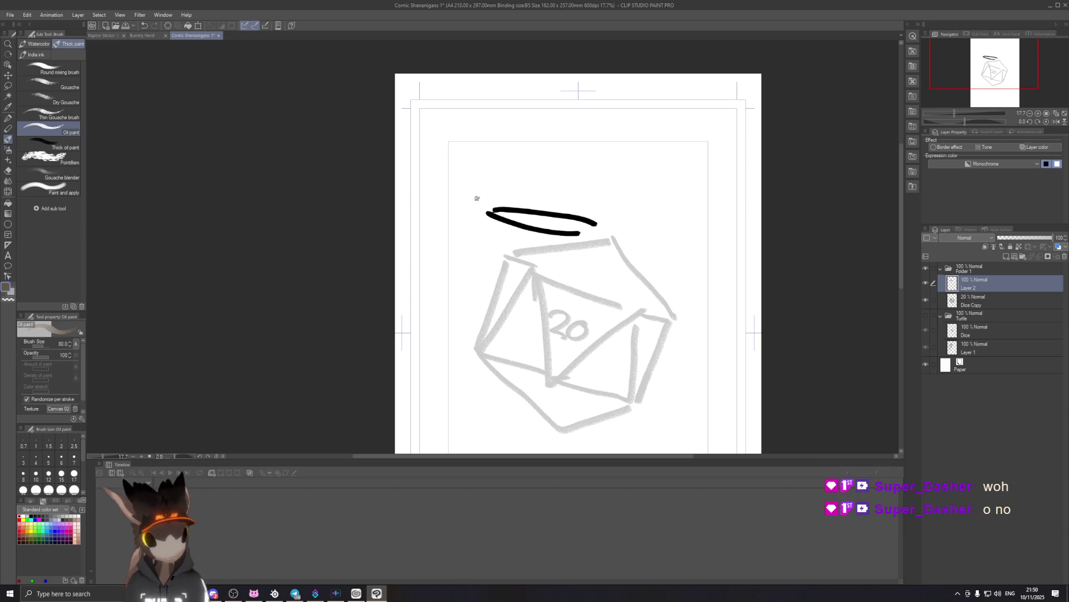
mouse_move(462, 210)
mouse_down()
mouse_move(477, 196)
mouse_move(633, 204)
mouse_up()
drag(457, 202, 572, 261)
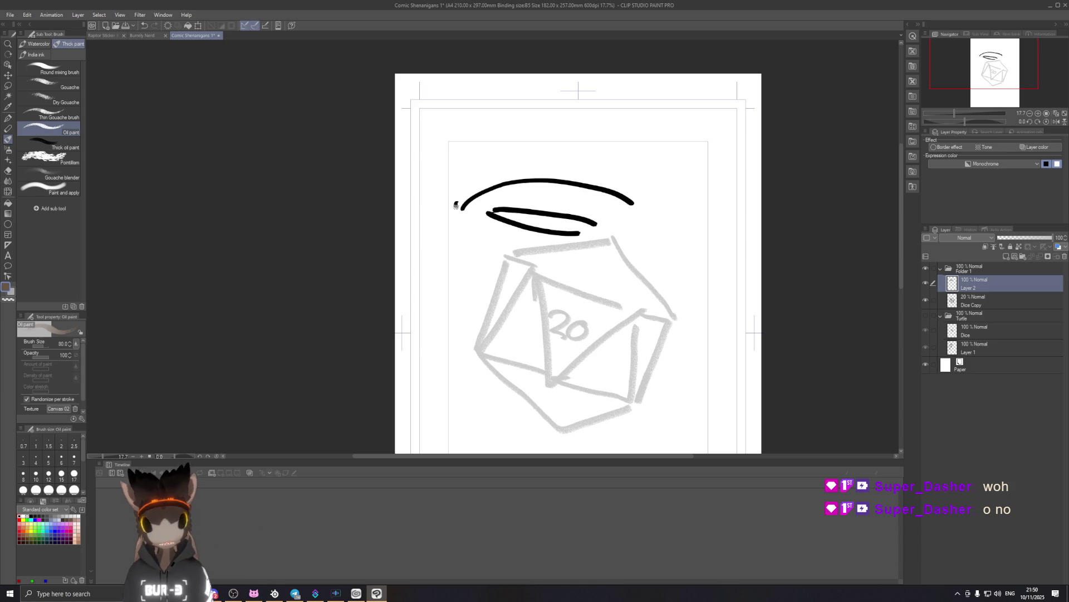
drag(602, 169, 451, 148)
drag(522, 169, 395, 170)
key(ctrl+z)
drag(522, 174, 418, 165)
mouse_move(485, 241)
mouse_down()
mouse_move(412, 240)
mouse_move(485, 264)
mouse_move(428, 205)
mouse_up()
key(ctrl+z)
key(ctrl+z)
key(ctrl+z)
Add an inner shell curve, a line along the die top, and a diagonal mouth stroke.
drag(588, 243, 536, 253)
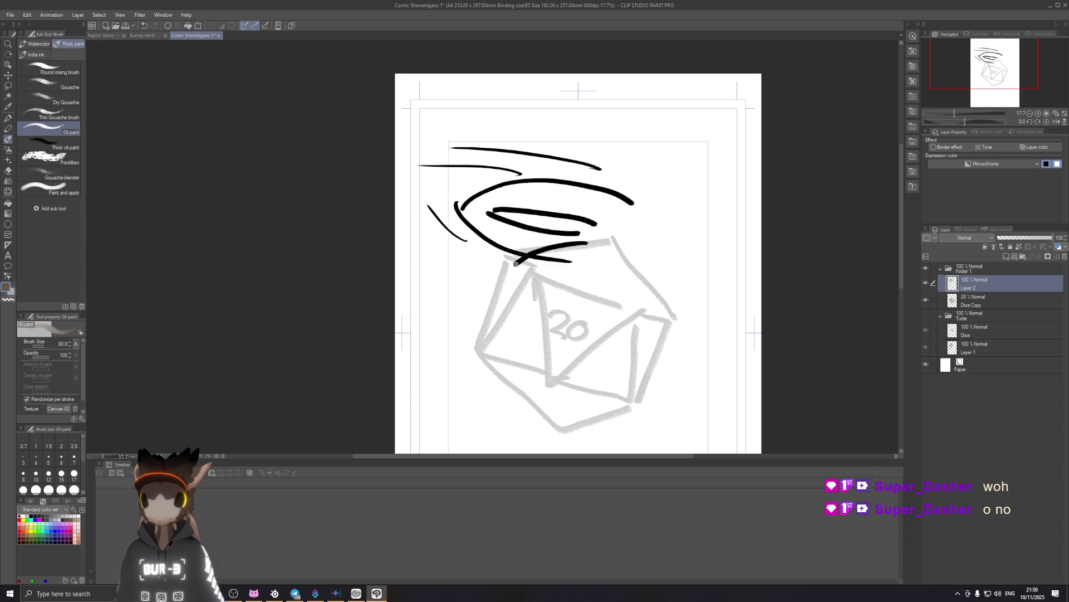
mouse_move(523, 275)
mouse_down()
mouse_move(581, 262)
mouse_move(551, 292)
mouse_move(560, 301)
mouse_move(600, 269)
mouse_up()
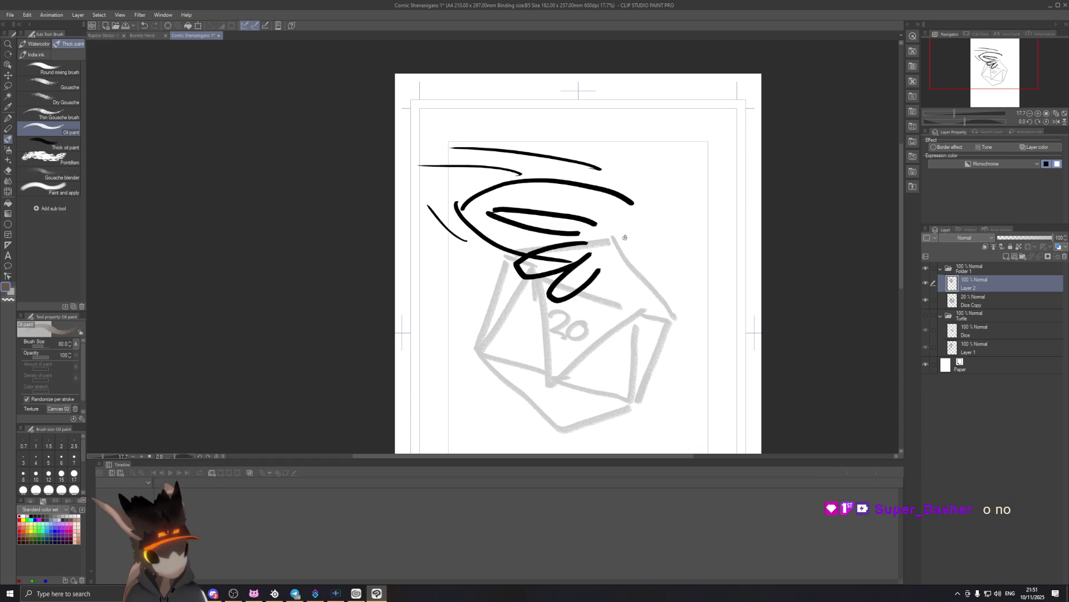
mouse_move(635, 218)
mouse_down()
mouse_move(657, 224)
mouse_move(649, 230)
mouse_up()
key(ctrl+z)
key(ctrl+z)
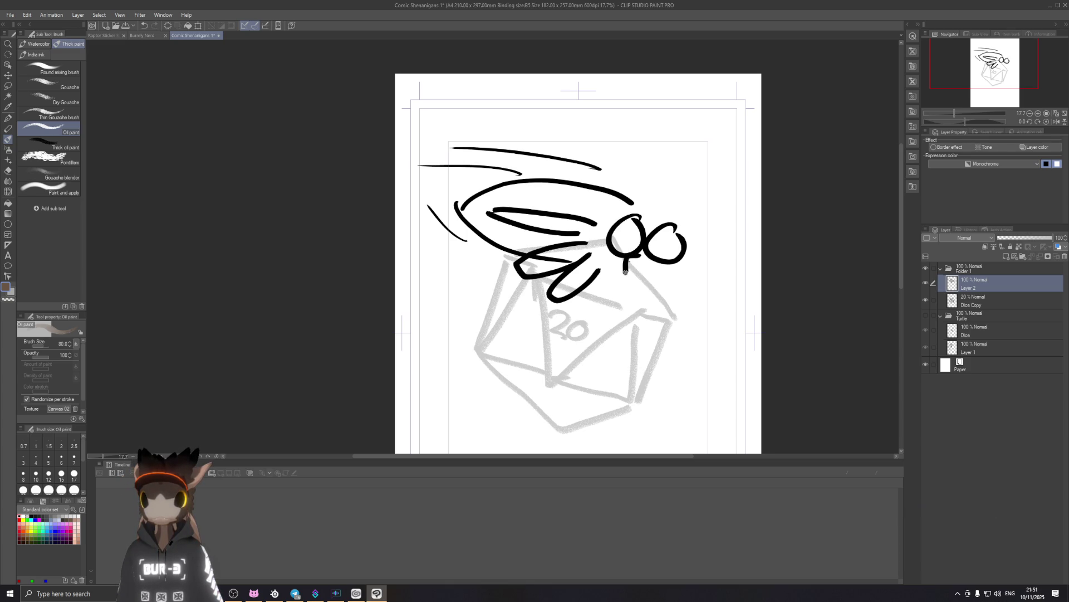
drag(624, 269, 672, 261)
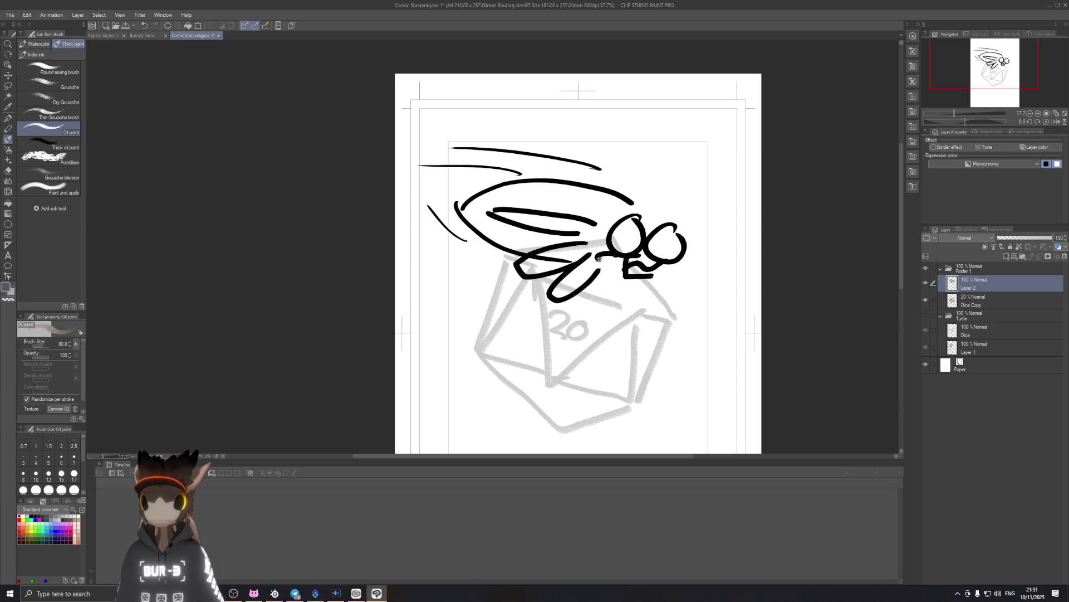
key(ctrl+z)
drag(613, 253, 599, 265)
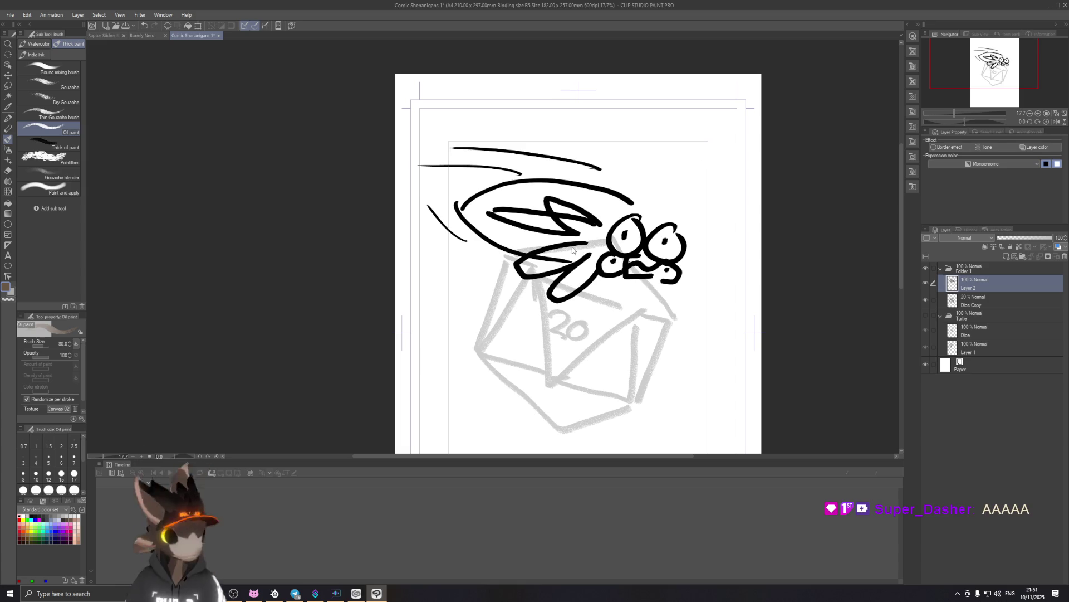
Redraw strokes near the right eye, wing base and under the face, then fade Layer 2 to 29%.
key(ctrl+z)
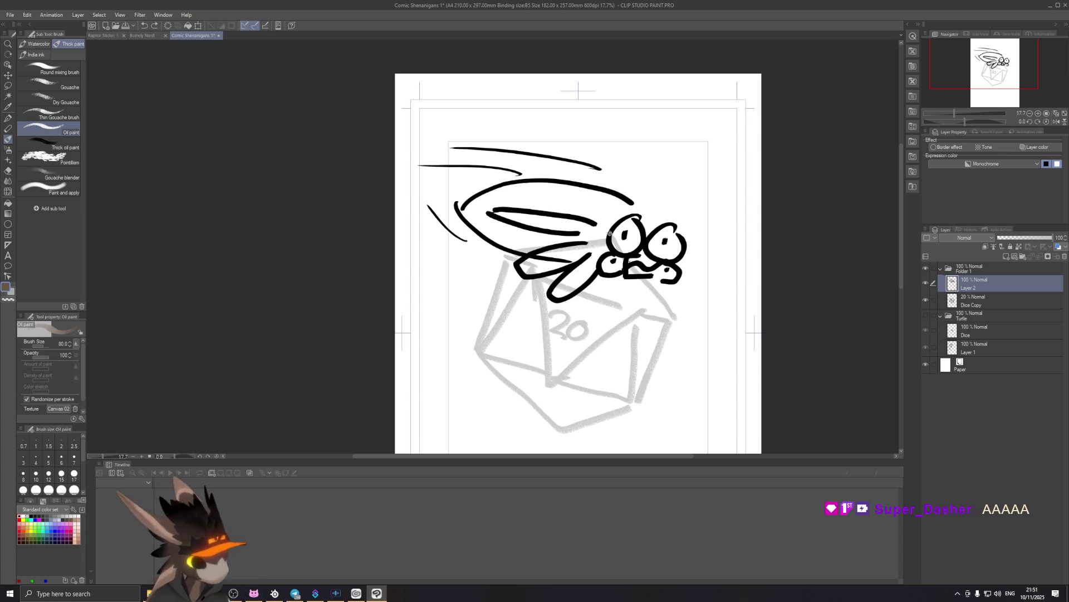
key(ctrl+z)
drag(638, 204, 575, 232)
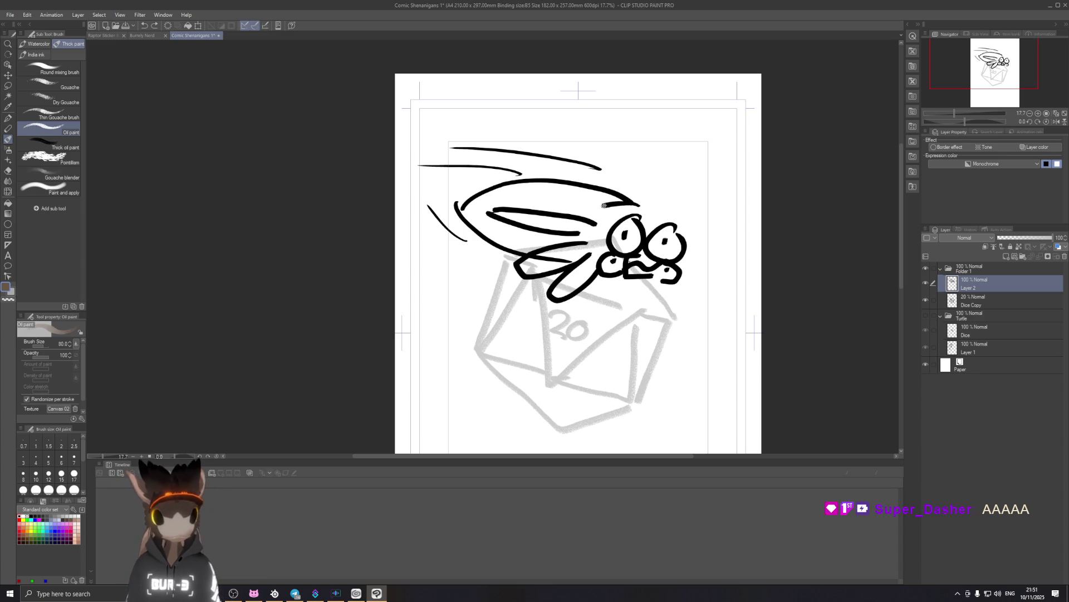
key(ctrl+z)
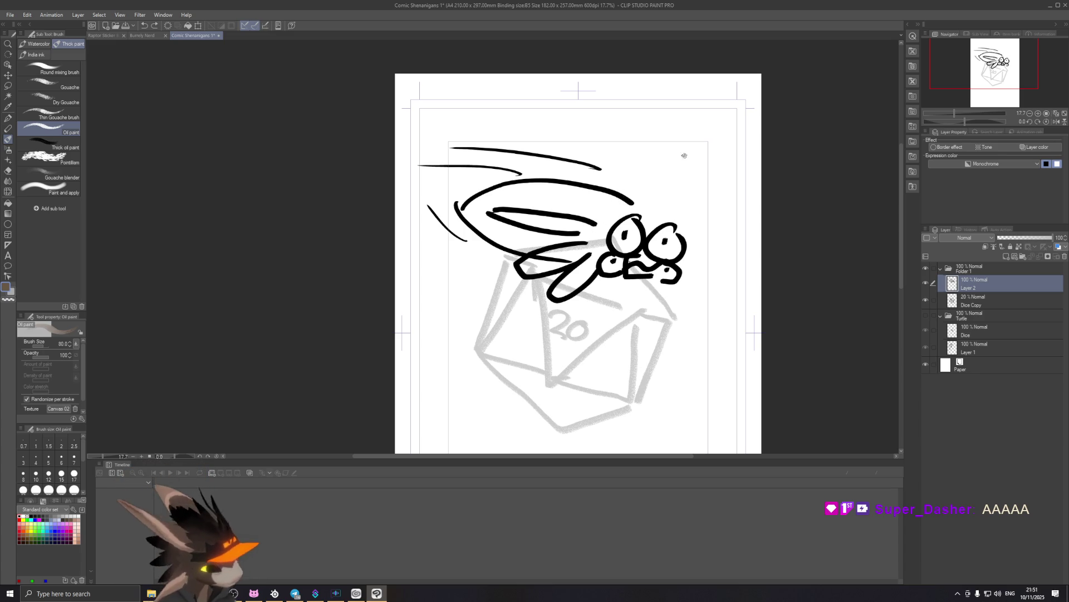
drag(634, 206, 586, 181)
mouse_move(595, 220)
mouse_down()
mouse_move(571, 203)
mouse_move(582, 239)
mouse_up()
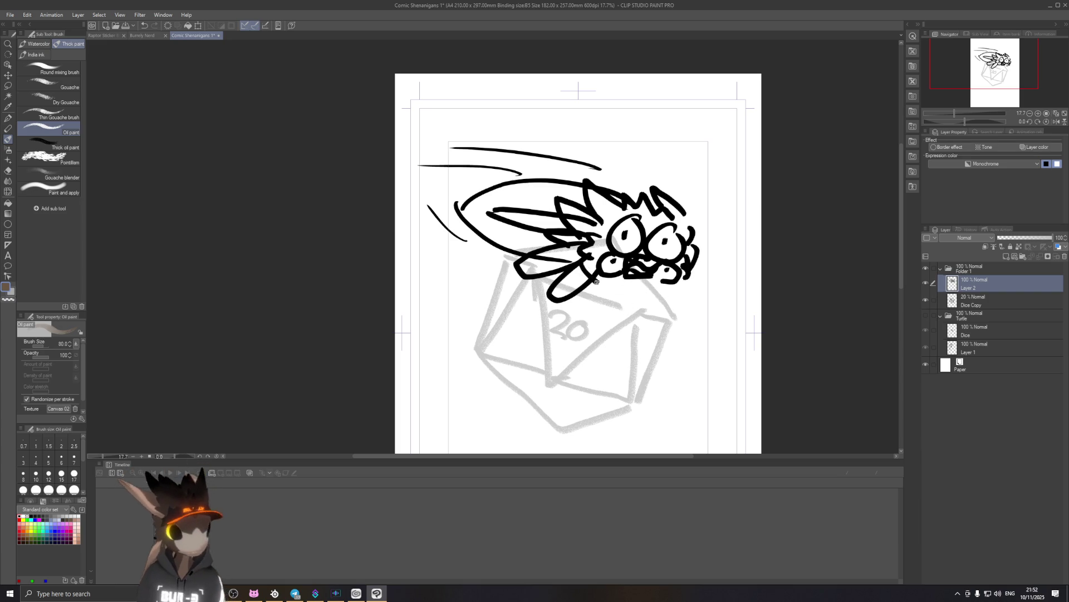
drag(601, 278, 657, 289)
key(ctrl+z)
drag(592, 276, 633, 285)
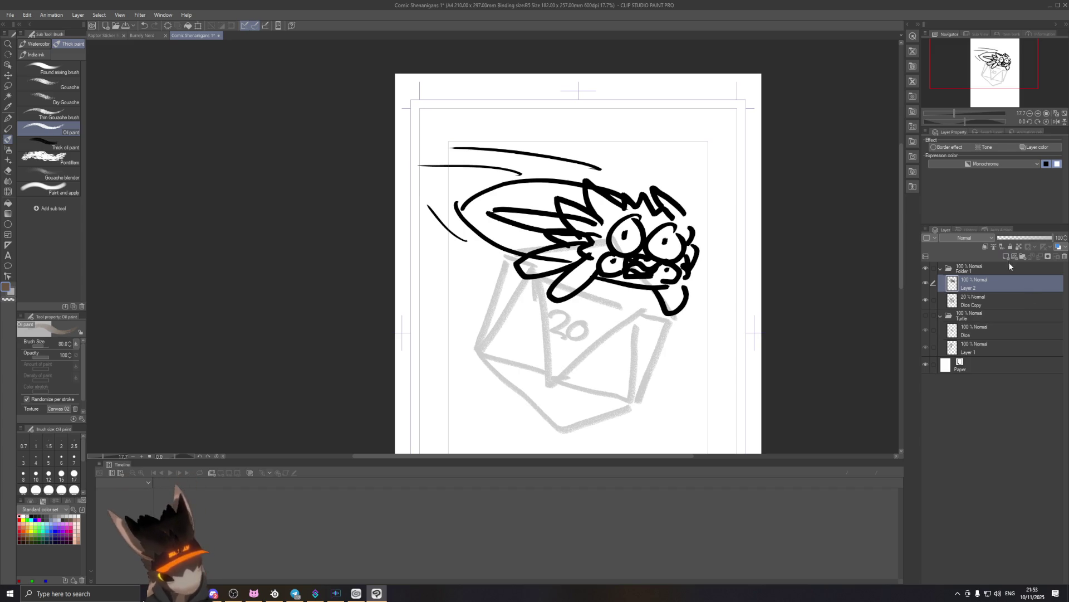
drag(1033, 238, 1014, 243)
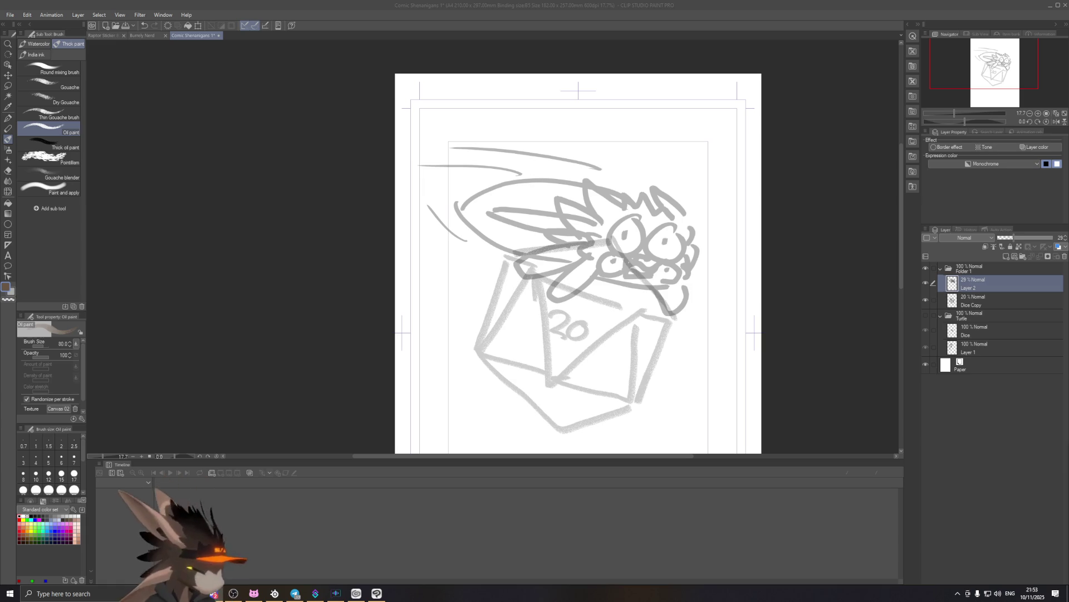
Add Layer 3 and fade Layer 2 and Dice Copy to about 11% opacity.
click(574, 240)
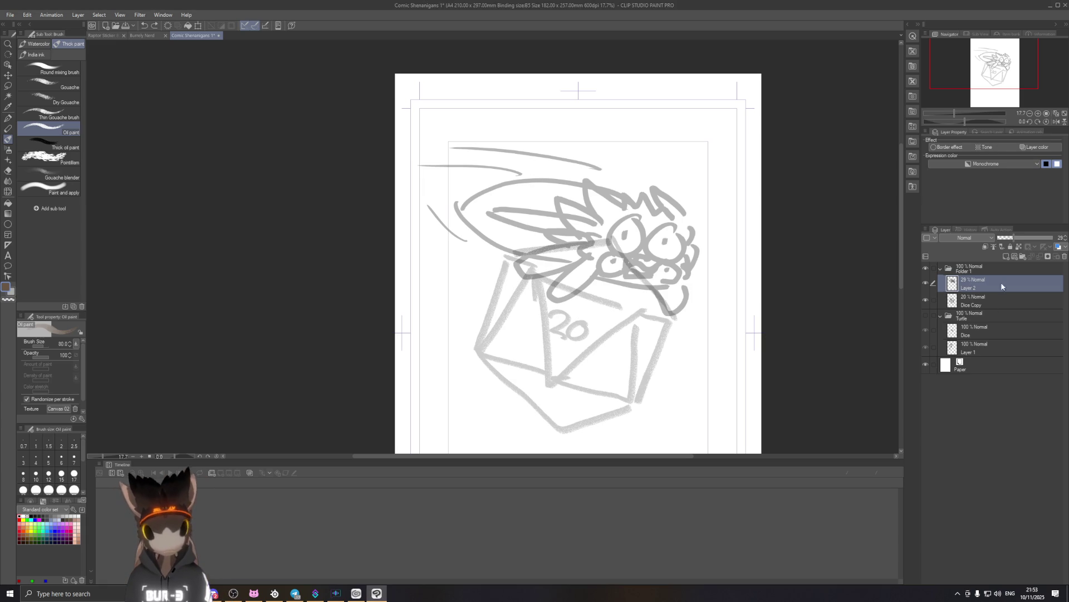
click(1005, 256)
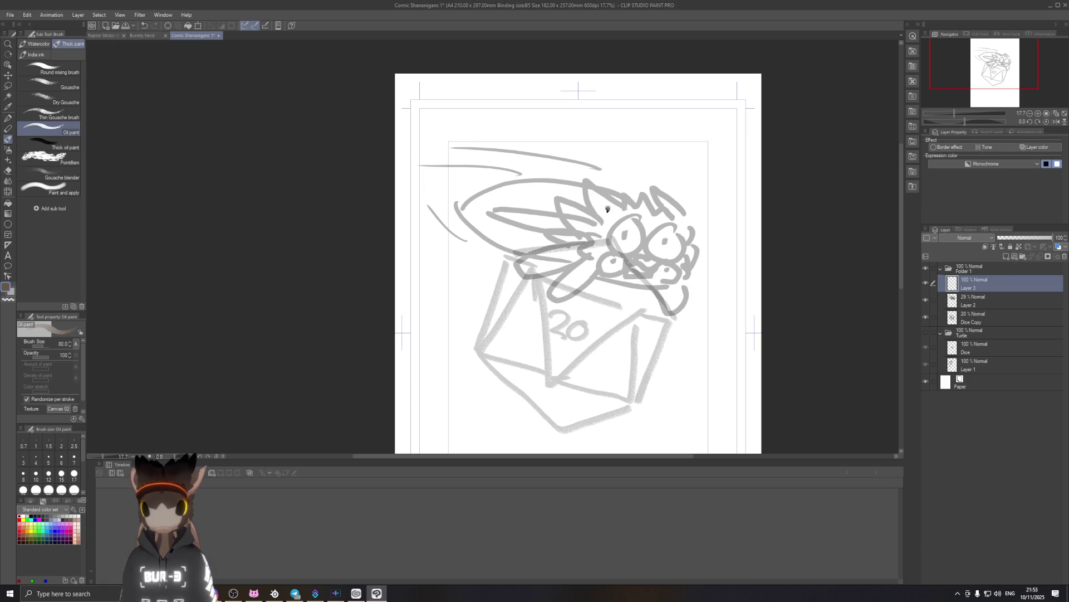
click(998, 303)
drag(1012, 241, 1005, 243)
click(990, 319)
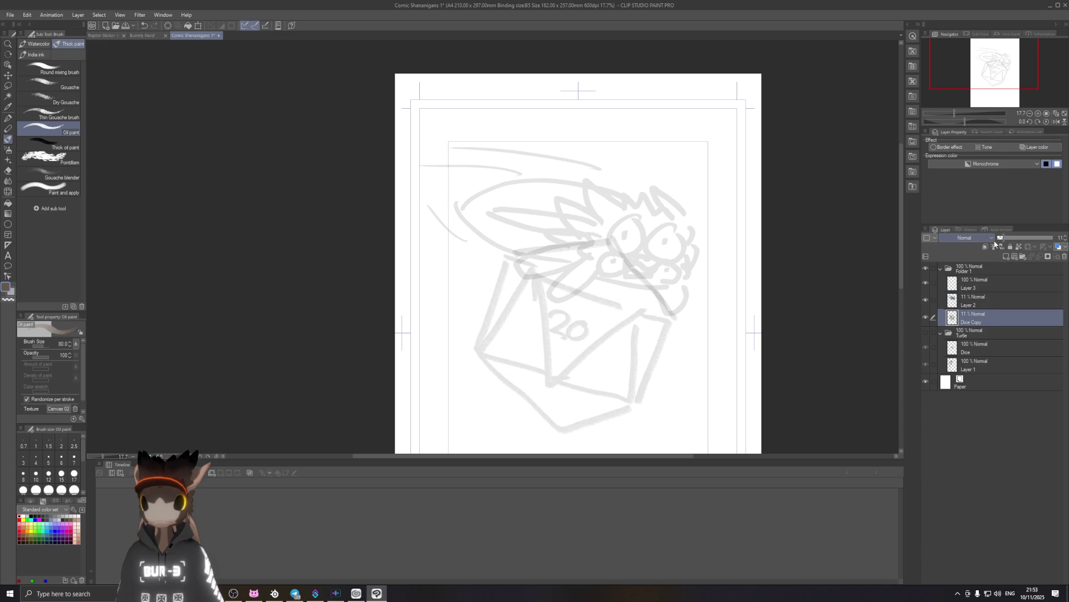
click(989, 285)
Try three test strokes on the new Layer 3, undoing each one.
drag(610, 206, 616, 235)
key(ctrl+z)
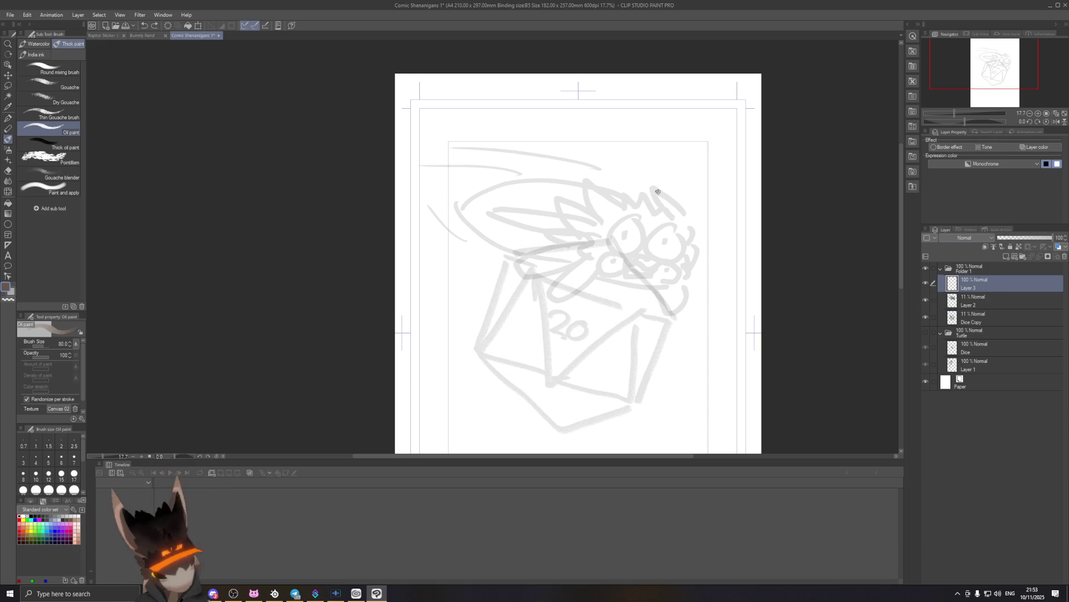
drag(572, 169, 450, 182)
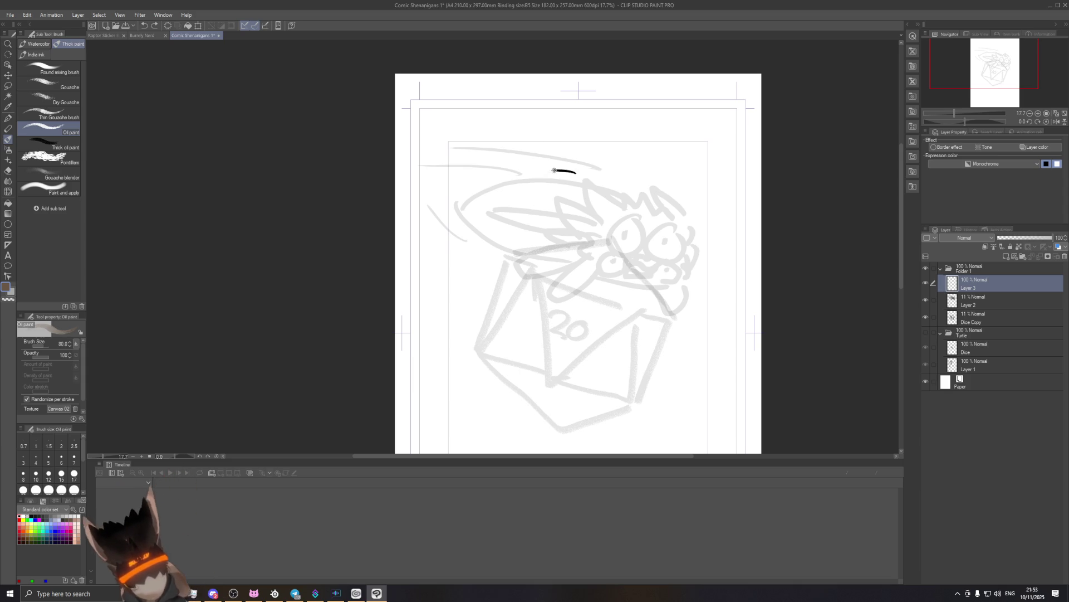
key(ctrl+z)
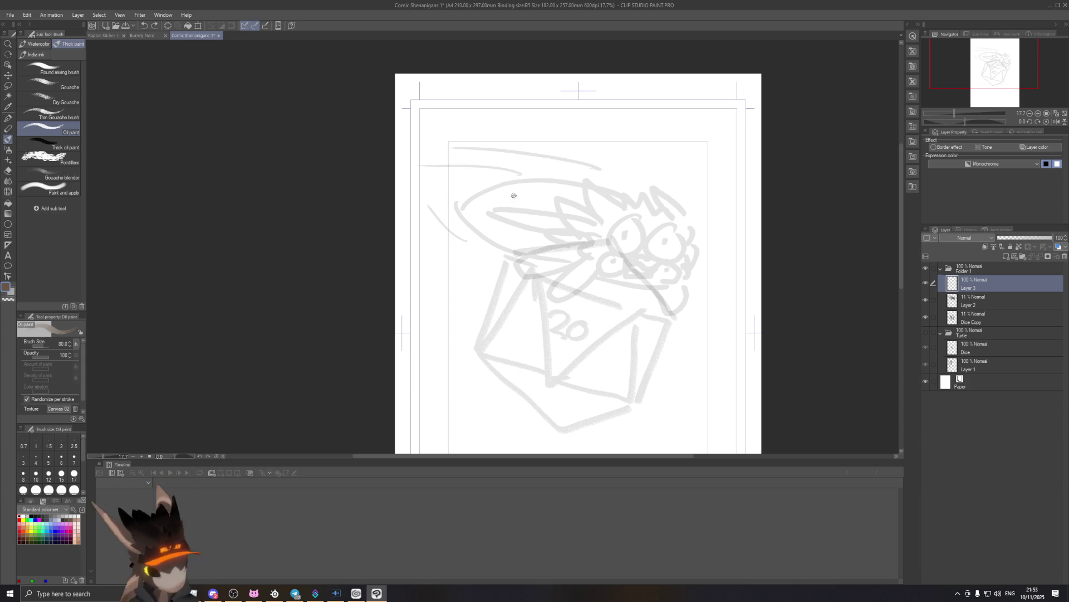
drag(543, 187, 465, 168)
key(ctrl+z)
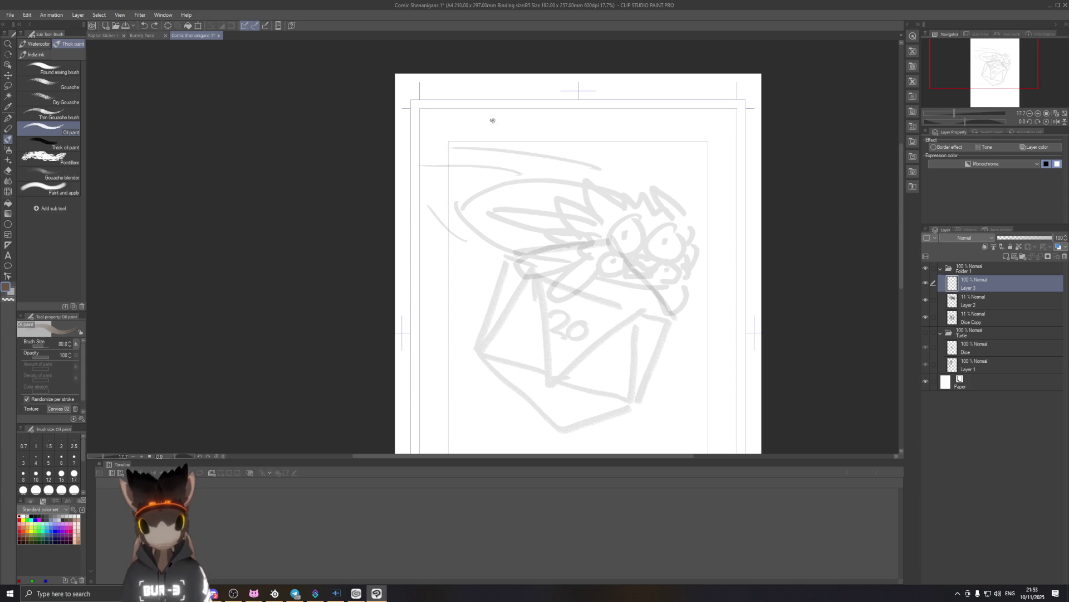